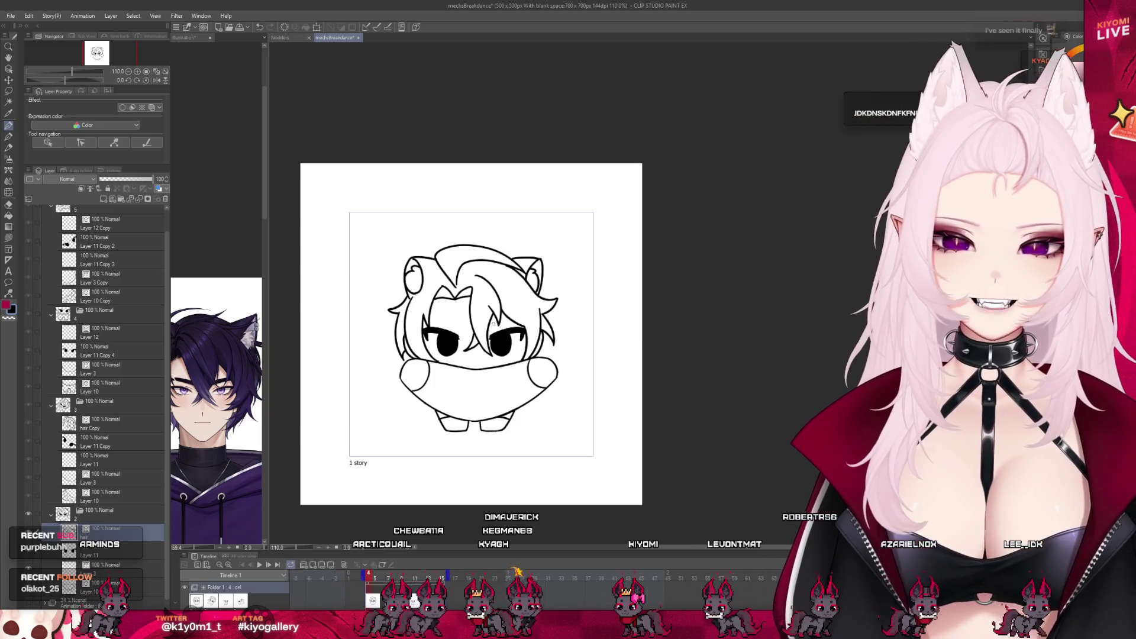
pyautogui.scroll(4, 568, 372)
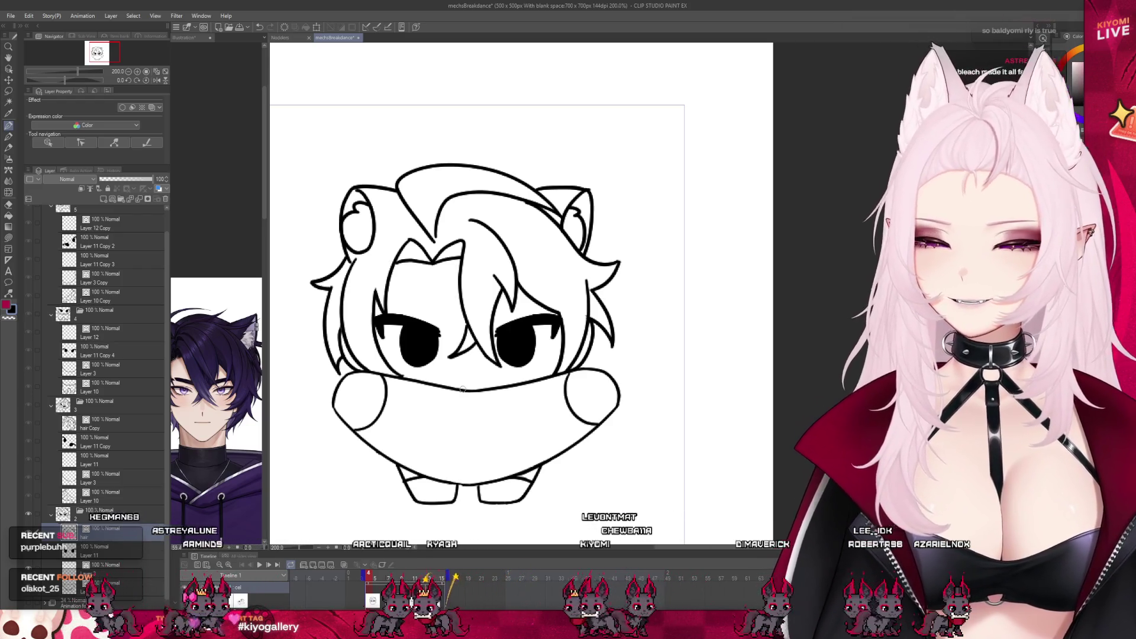
pyautogui.scroll(-1, 462, 379)
# Duplicate the hair layer into the legs-pose cel as hair Copy 2 and delete the unused Layer 12.
pyautogui.click(98, 350)
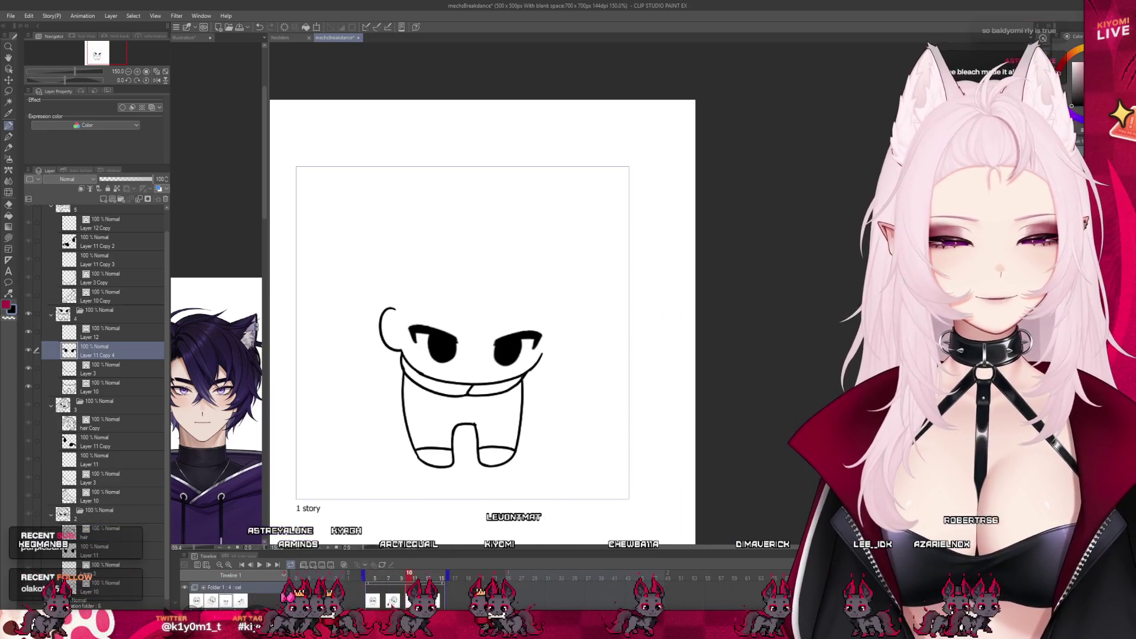
pyautogui.click(110, 530)
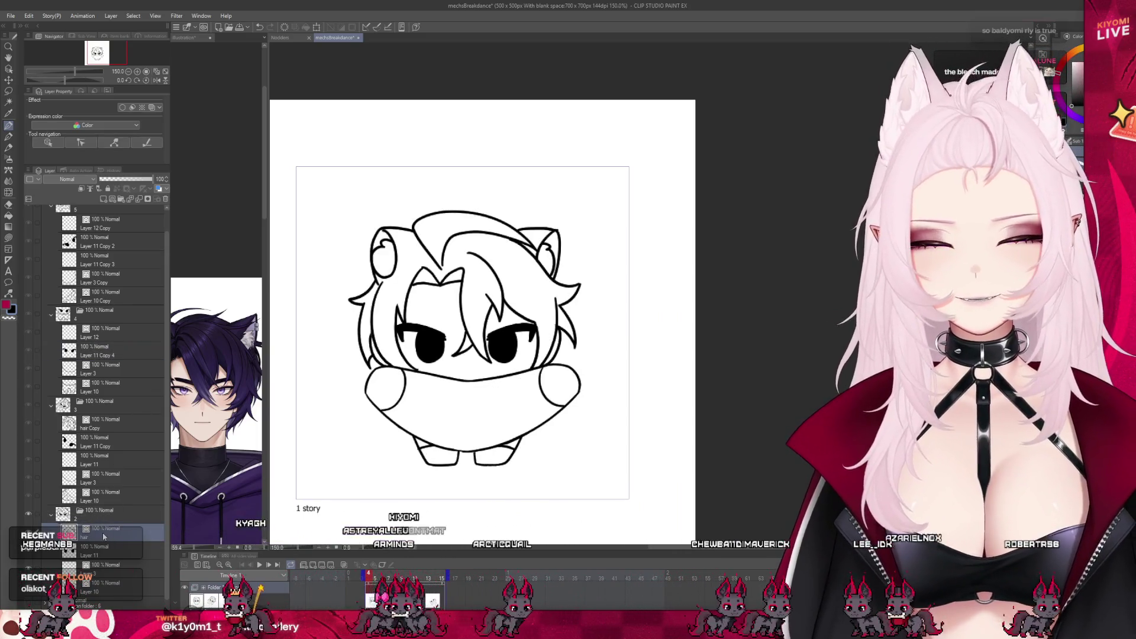
pyautogui.click(92, 360)
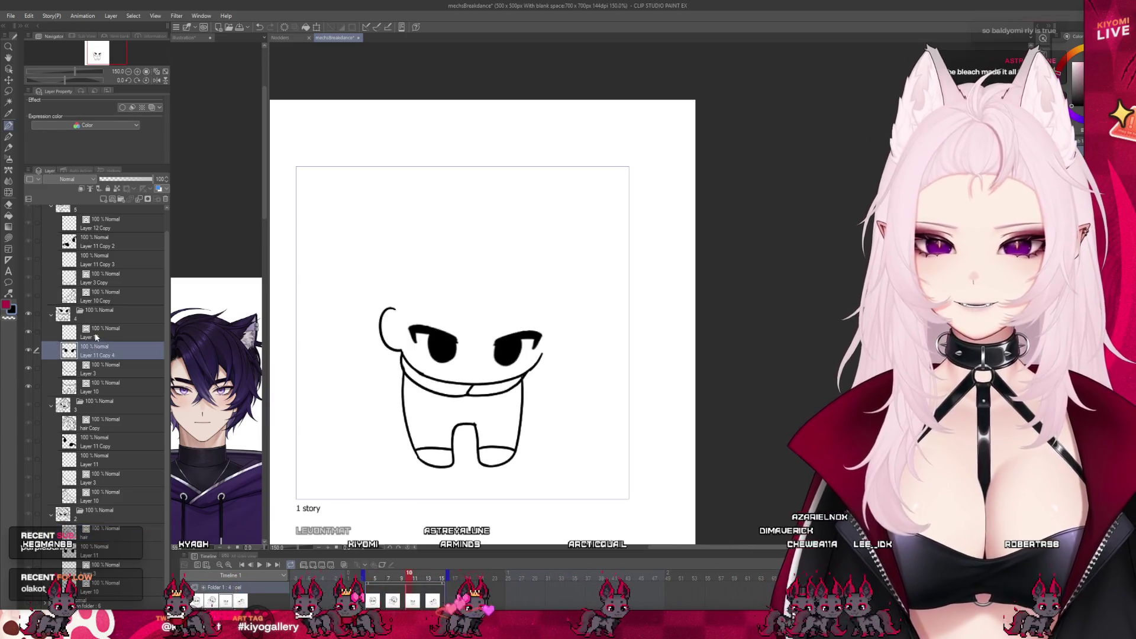
pyautogui.click(164, 202)
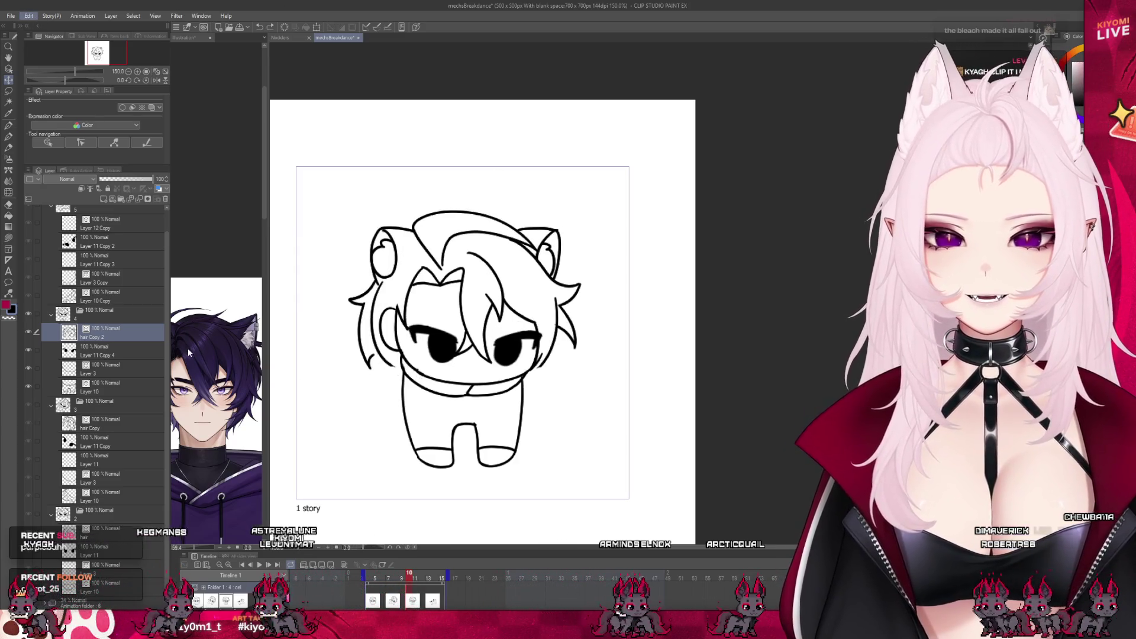
# Cancel a first transform and slide the copied hair back onto the character's head.
pyautogui.hotkey('ctrl', 't')
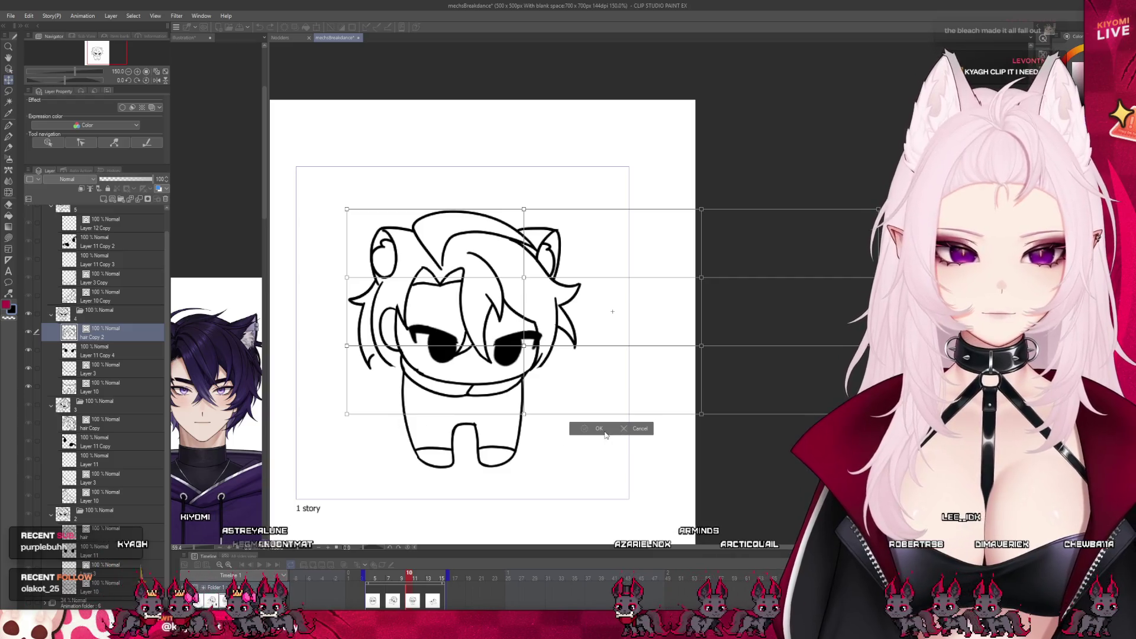
pyautogui.click(628, 432)
pyautogui.scroll(-1, 484, 190)
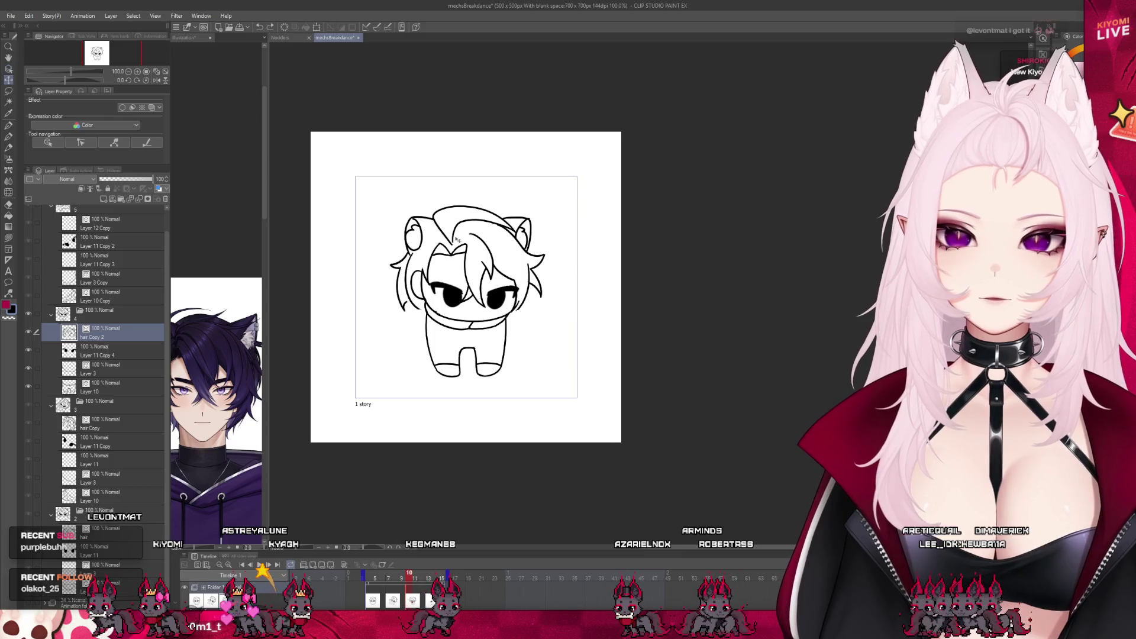
pyautogui.moveTo(364, 202); pyautogui.dragTo(150, 204)
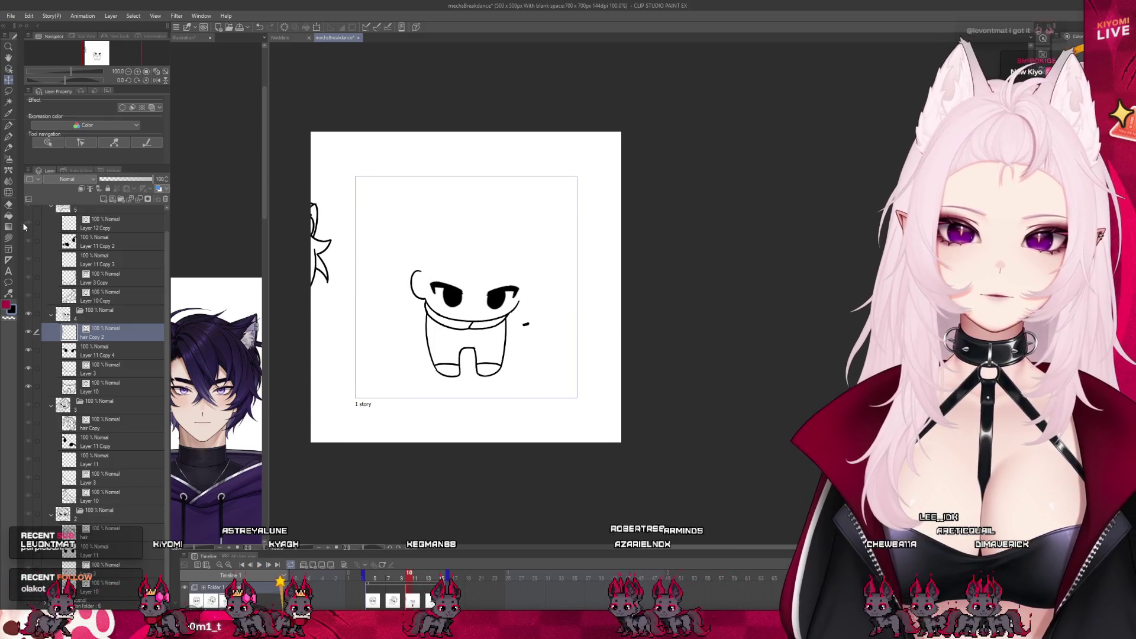
pyautogui.press('e')
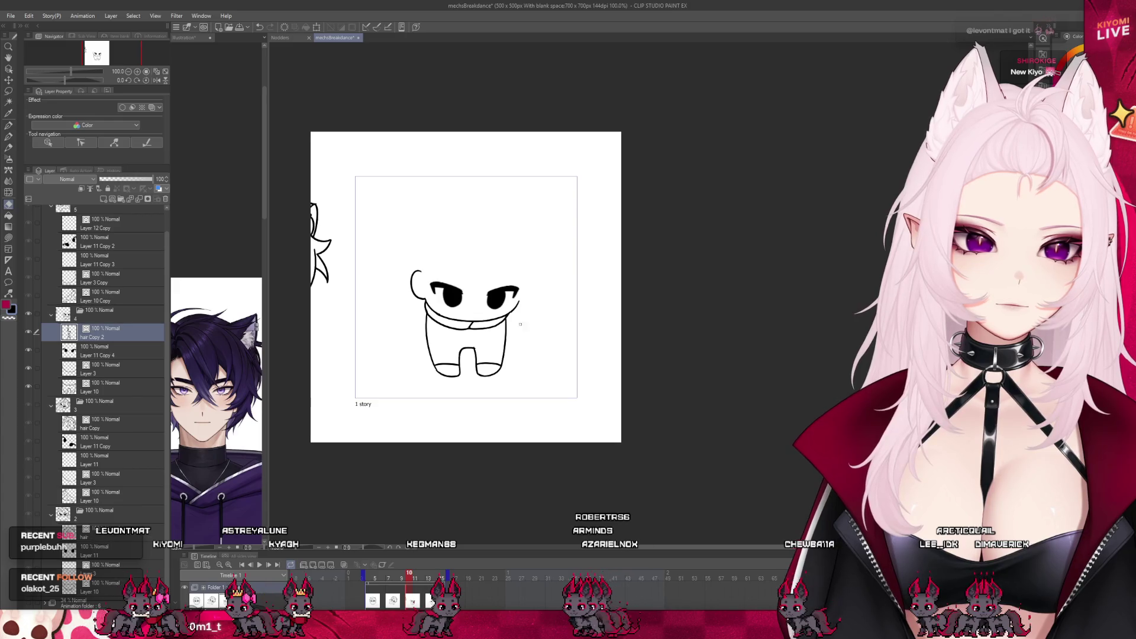
pyautogui.press('k')
pyautogui.moveTo(444, 286); pyautogui.dragTo(661, 288)
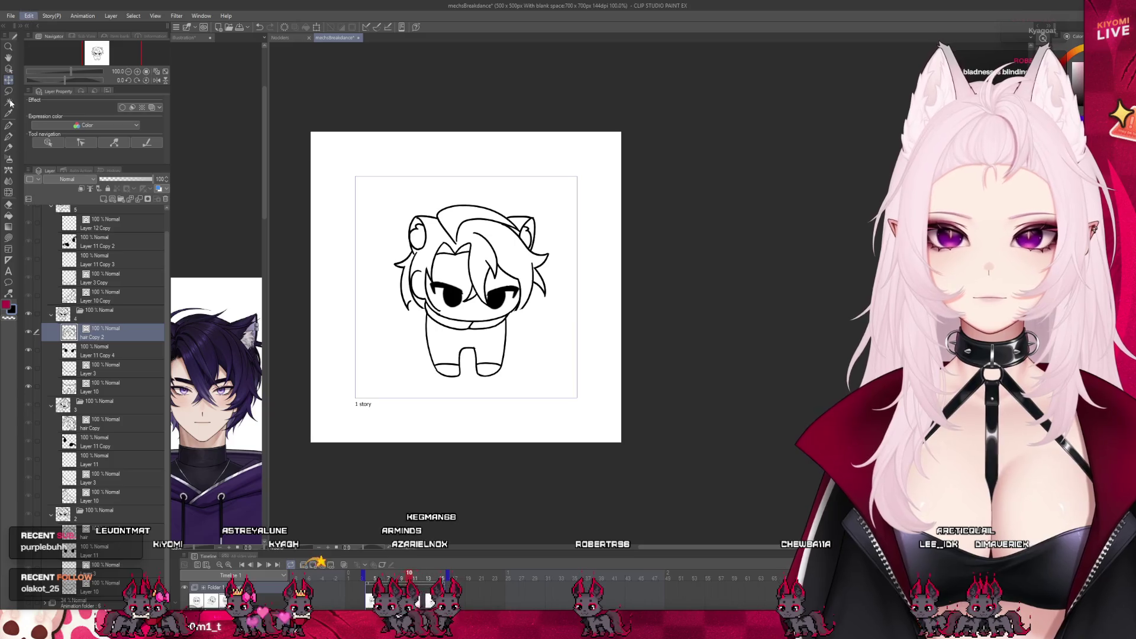
# Mesh-warp the hair, pulling the top outward and tucking the lower sides inward, and apply it.
pyautogui.hotkey('ctrl', 't')
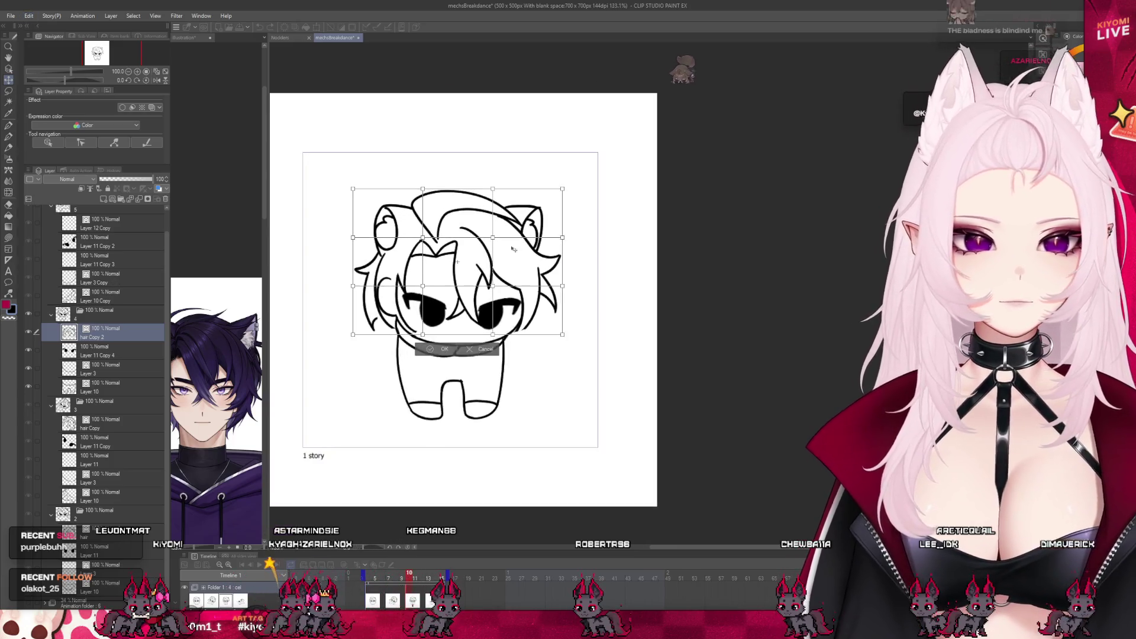
pyautogui.scroll(4, 465, 318)
pyautogui.moveTo(464, 317); pyautogui.dragTo(466, 324)
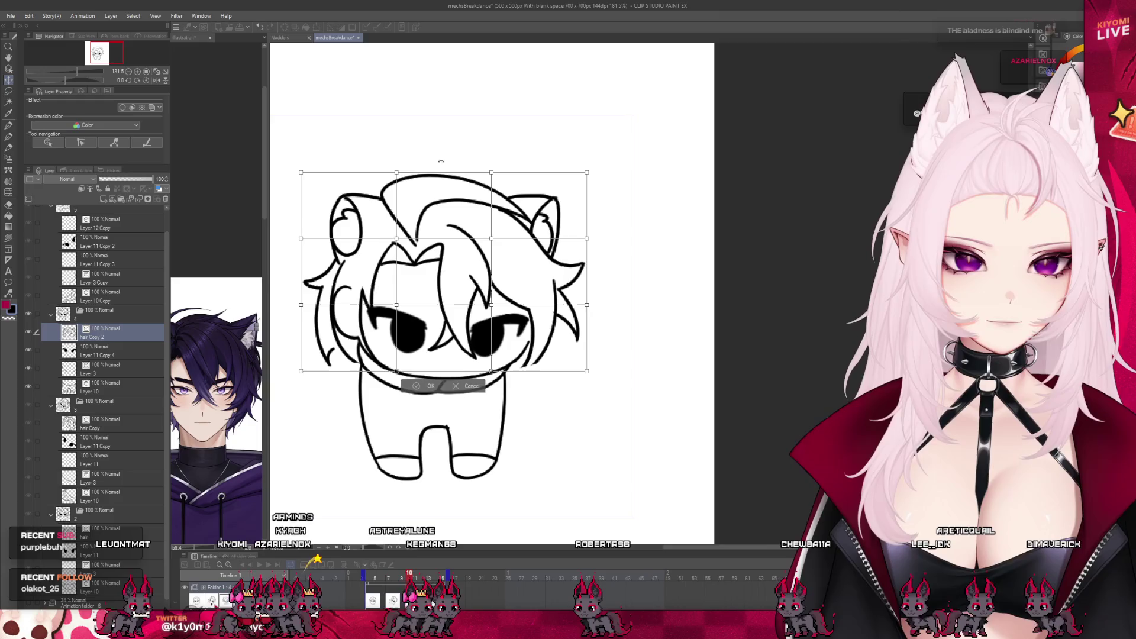
pyautogui.moveTo(395, 170); pyautogui.dragTo(385, 155)
pyautogui.moveTo(489, 174); pyautogui.dragTo(503, 163)
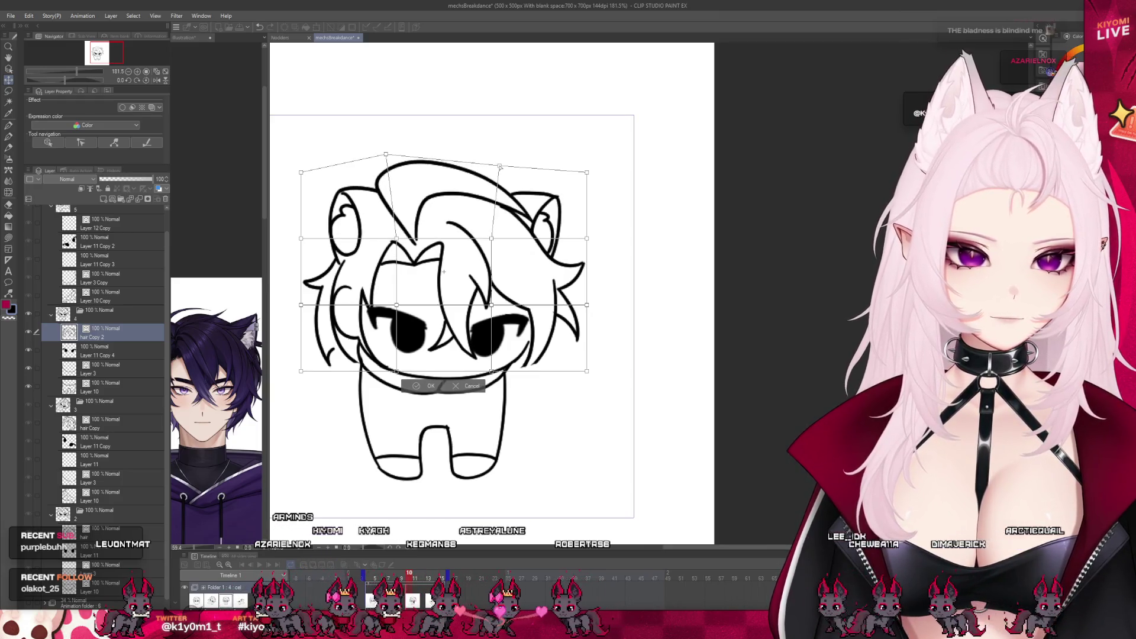
pyautogui.moveTo(302, 173); pyautogui.dragTo(290, 169)
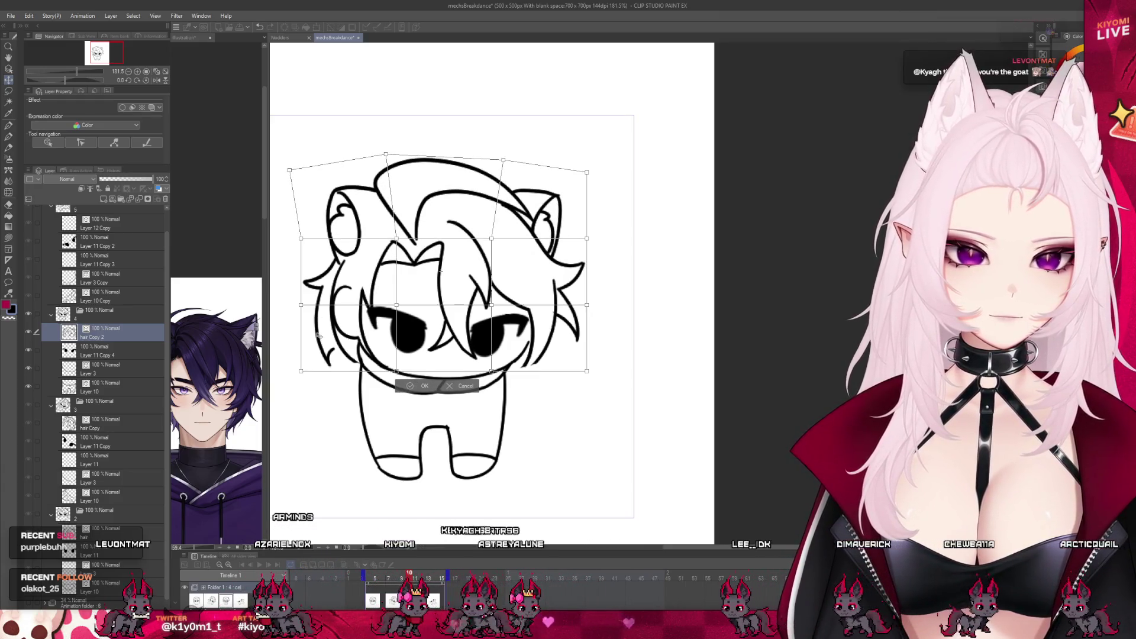
pyautogui.moveTo(303, 373); pyautogui.dragTo(328, 371)
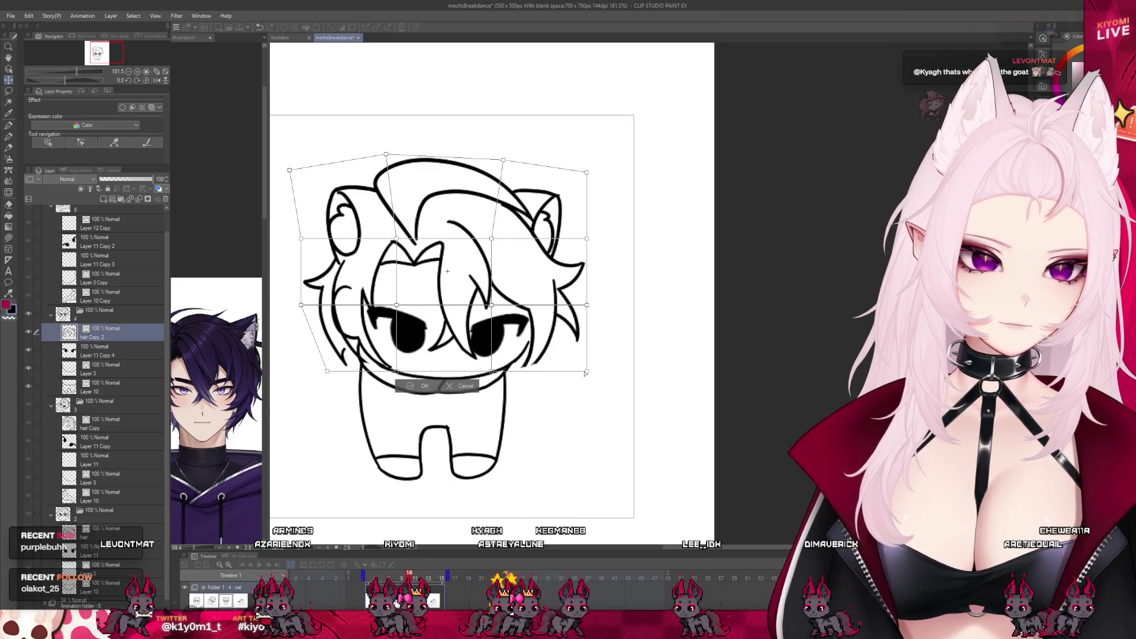
pyautogui.moveTo(585, 373); pyautogui.dragTo(550, 379)
pyautogui.moveTo(570, 312); pyautogui.dragTo(575, 313)
pyautogui.moveTo(549, 378); pyautogui.dragTo(543, 379)
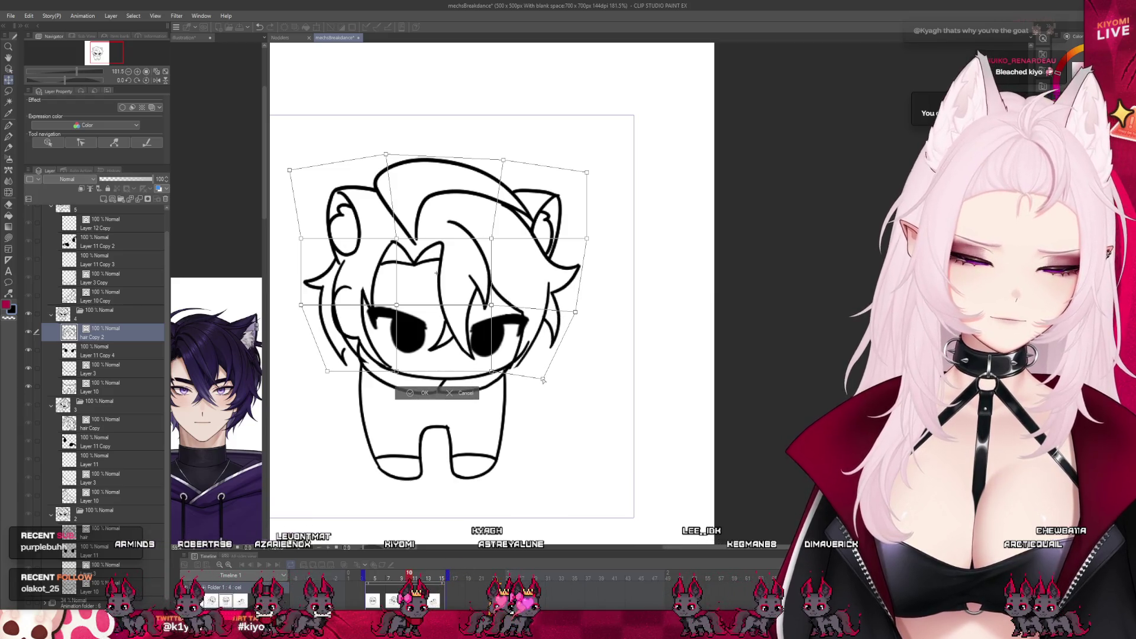
pyautogui.moveTo(587, 172); pyautogui.dragTo(591, 173)
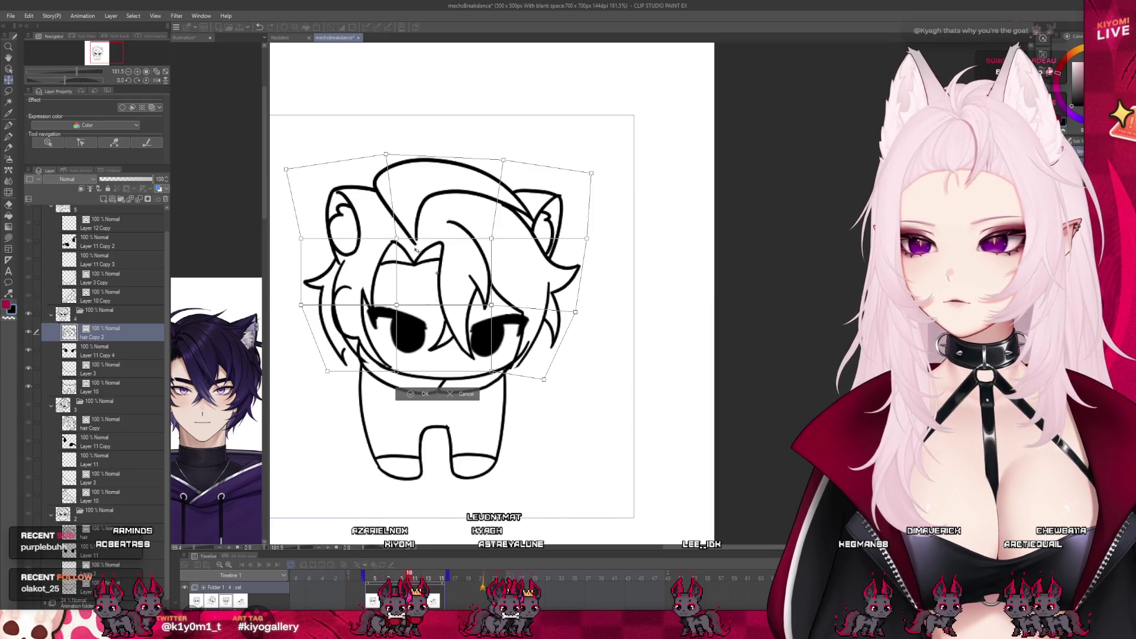
pyautogui.click(411, 396)
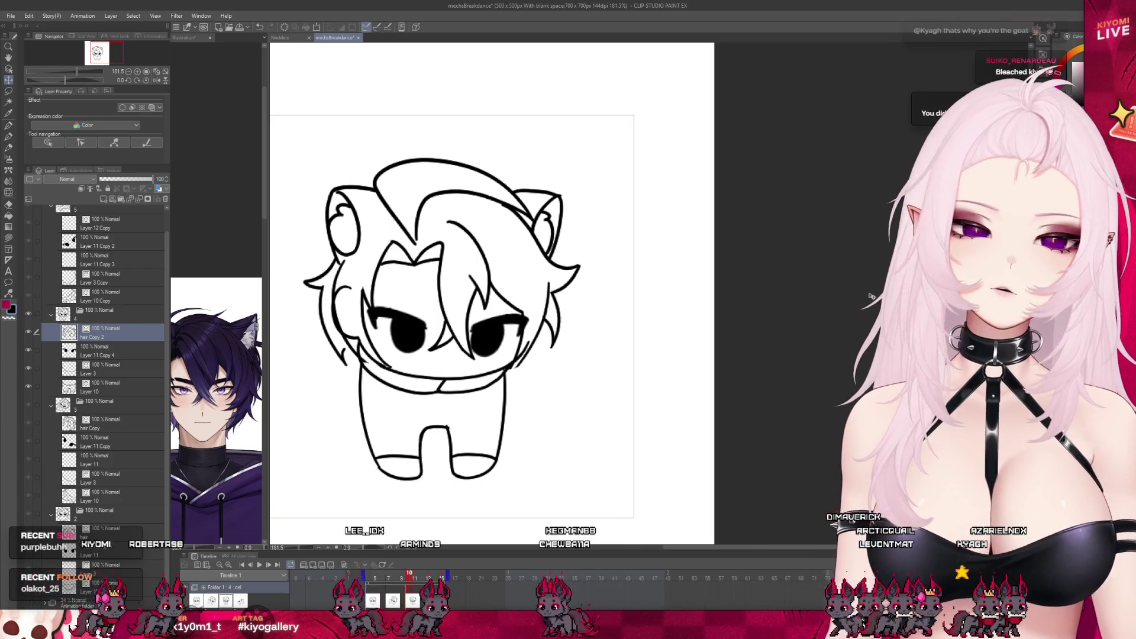
pyautogui.scroll(1, 457, 259)
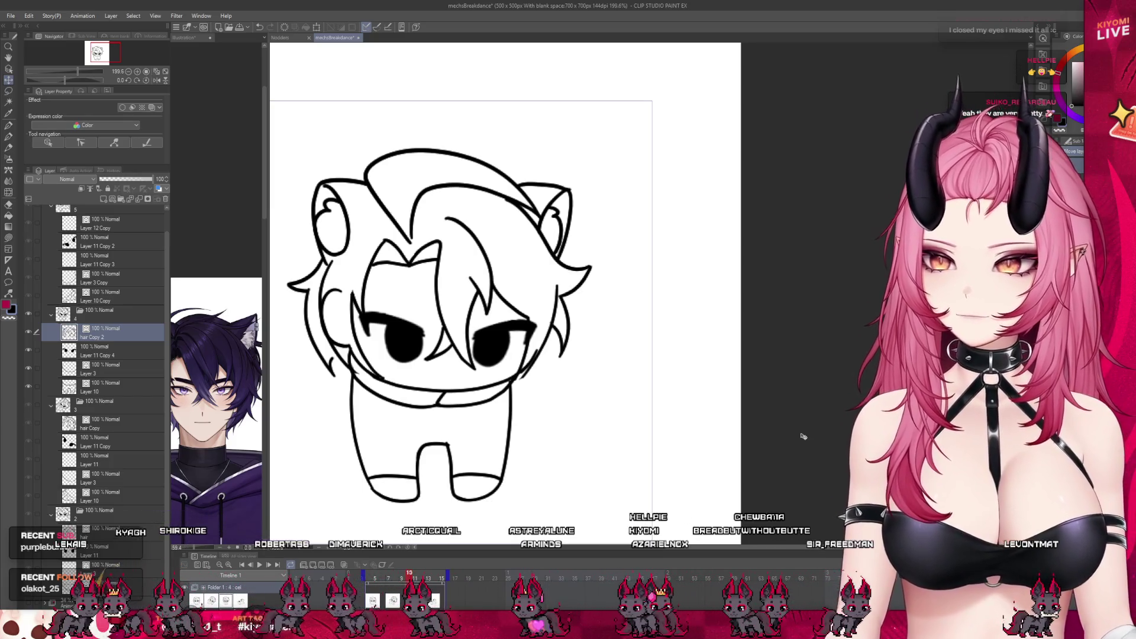
pyautogui.scroll(2, 303, 284)
pyautogui.scroll(2, 302, 284)
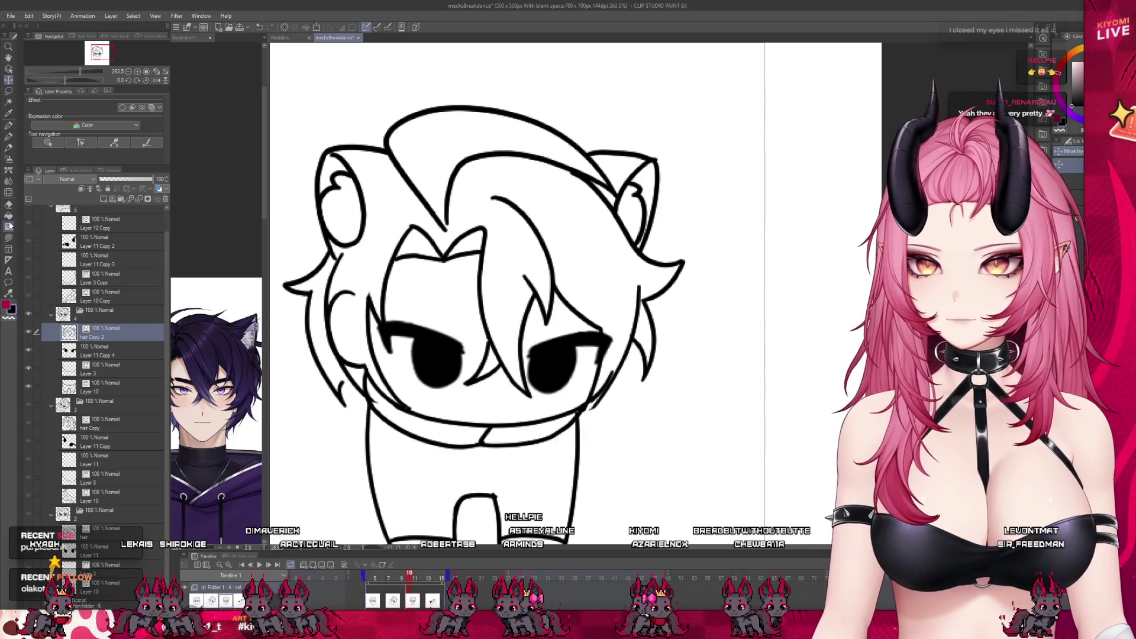
pyautogui.scroll(-3, 514, 293)
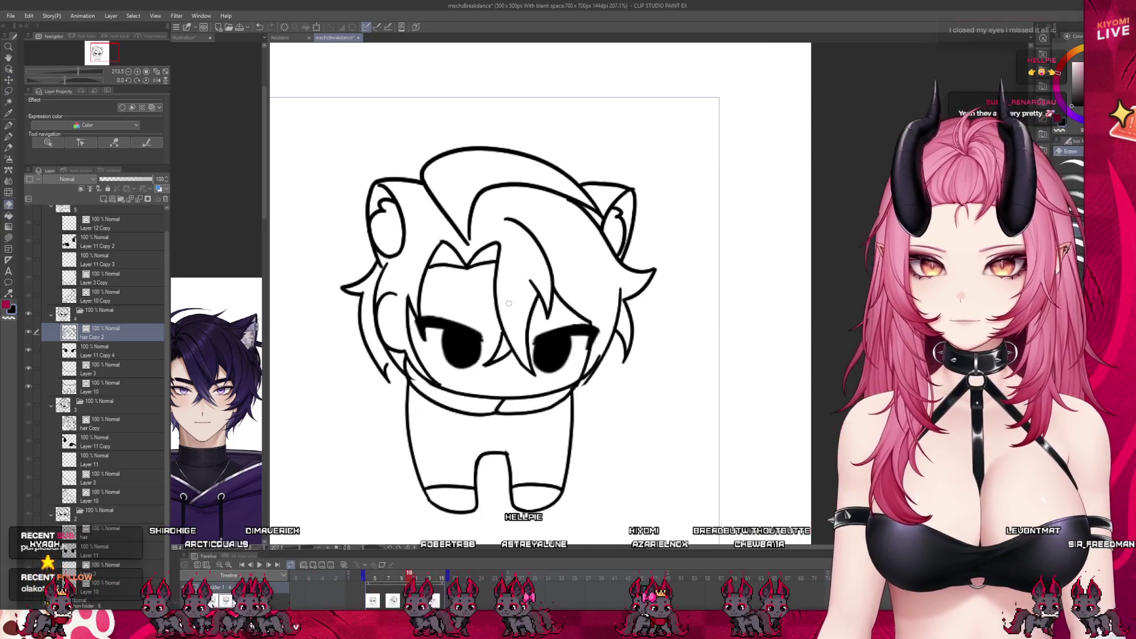
pyautogui.scroll(2, 514, 293)
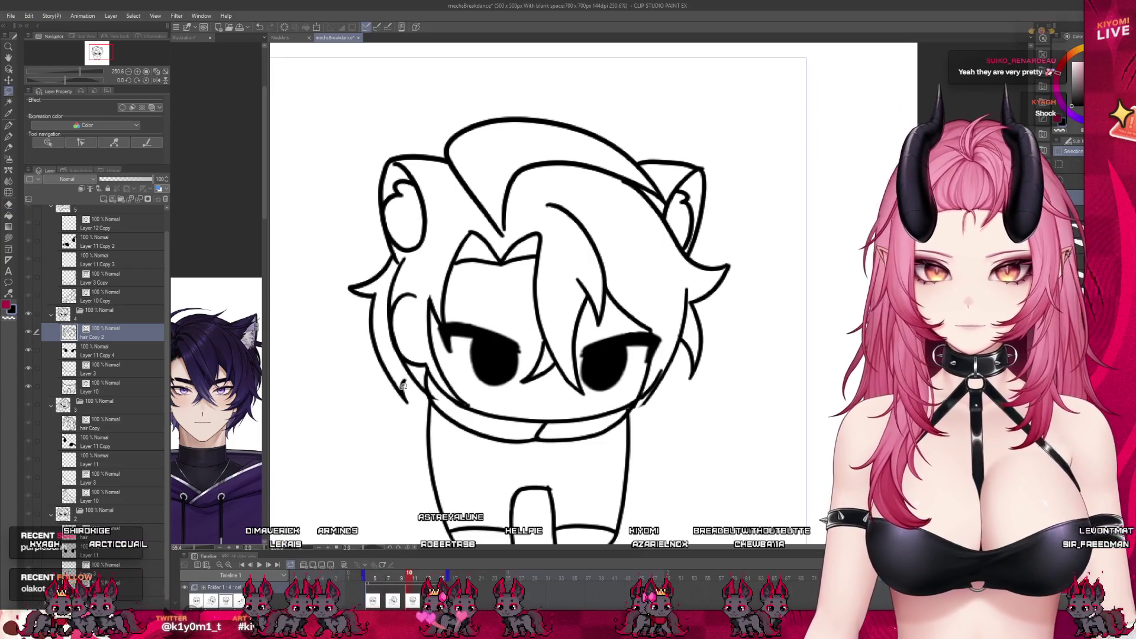
# Lasso the left hair lock, move it up-left, enlarge it, rotate it slightly clockwise and apply.
pyautogui.moveTo(395, 262); pyautogui.dragTo(410, 426)
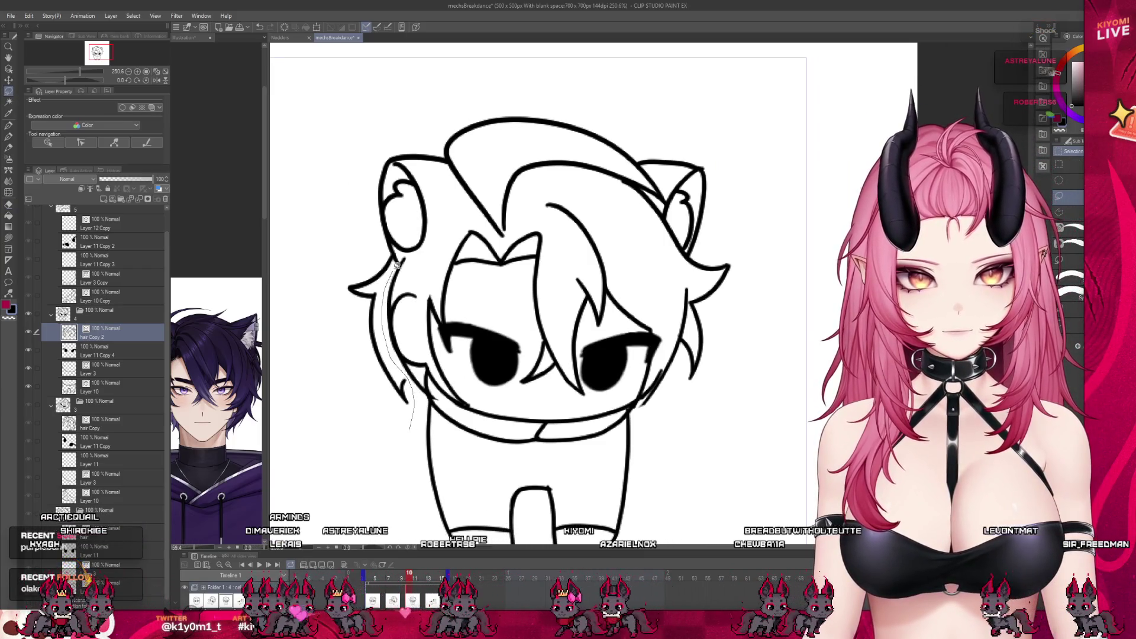
pyautogui.moveTo(307, 325); pyautogui.dragTo(408, 426)
pyautogui.hotkey('ctrl', 't')
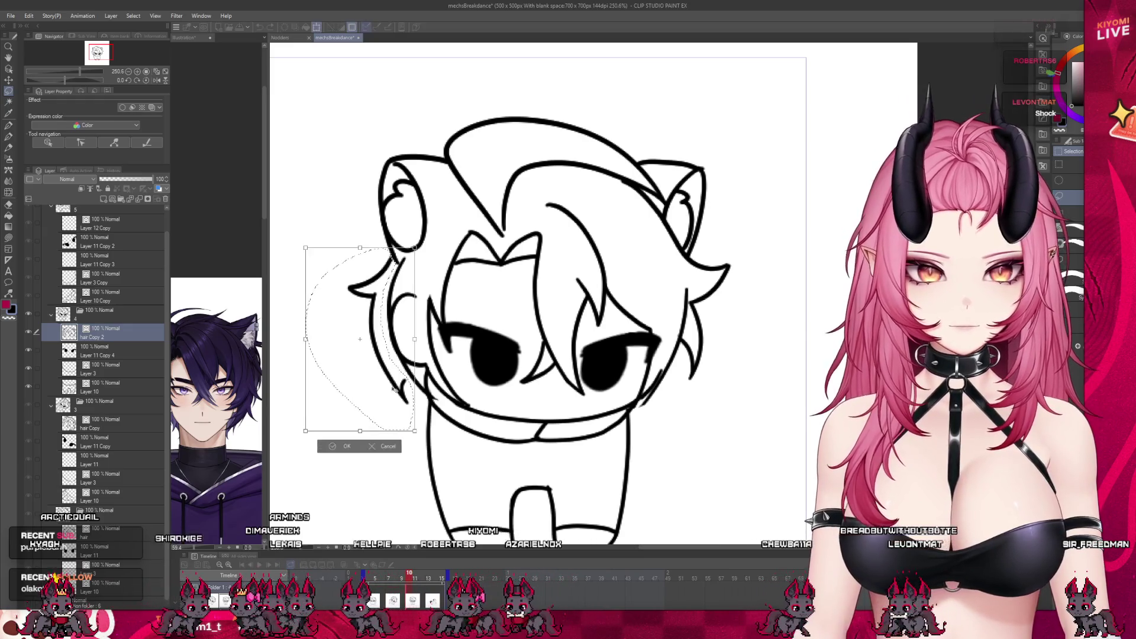
pyautogui.moveTo(359, 337); pyautogui.dragTo(347, 314)
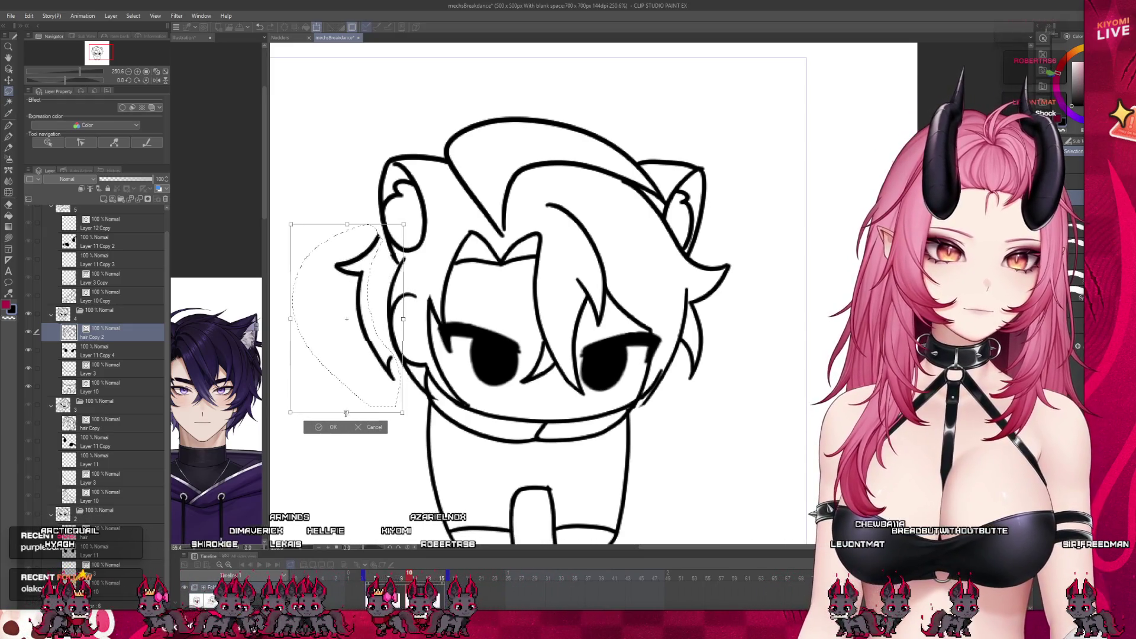
pyautogui.moveTo(346, 412); pyautogui.dragTo(346, 424)
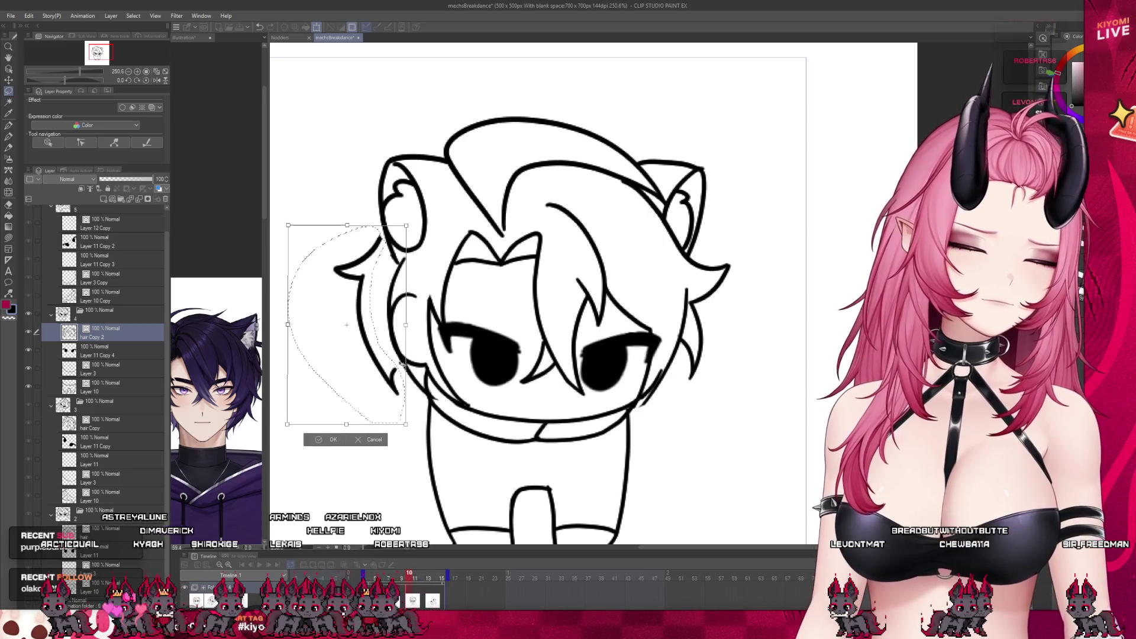
pyautogui.moveTo(401, 222); pyautogui.dragTo(388, 238)
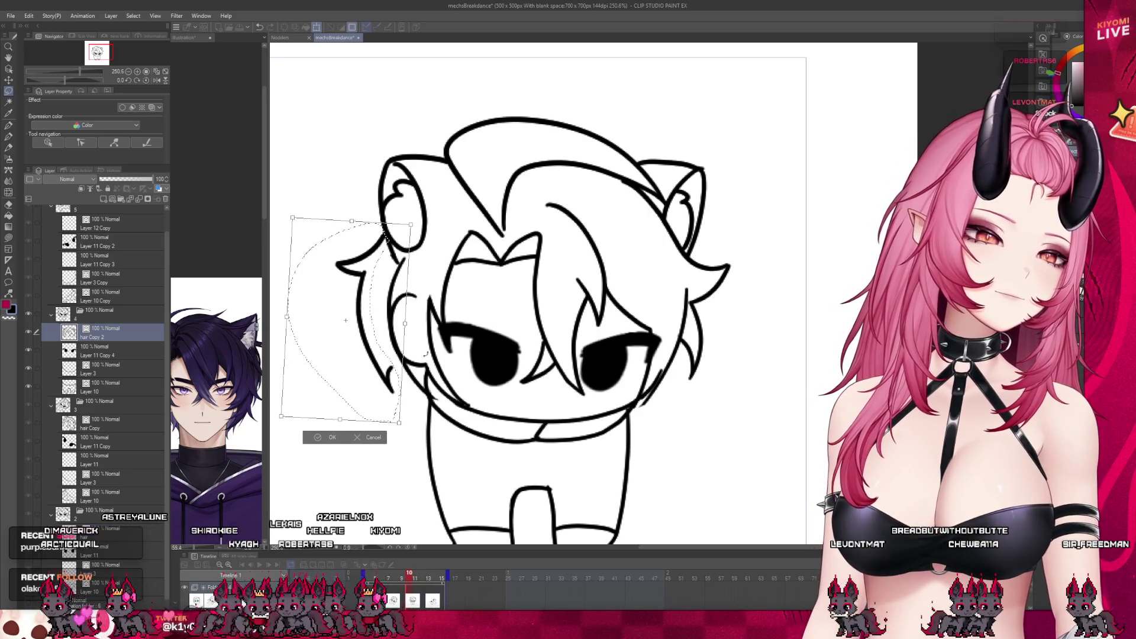
pyautogui.click(328, 437)
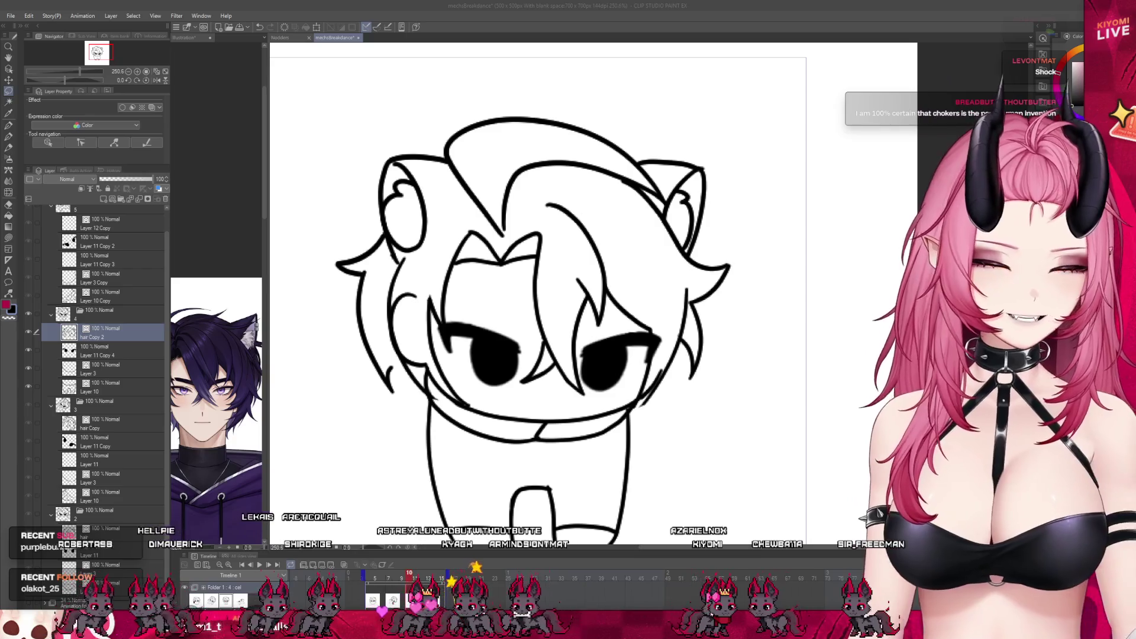
pyautogui.scroll(-4, 515, 335)
pyautogui.scroll(1, 516, 336)
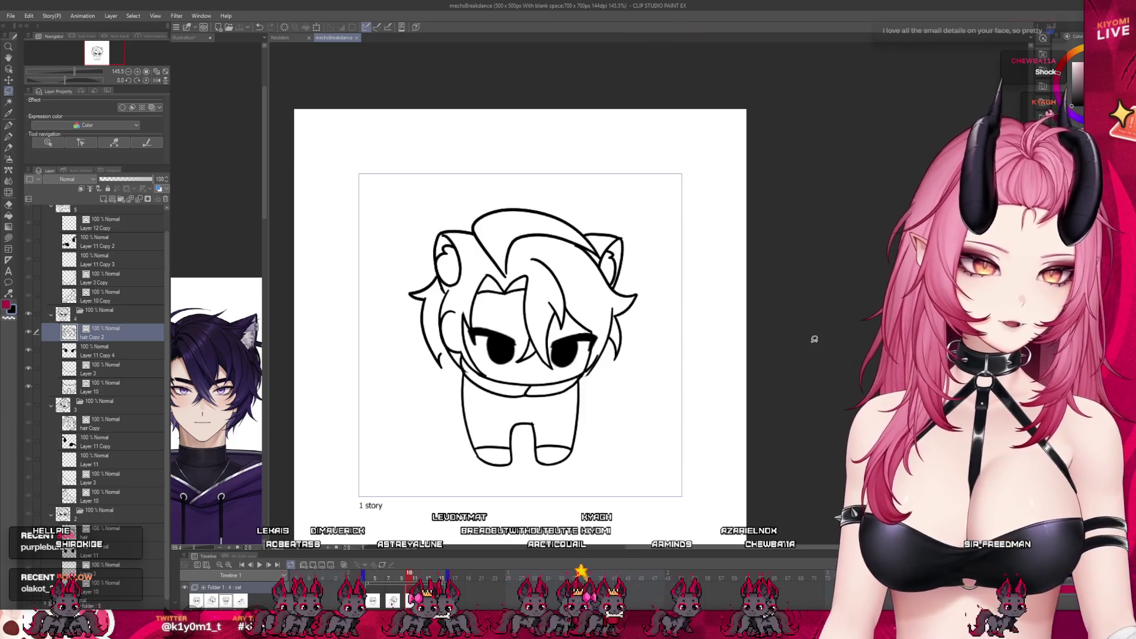
pyautogui.scroll(1, 600, 357)
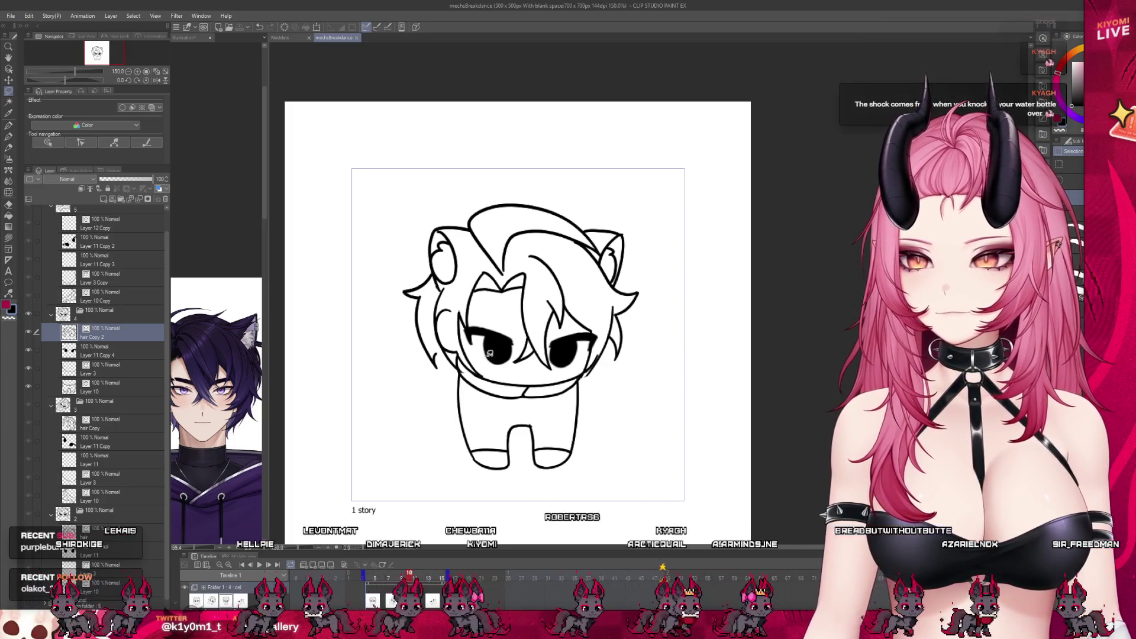
pyautogui.scroll(1, 425, 360)
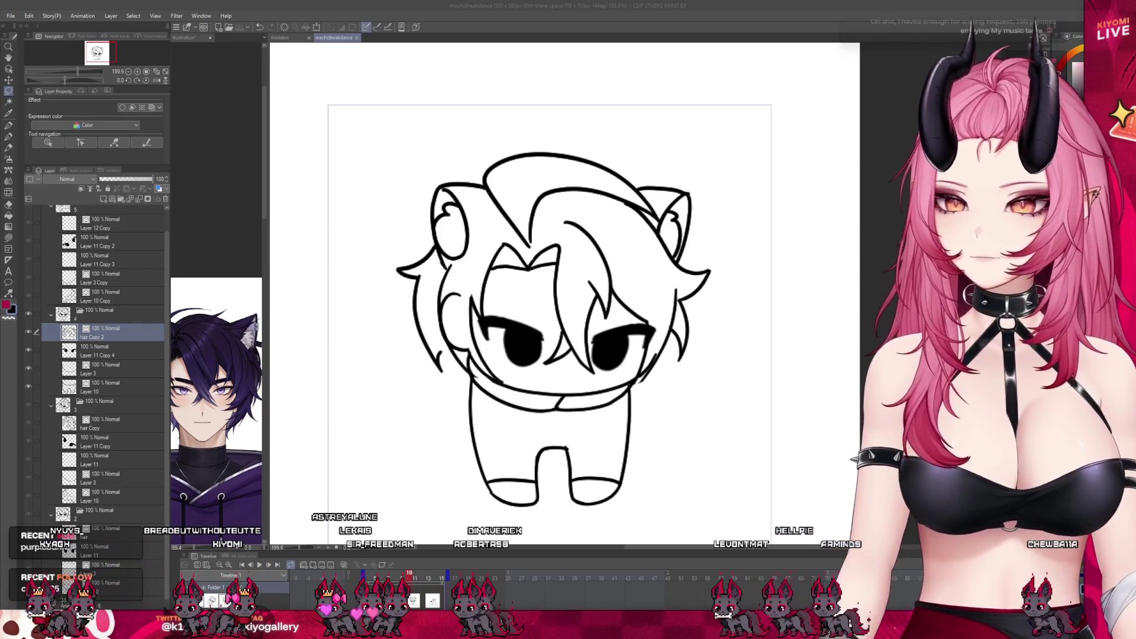
# Transform the selected hair, squashing its top down and pulling in the right edge, and commit.
pyautogui.click(540, 234)
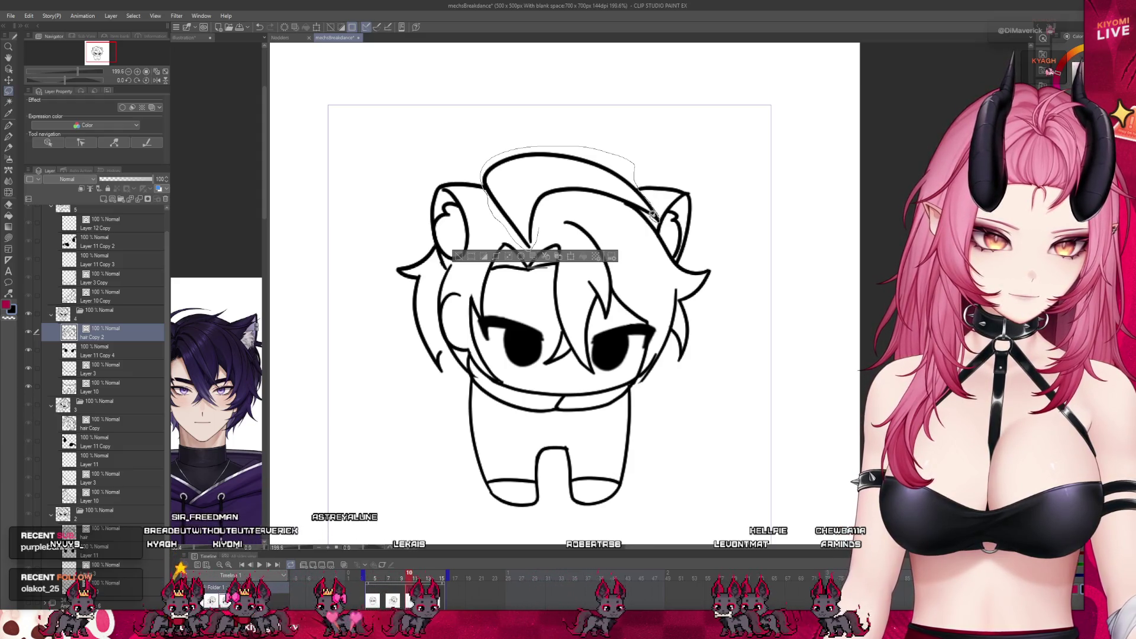
pyautogui.hotkey('ctrl', 't')
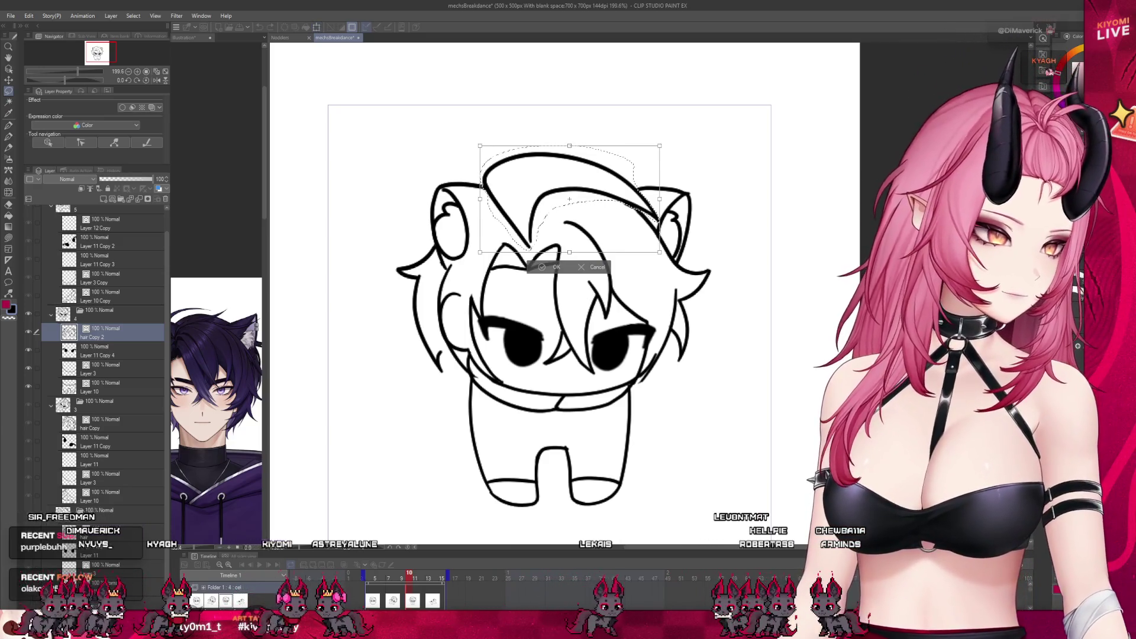
pyautogui.moveTo(571, 153); pyautogui.dragTo(573, 166)
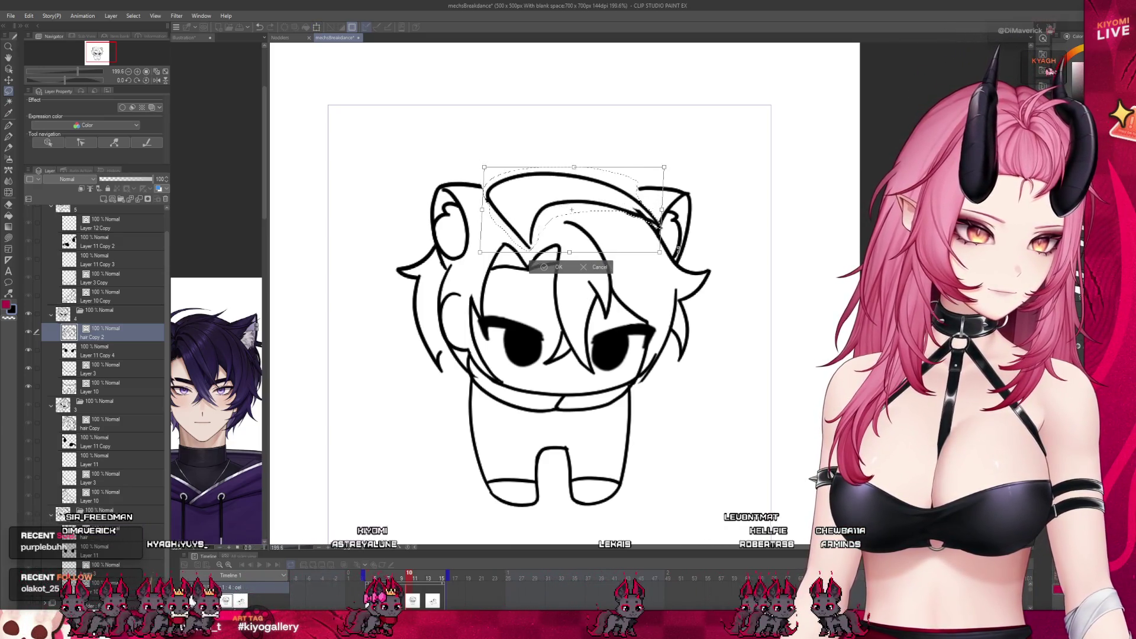
pyautogui.moveTo(664, 253); pyautogui.dragTo(647, 265)
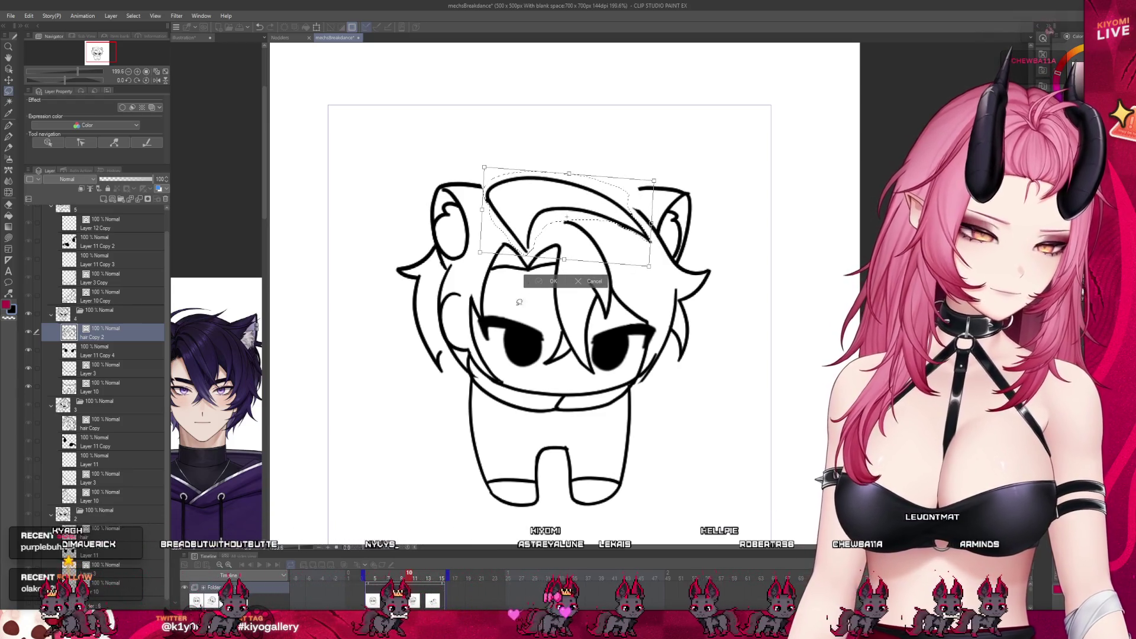
pyautogui.press('Return')
# Step through the timeline to frames 10 and 11 to check the next poses.
pyautogui.click(390, 577)
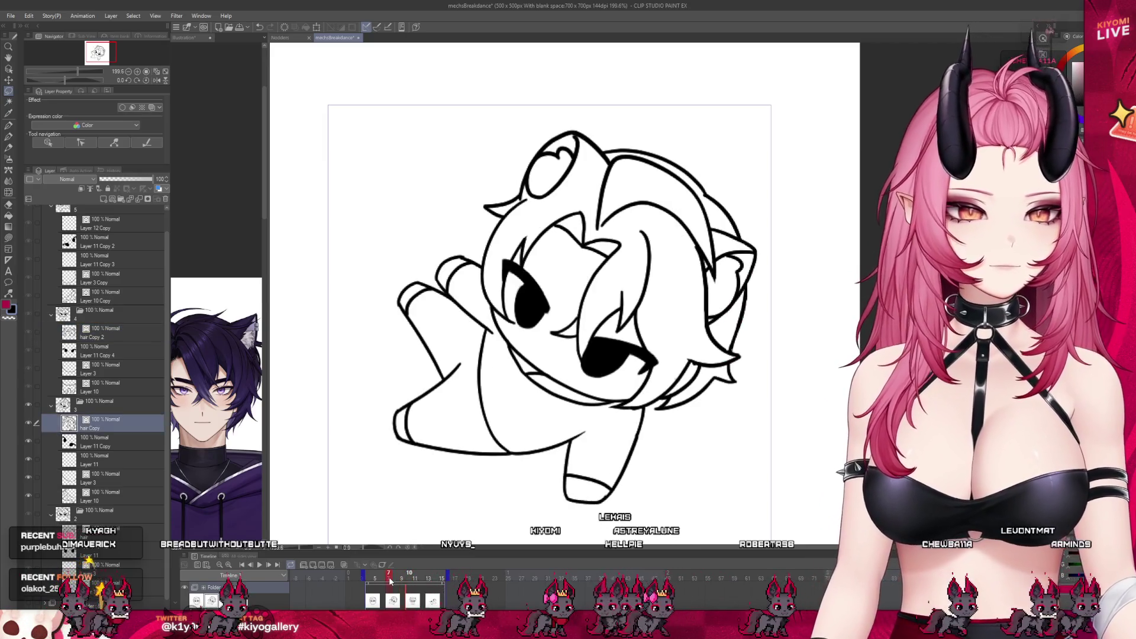
pyautogui.click(408, 577)
pyautogui.click(414, 576)
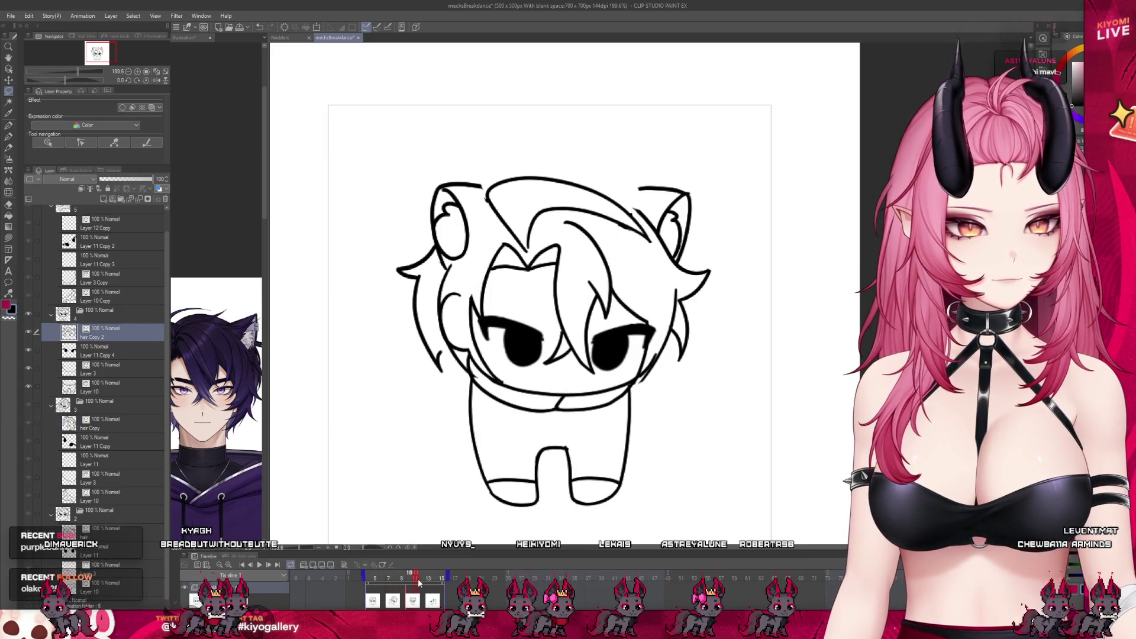
pyautogui.scroll(2, 662, 174)
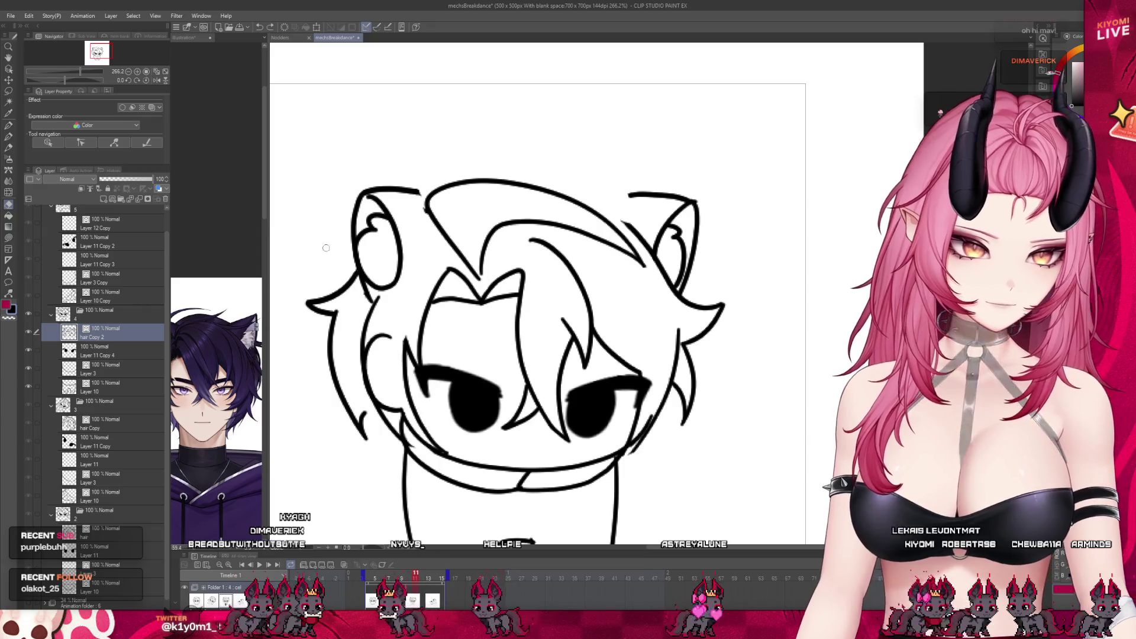
# Switch to the Lasso selection tool to select a freehand area of the hair.
pyautogui.click(9, 125)
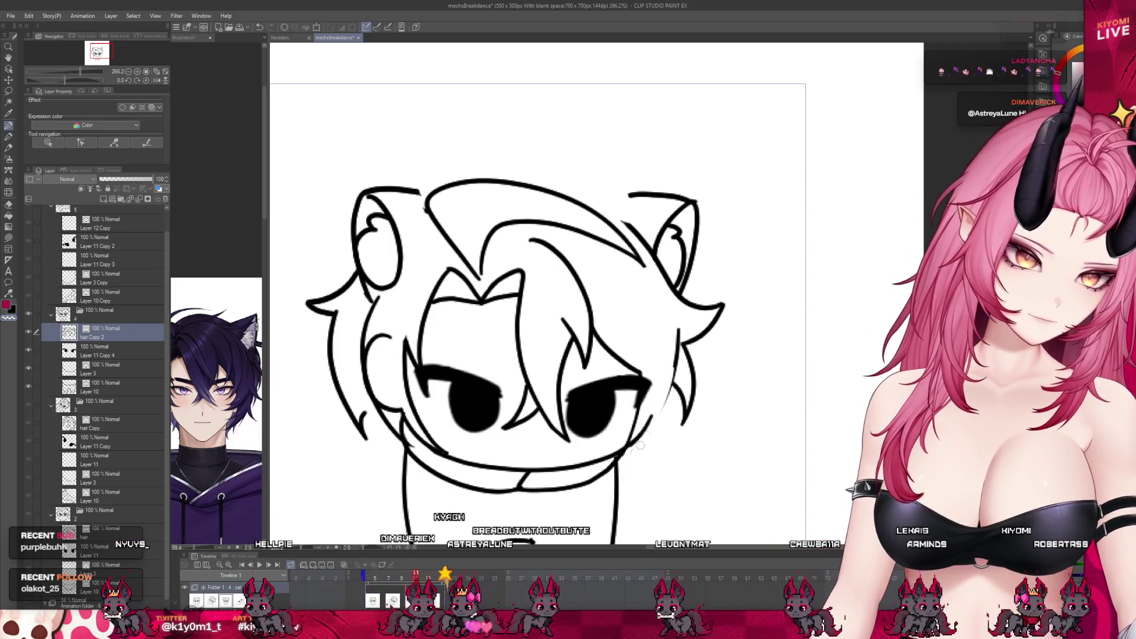
# Lasso the hair tuft left of the face, transform it and confirm the adjustment.
pyautogui.moveTo(629, 465); pyautogui.dragTo(641, 455)
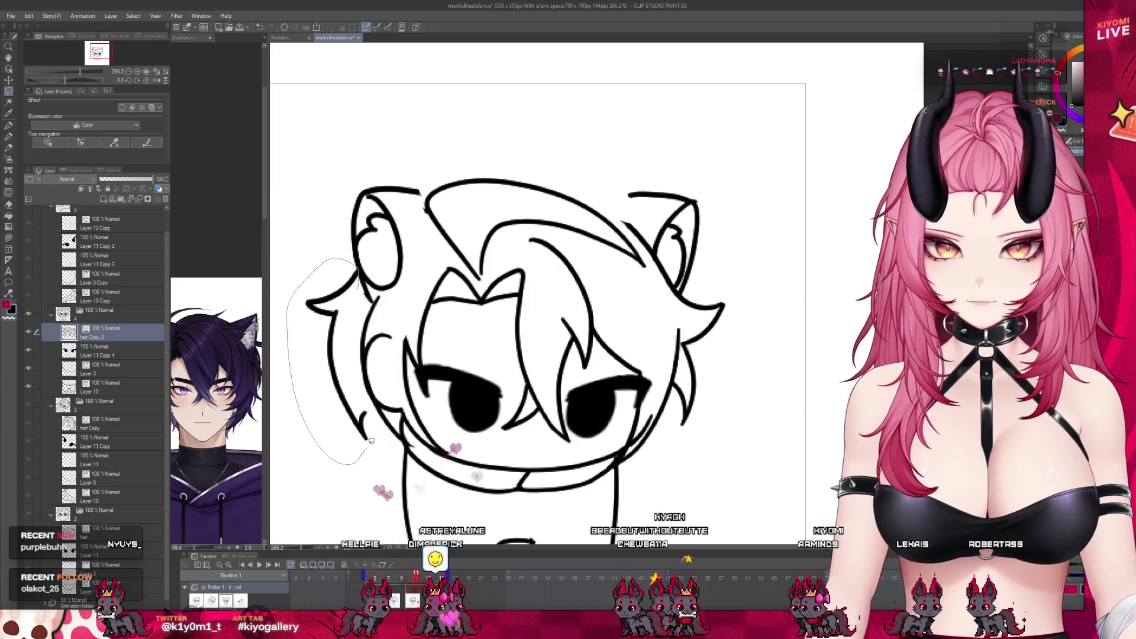
pyautogui.hotkey('ctrl', 't')
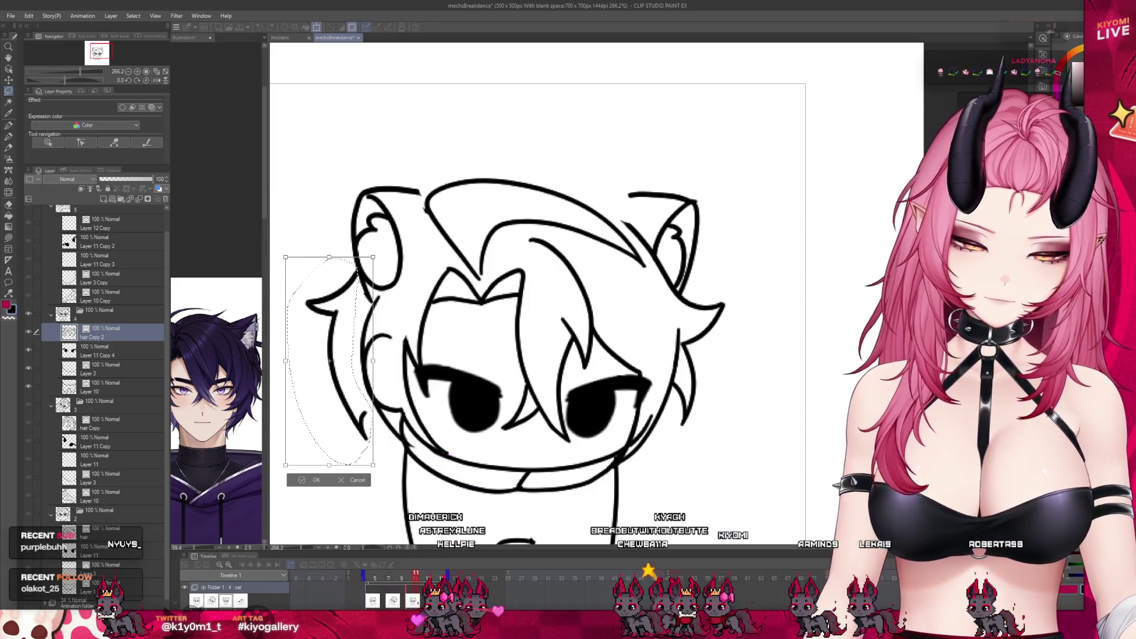
pyautogui.scroll(-1, 523, 463)
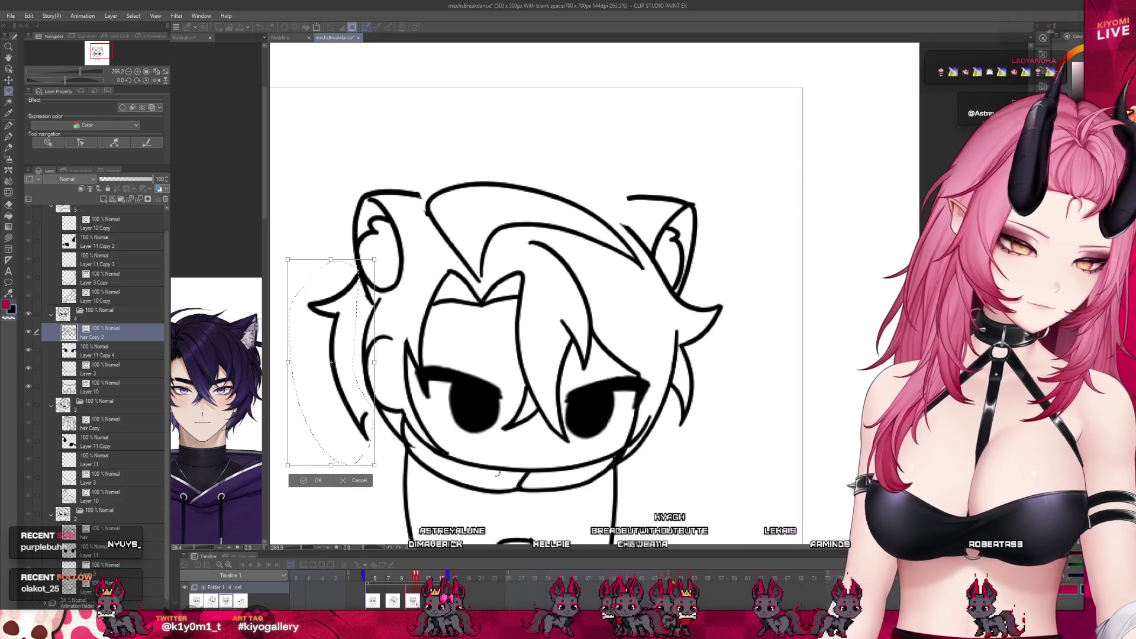
pyautogui.click(320, 485)
pyautogui.scroll(-1, 454, 413)
pyautogui.scroll(-1, 454, 412)
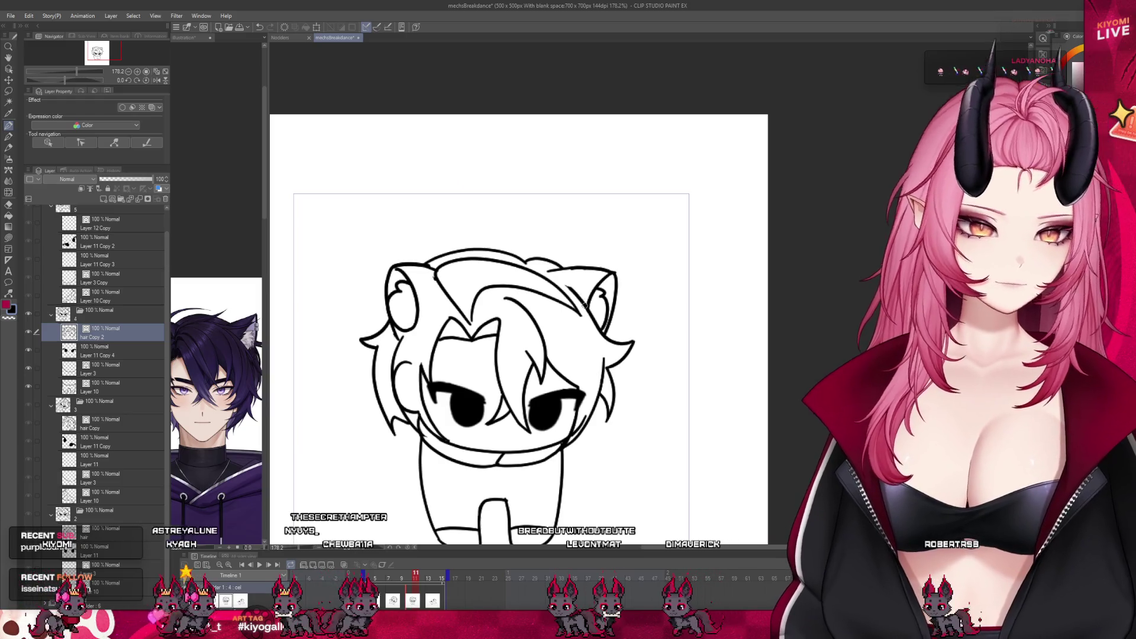
pyautogui.scroll(-5, 513, 318)
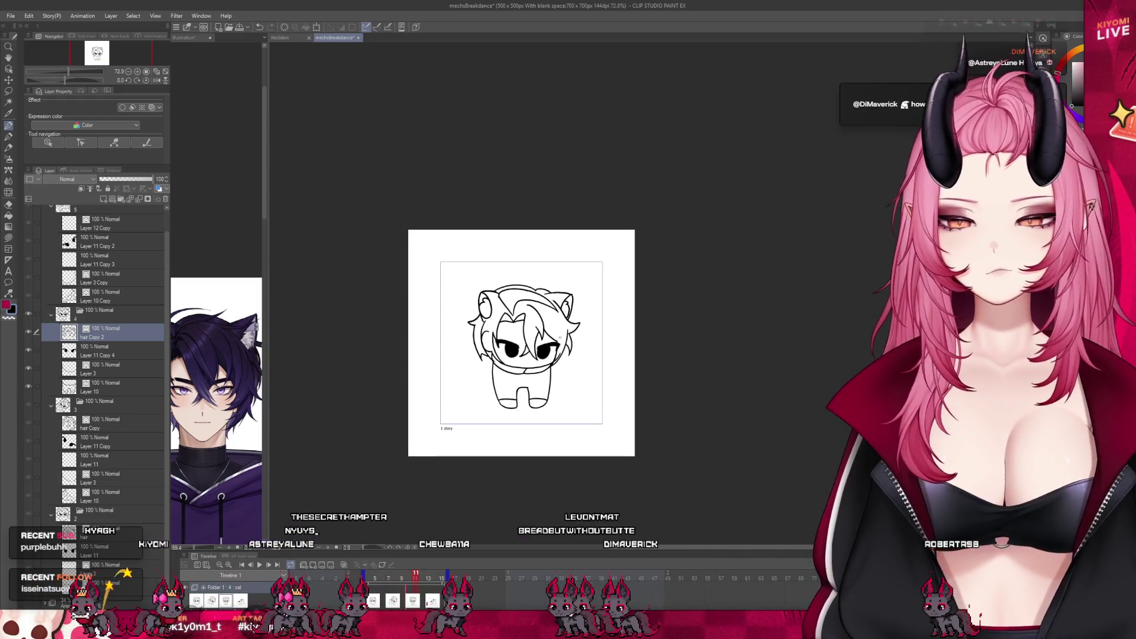
pyautogui.scroll(1, 521, 342)
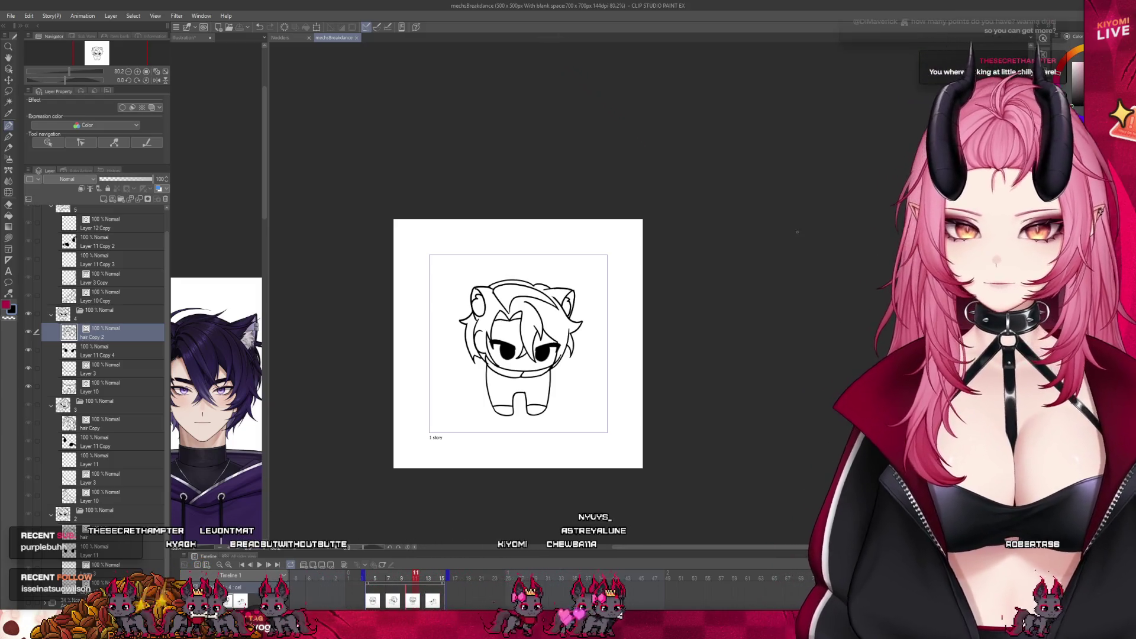
pyautogui.scroll(1, 579, 349)
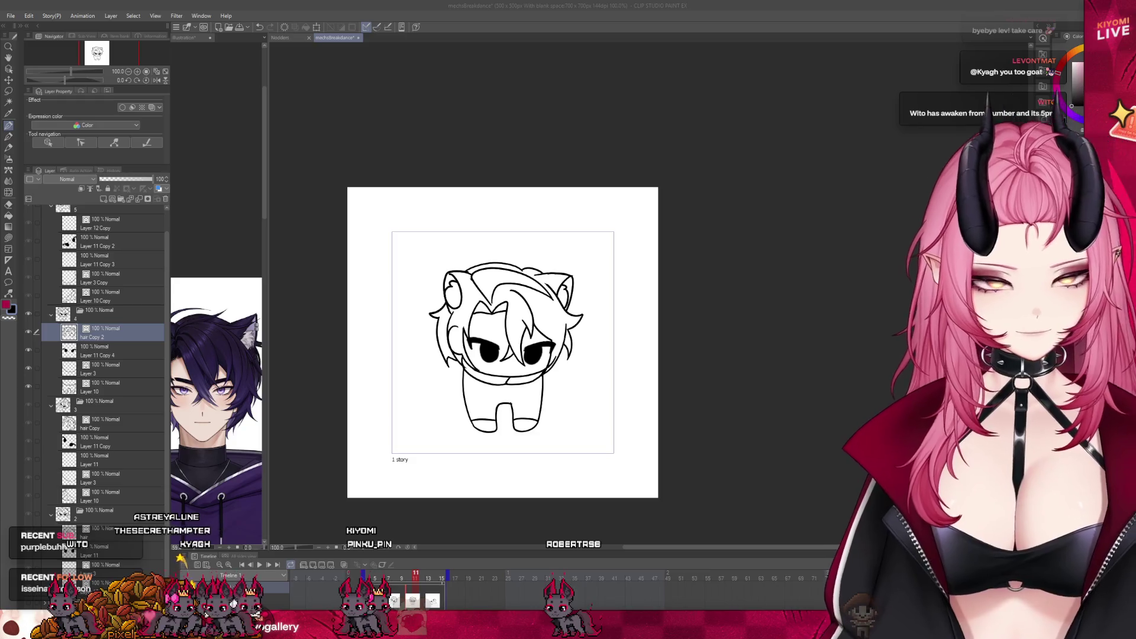
pyautogui.scroll(1, 546, 335)
pyautogui.scroll(2, 546, 335)
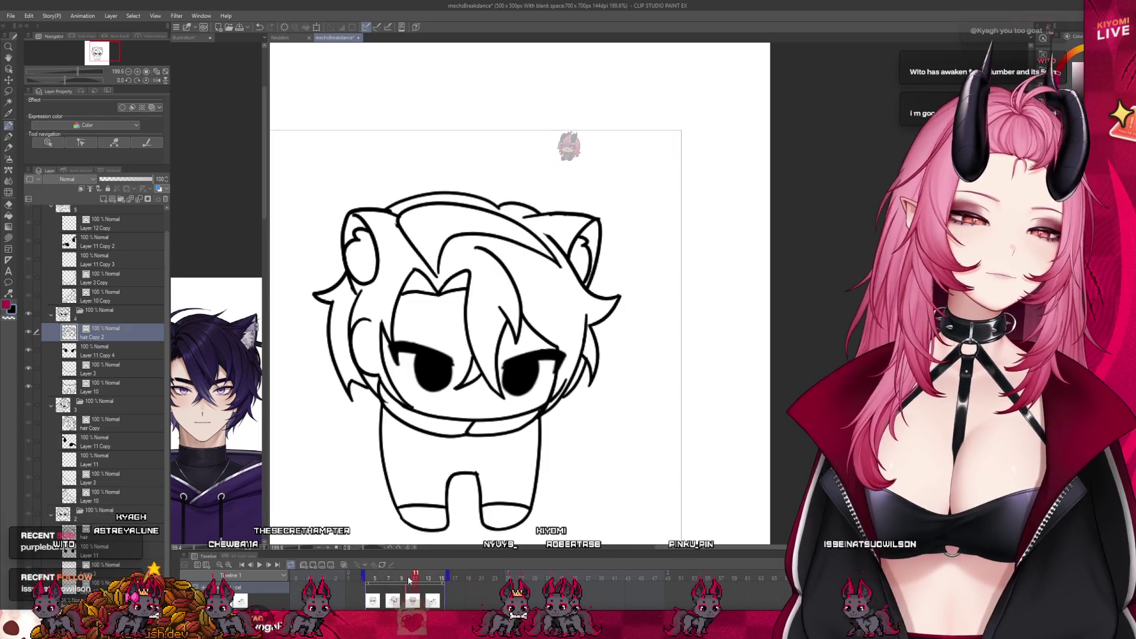
# Scrub back and forth through the timeline frames to review the animation.
pyautogui.click(399, 576)
pyautogui.click(413, 582)
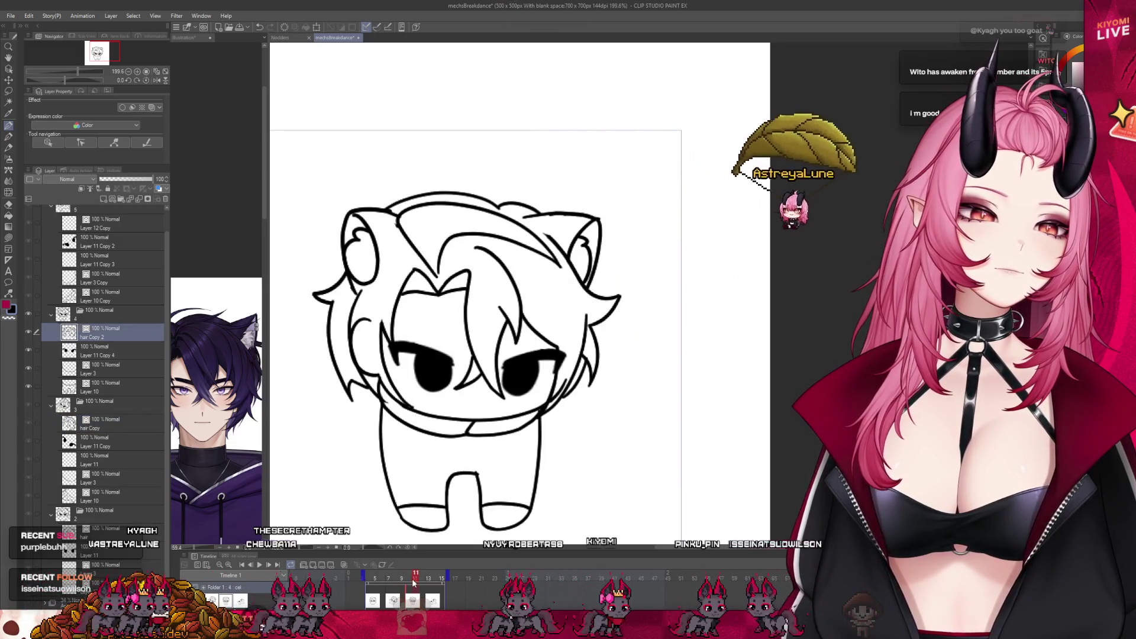
pyautogui.click(404, 579)
pyautogui.click(414, 579)
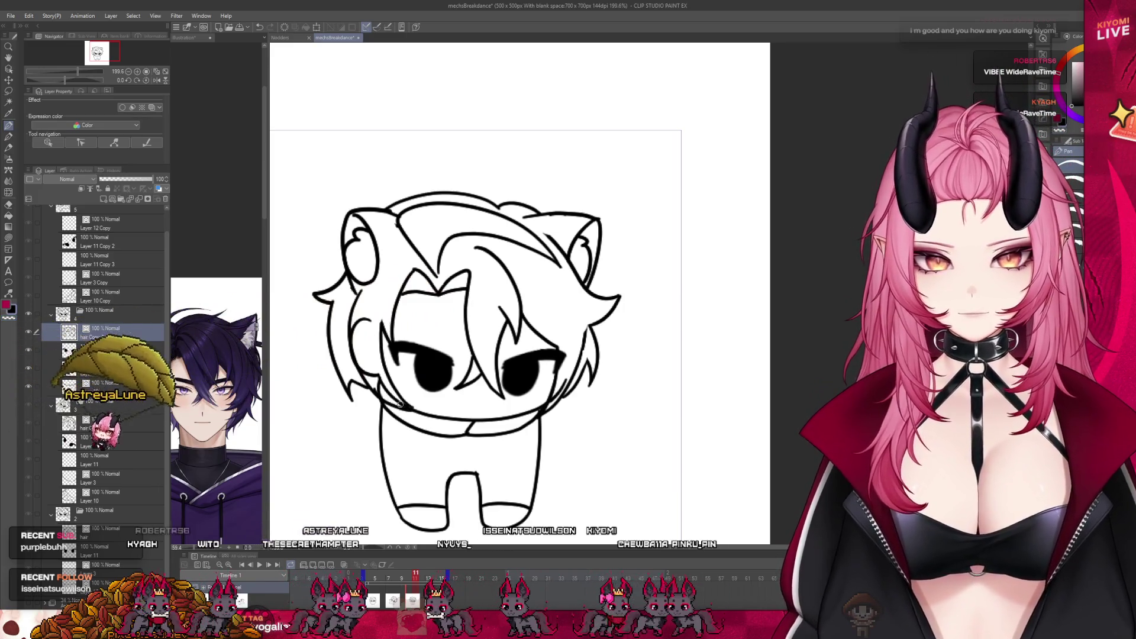
# Switch layers with the Eraser active and scrub the playhead to the leaning pose around frame 8.
pyautogui.click(102, 365)
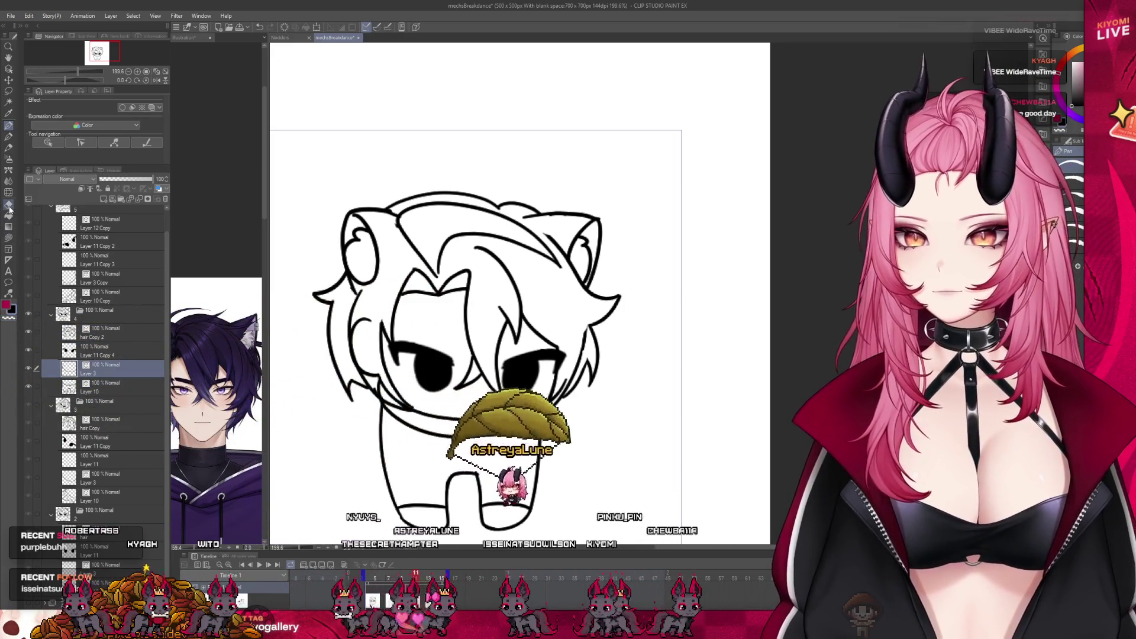
pyautogui.press('e')
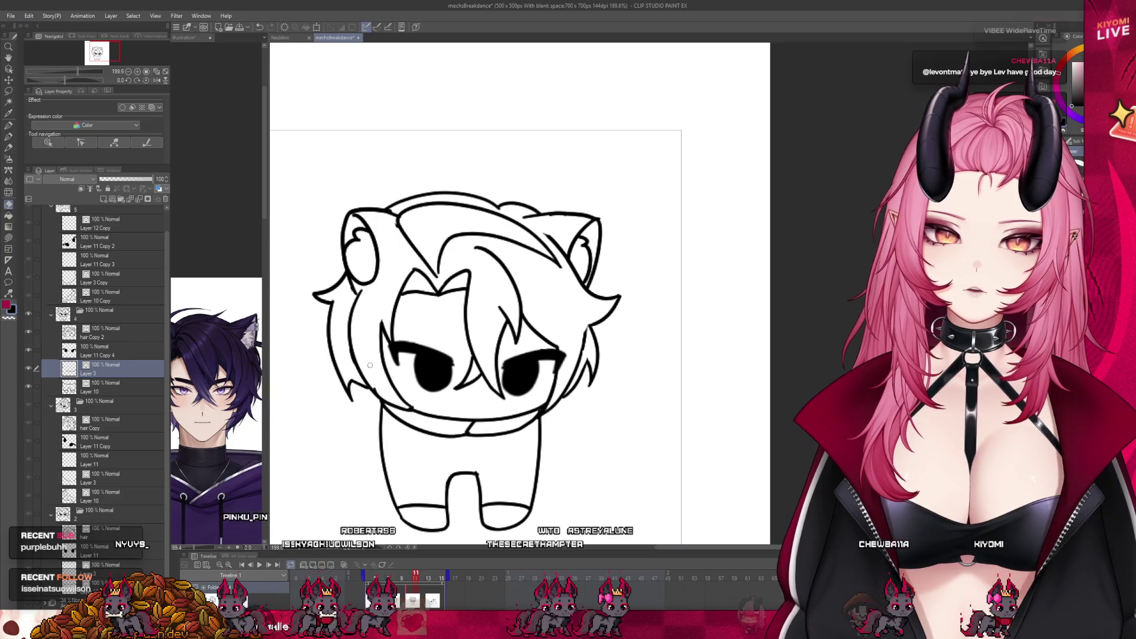
pyautogui.click(99, 337)
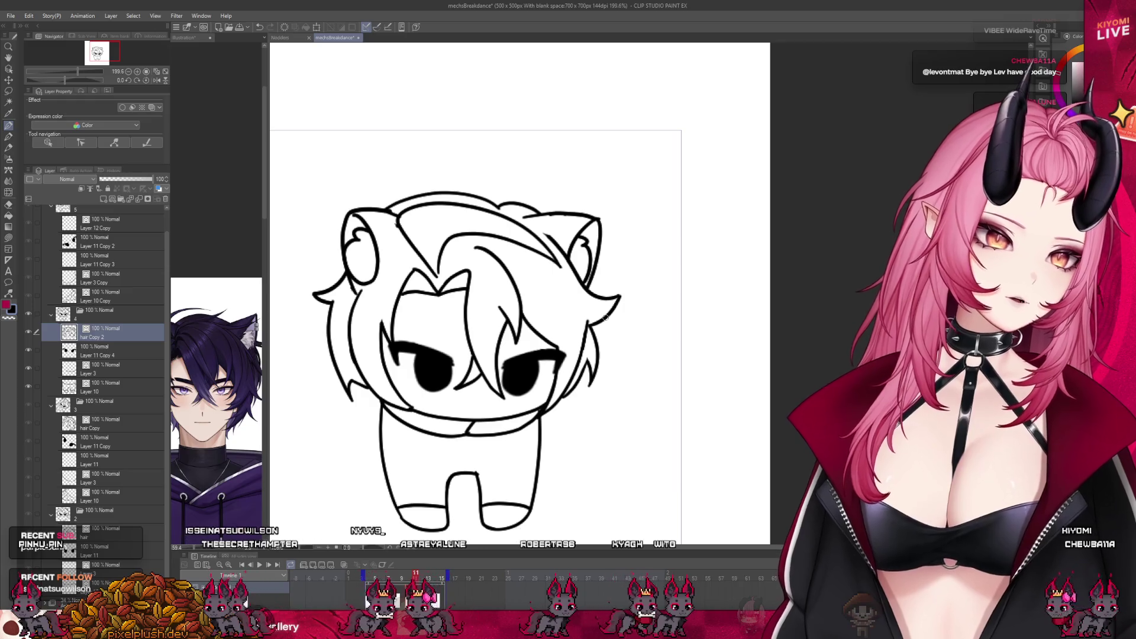
pyautogui.scroll(-2, 509, 310)
pyautogui.scroll(-1, 513, 337)
pyautogui.scroll(-1, 520, 384)
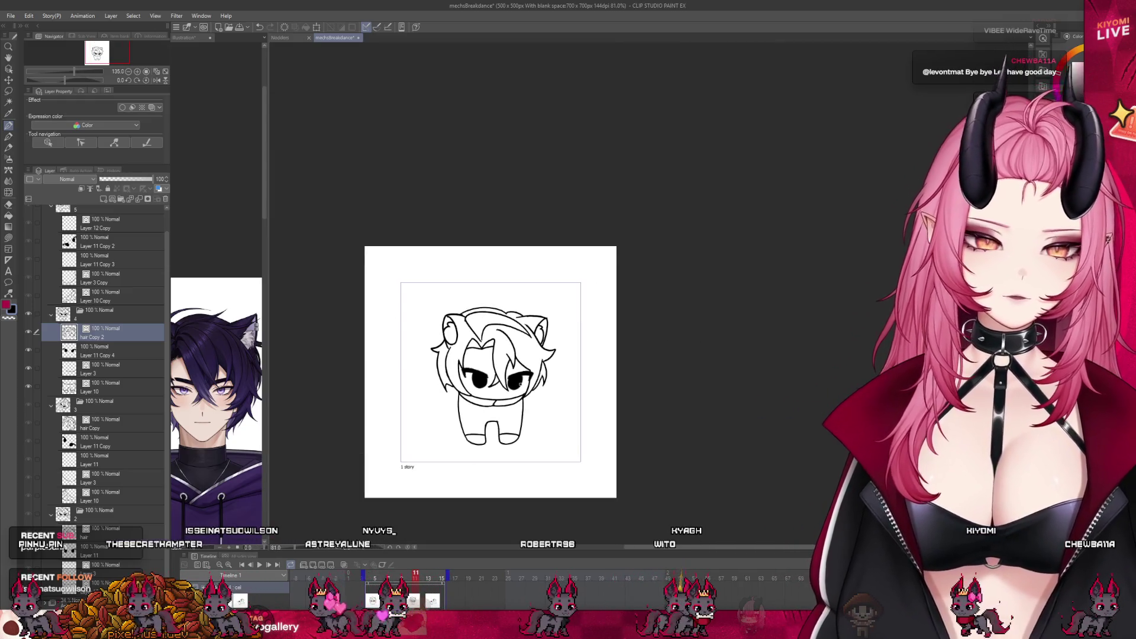
pyautogui.scroll(1, 490, 371)
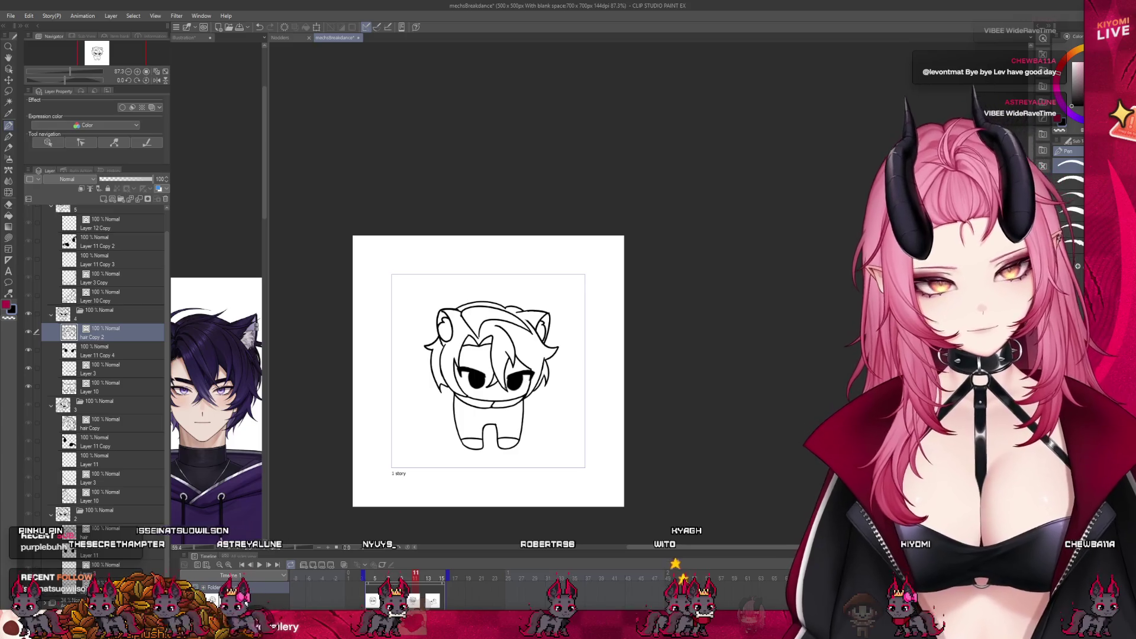
pyautogui.moveTo(367, 578)
pyautogui.mouseDown()
pyautogui.moveTo(436, 581)
pyautogui.moveTo(388, 575)
pyautogui.mouseUp()
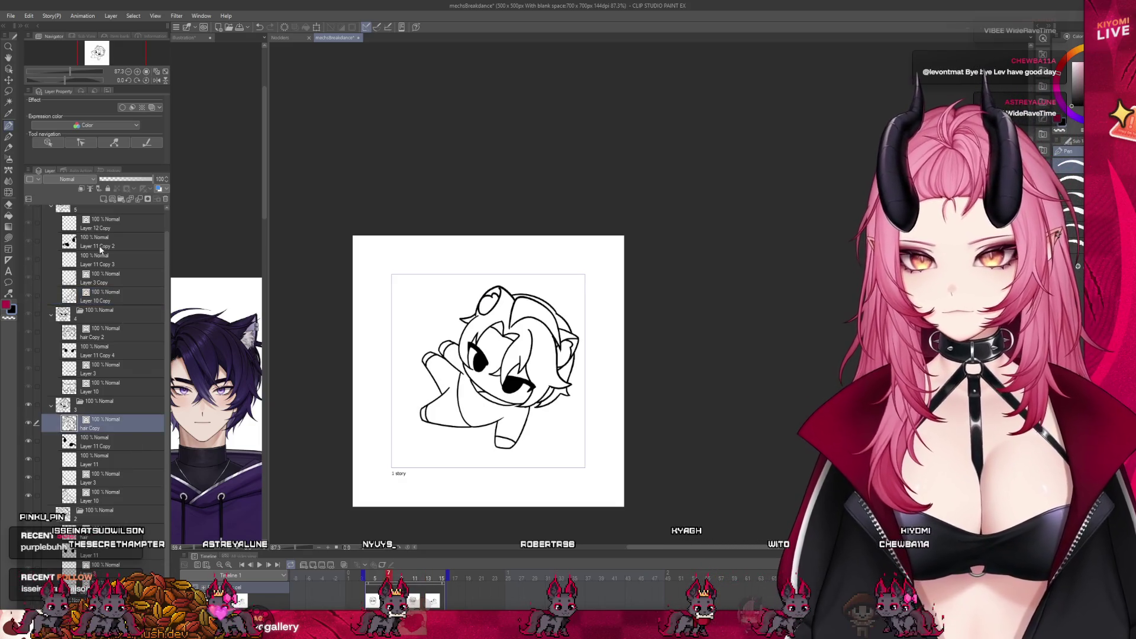
# Transform the hair Copy 3 sketch, nudge it left with the arrow keys and commit the head placement.
pyautogui.click(98, 224)
pyautogui.hotkey('ctrl', 'z')
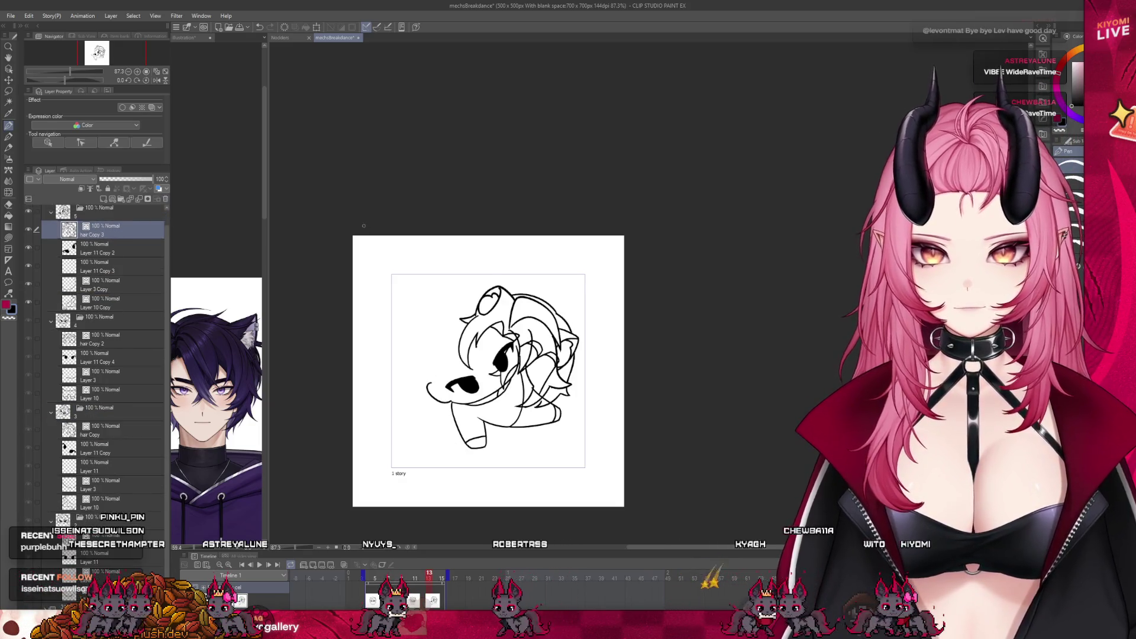
pyautogui.click(366, 28)
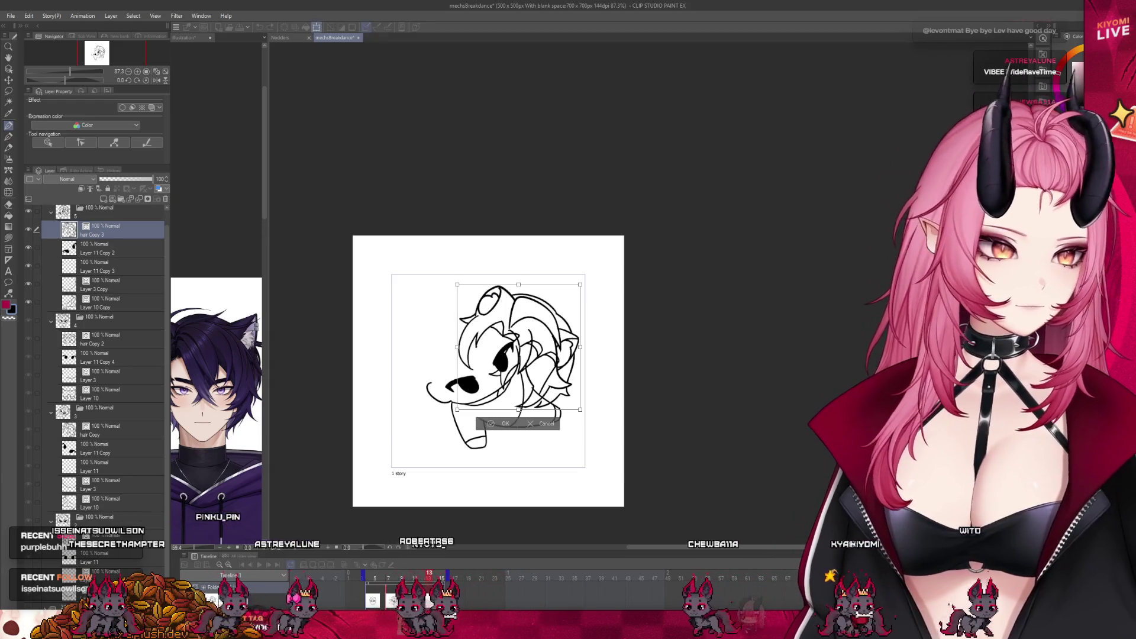
pyautogui.press('Left')
pyautogui.press('Left')
pyautogui.press('Left')
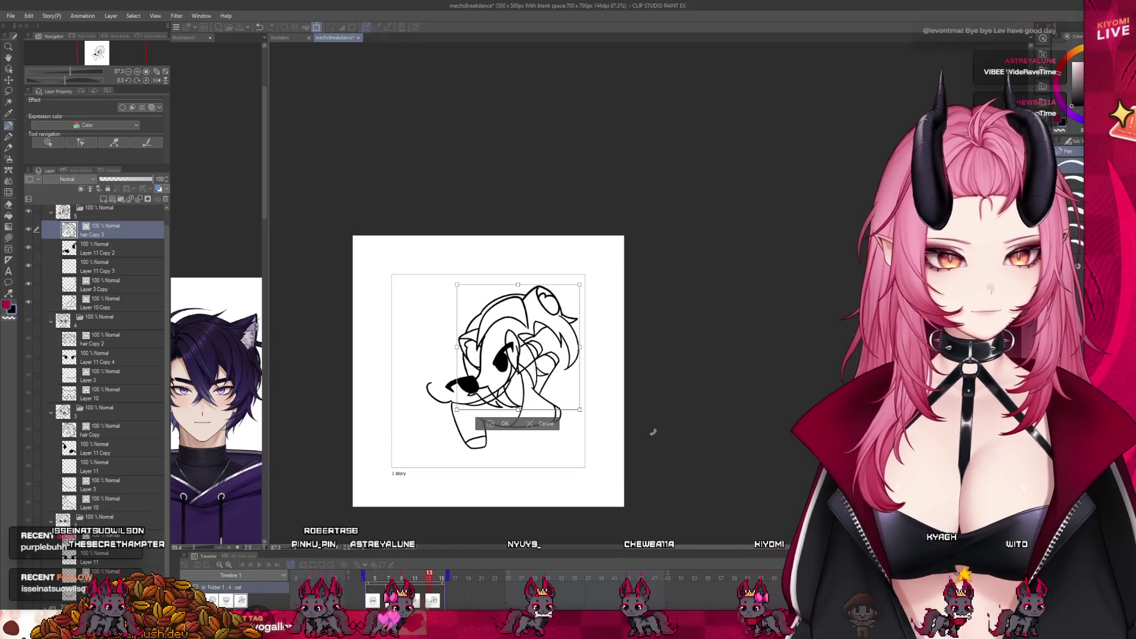
pyautogui.press('Left')
pyautogui.press('Left')
pyautogui.press('Left')
pyautogui.press('Left')
pyautogui.press('Left')
pyautogui.press('Left')
pyautogui.press('Left')
pyautogui.press('Left')
pyautogui.press('Left')
pyautogui.press('Left')
pyautogui.press('Left')
pyautogui.press('Left')
pyautogui.press('Left')
pyautogui.press('Left')
pyautogui.press('Left')
pyautogui.press('Left')
pyautogui.press('Left')
pyautogui.press('Left')
pyautogui.press('Left')
pyautogui.press('Left')
pyautogui.press('Left')
pyautogui.press('Left')
pyautogui.press('Left')
pyautogui.press('Left')
pyautogui.press('Left')
pyautogui.press('Left')
pyautogui.press('Left')
pyautogui.press('Left')
pyautogui.press('Left')
pyautogui.press('Left')
pyautogui.press('Left')
pyautogui.press('Left')
pyautogui.press('Left')
pyautogui.press('Left')
pyautogui.press('Left')
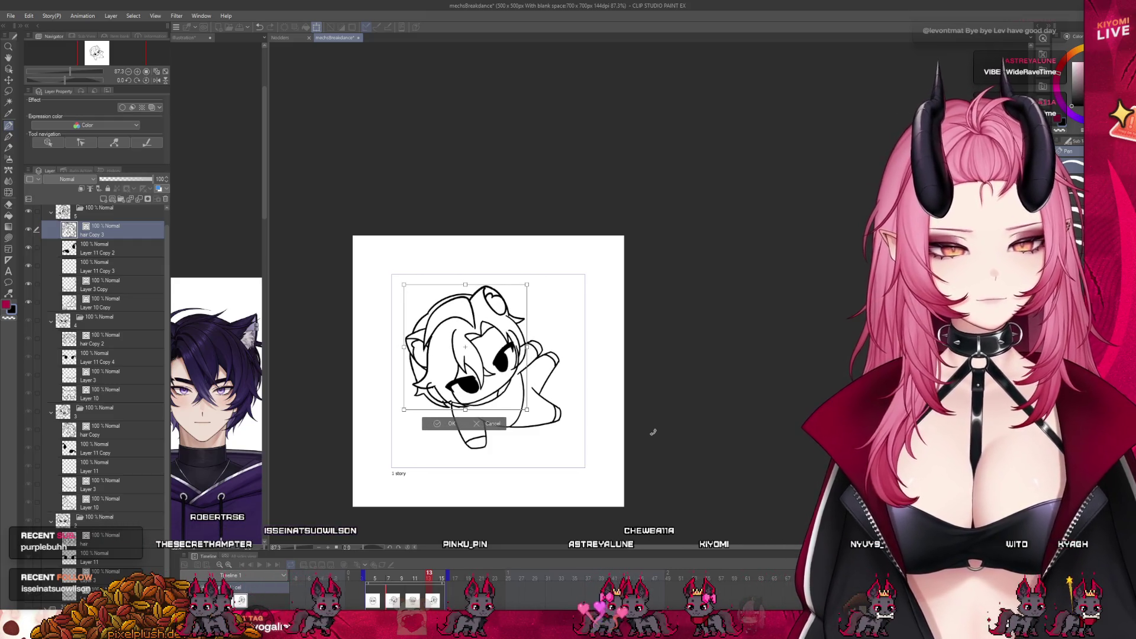
pyautogui.press('Left')
pyautogui.press('Left')
pyautogui.press('Left')
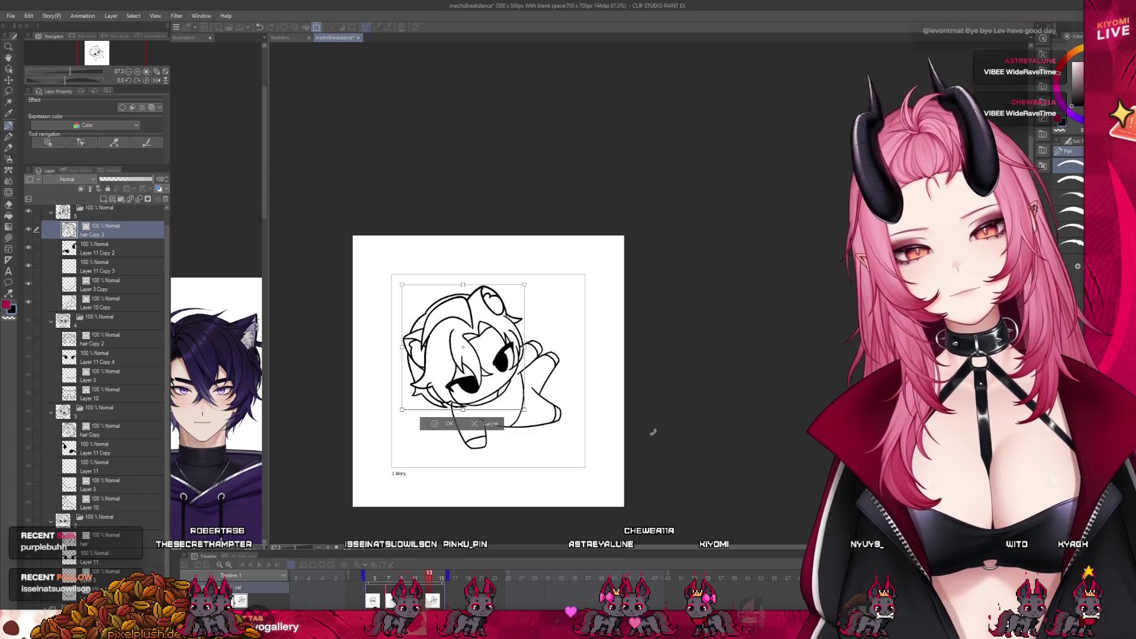
pyautogui.click(446, 427)
pyautogui.scroll(2, 502, 381)
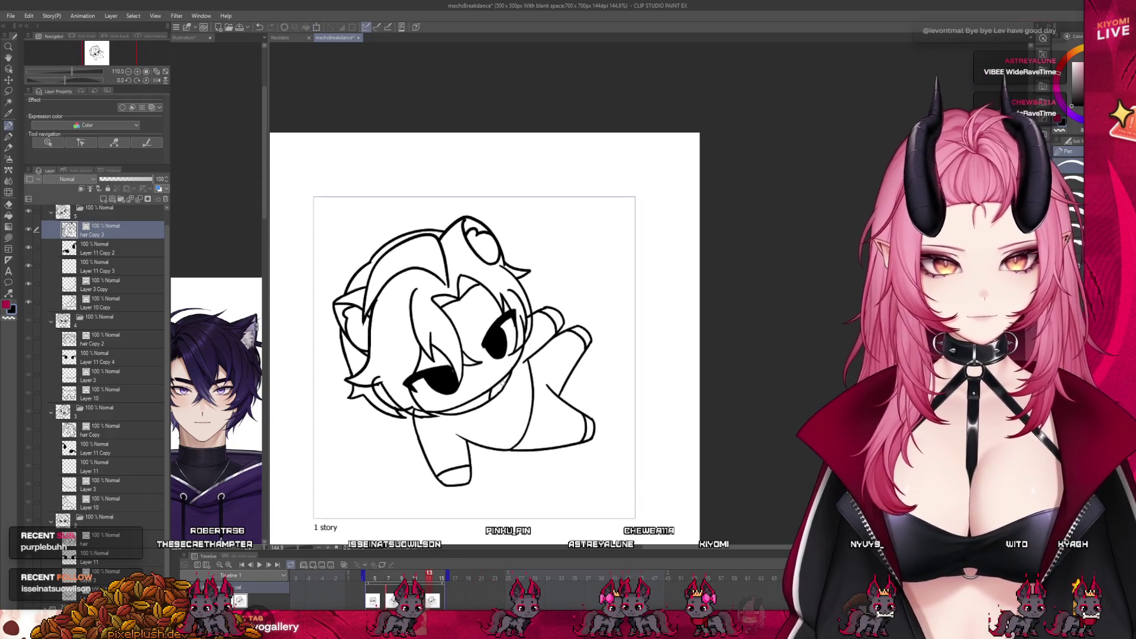
# Rotate the head layer counter-clockwise, commit it, then lasso the upper-left part of the head.
pyautogui.press('k')
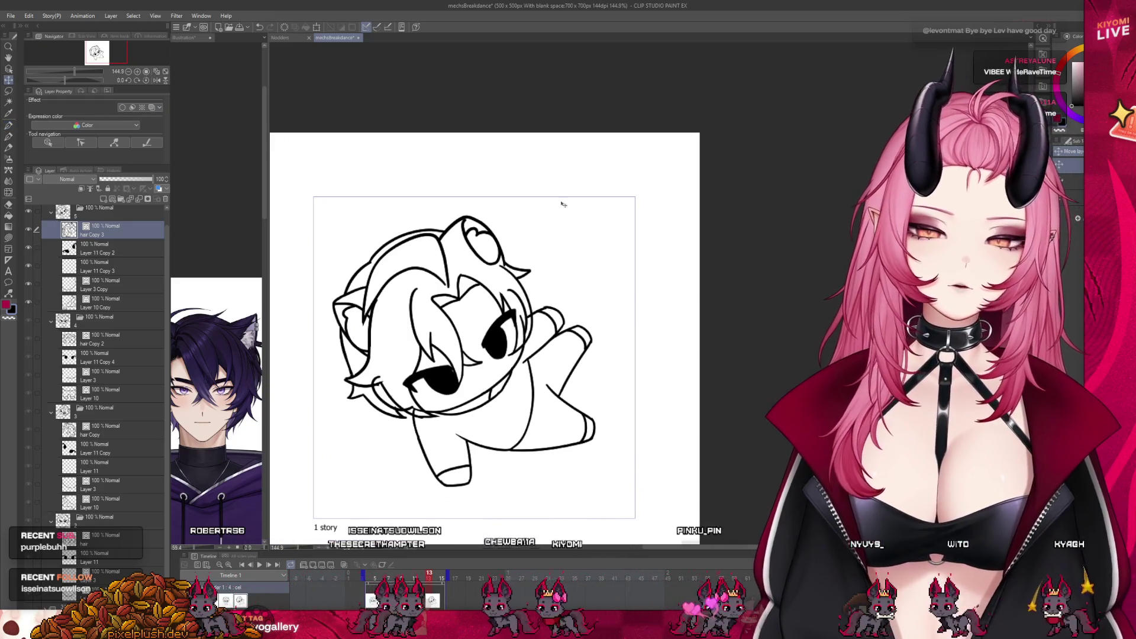
pyautogui.hotkey('ctrl', 't')
pyautogui.moveTo(551, 497)
pyautogui.mouseDown()
pyautogui.moveTo(612, 403)
pyautogui.moveTo(546, 251)
pyautogui.moveTo(521, 226)
pyautogui.mouseUp()
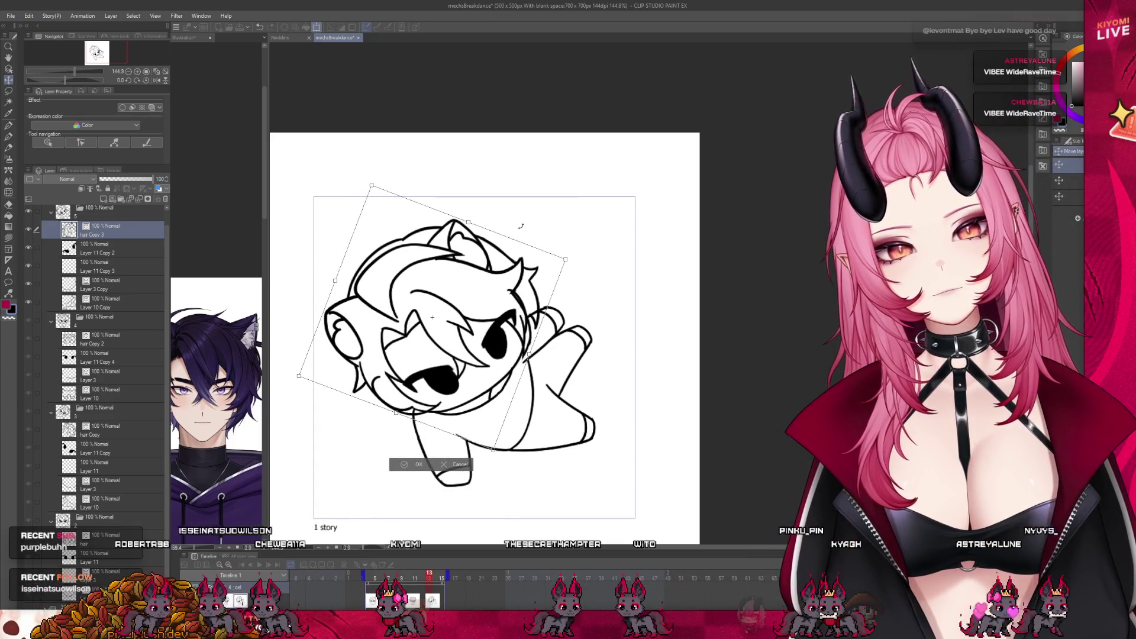
pyautogui.click(400, 463)
pyautogui.scroll(1, 474, 349)
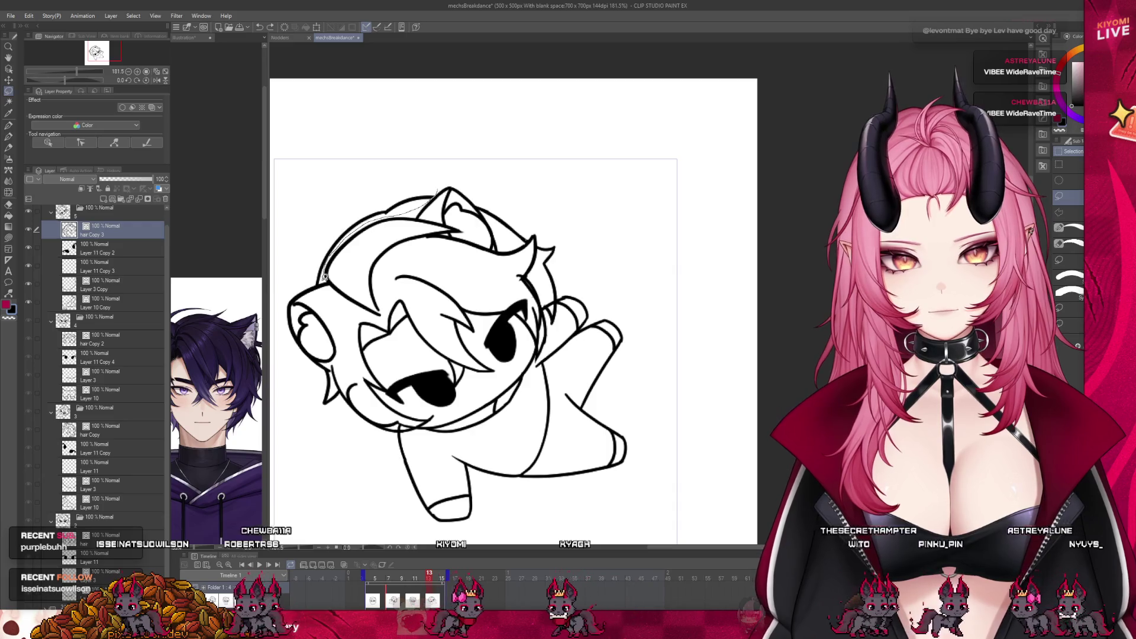
pyautogui.moveTo(300, 268)
pyautogui.mouseDown()
pyautogui.moveTo(409, 286)
pyautogui.moveTo(407, 270)
pyautogui.mouseUp()
# Transform the selected upper-left head area, commit it and clear the selection.
pyautogui.hotkey('ctrl', 't')
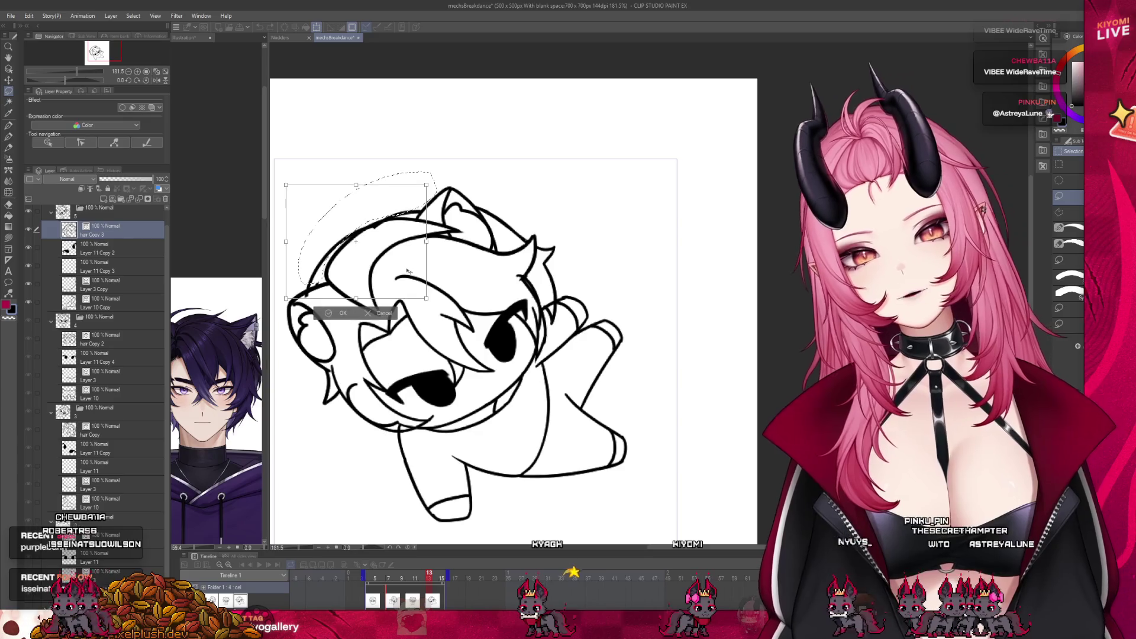
pyautogui.click(342, 313)
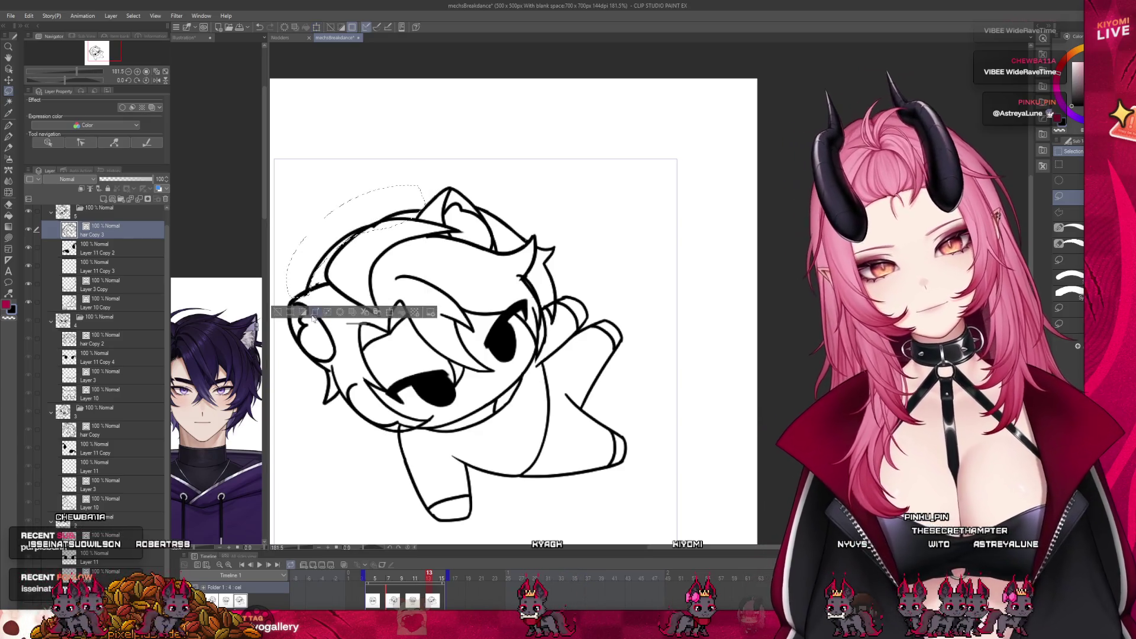
pyautogui.click(280, 314)
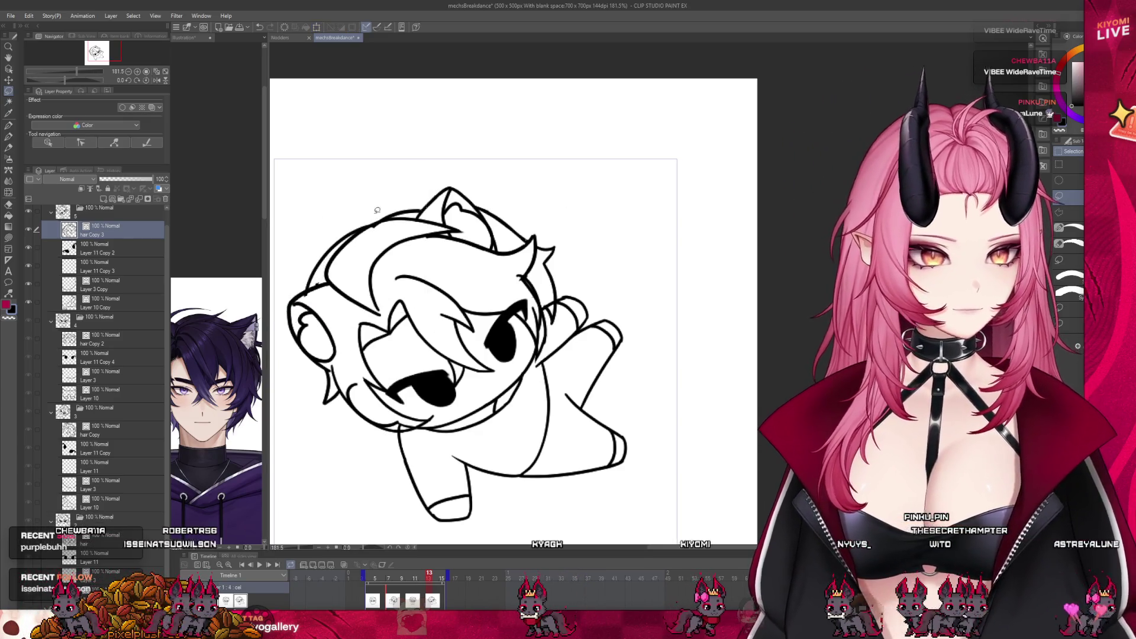
# Erase the stray piece of ear line and preview the neighbouring frame.
pyautogui.press('e')
pyautogui.moveTo(495, 245)
pyautogui.mouseDown()
pyautogui.moveTo(515, 233)
pyautogui.moveTo(552, 251)
pyautogui.mouseUp()
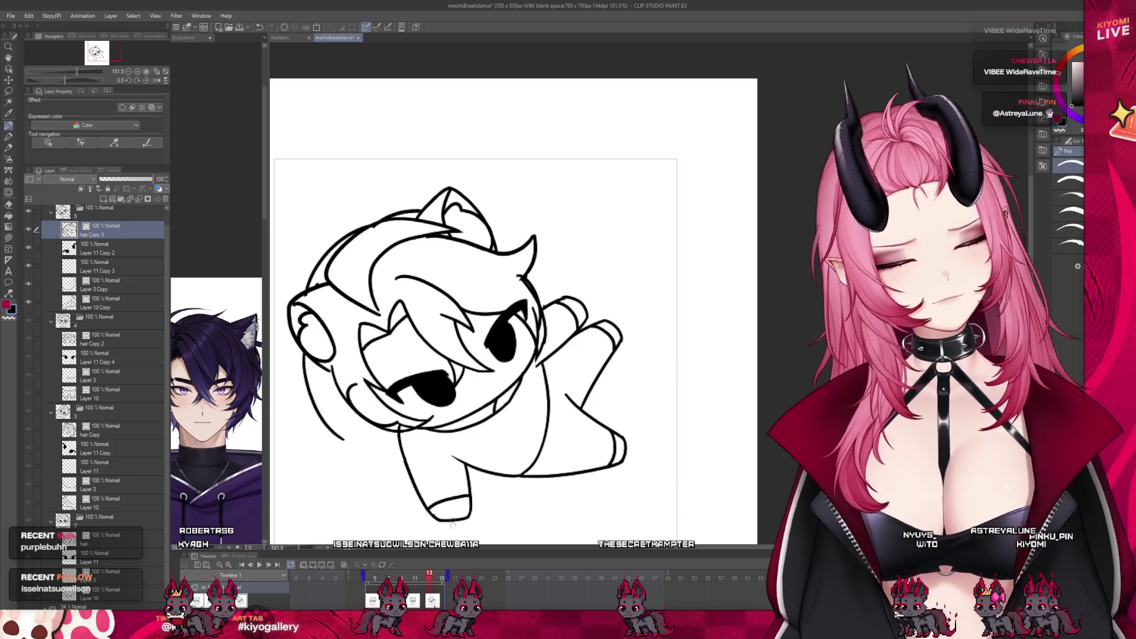
pyautogui.moveTo(417, 579); pyautogui.dragTo(435, 578)
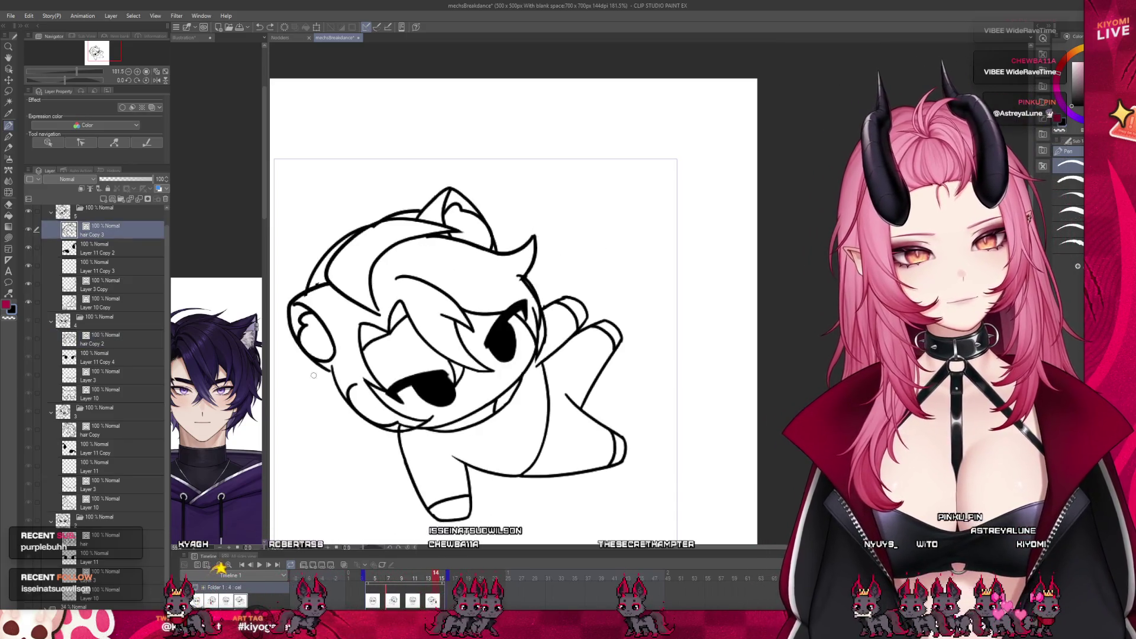
# Pen loose strands down the left of the tilted head, compare neighbouring frames, then zoom out.
pyautogui.moveTo(307, 355)
pyautogui.mouseDown()
pyautogui.moveTo(346, 435)
pyautogui.moveTo(365, 379)
pyautogui.mouseUp()
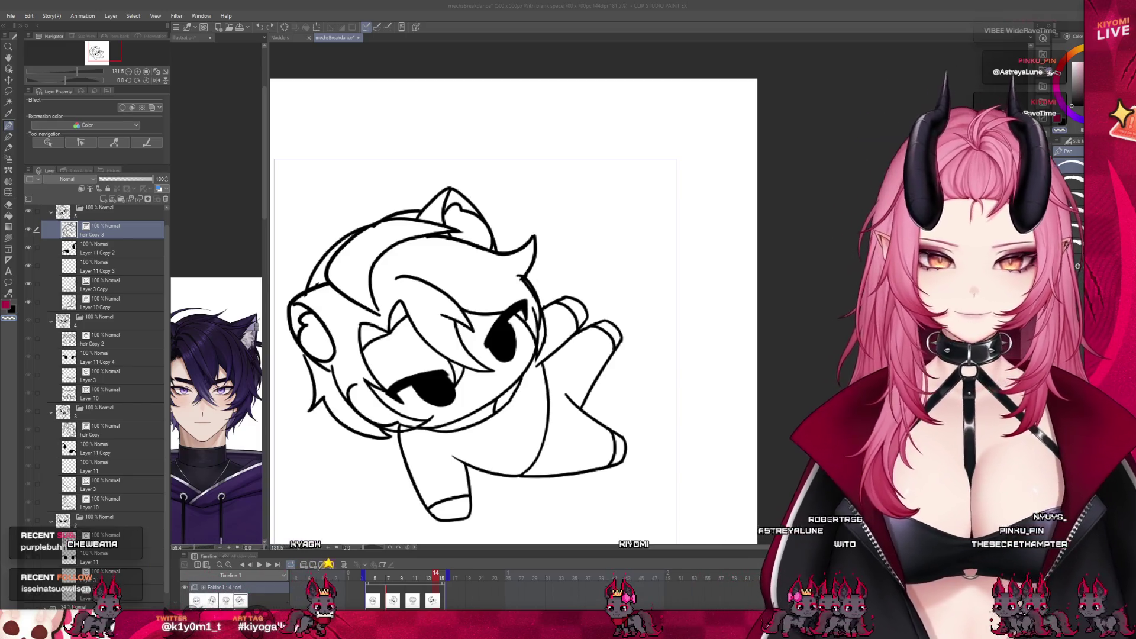
pyautogui.click(305, 376)
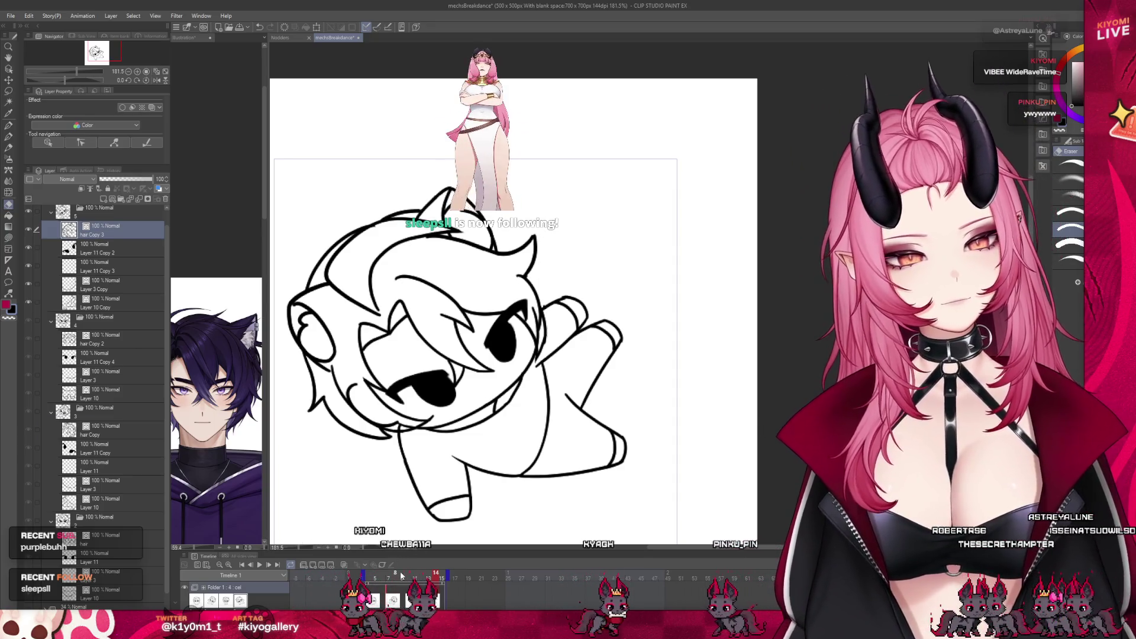
pyautogui.press('Left')
pyautogui.press('Left')
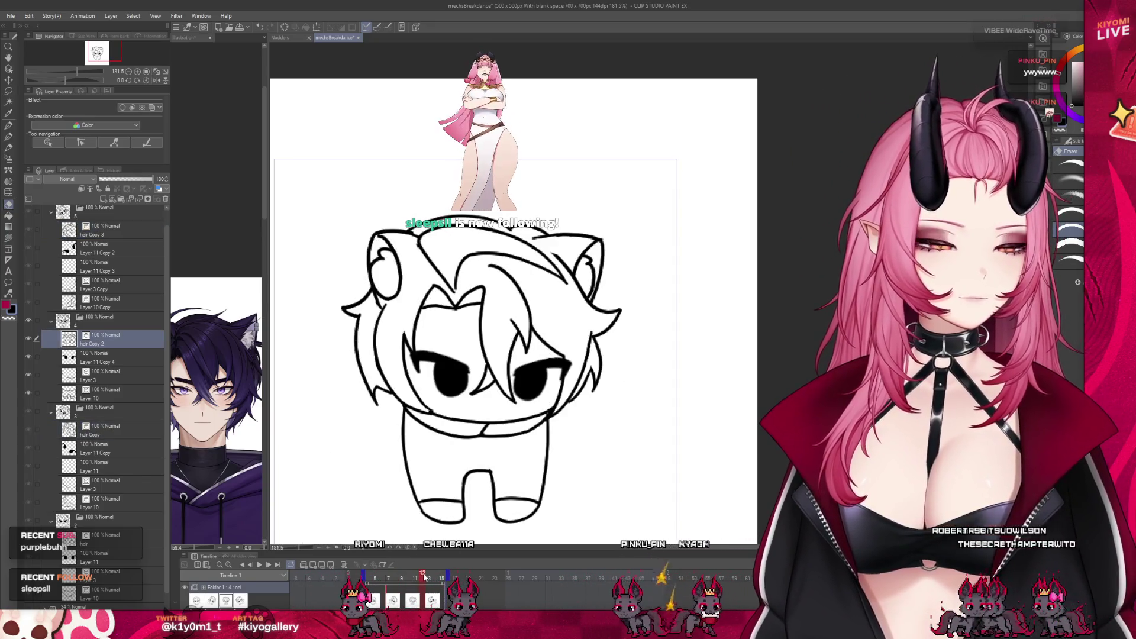
pyautogui.press('Right')
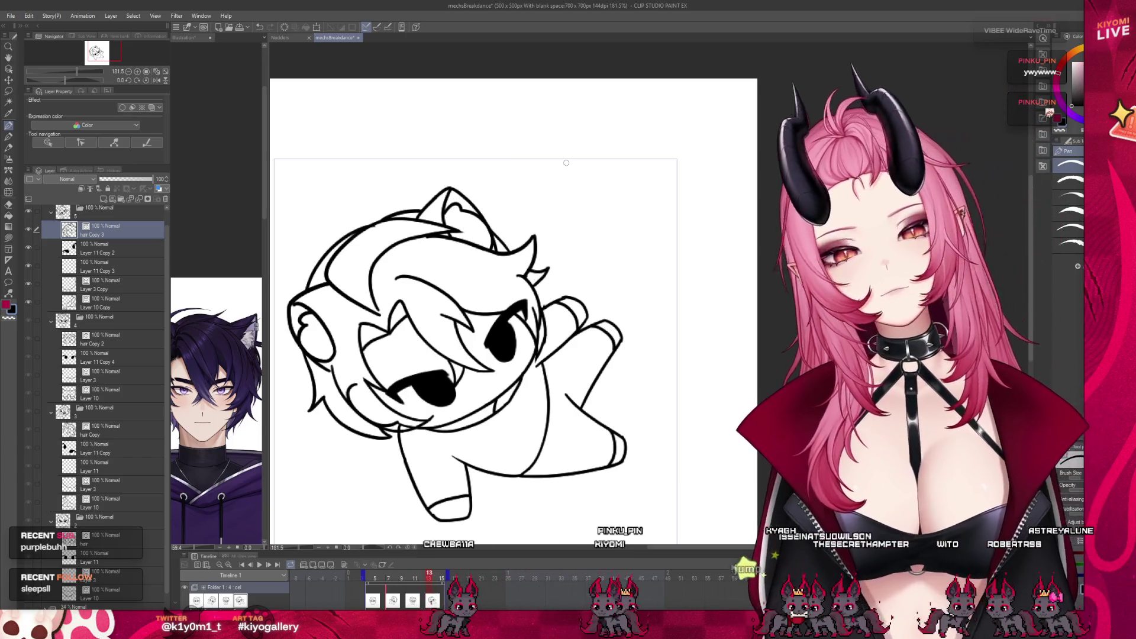
pyautogui.hotkey('ctrl', '-')
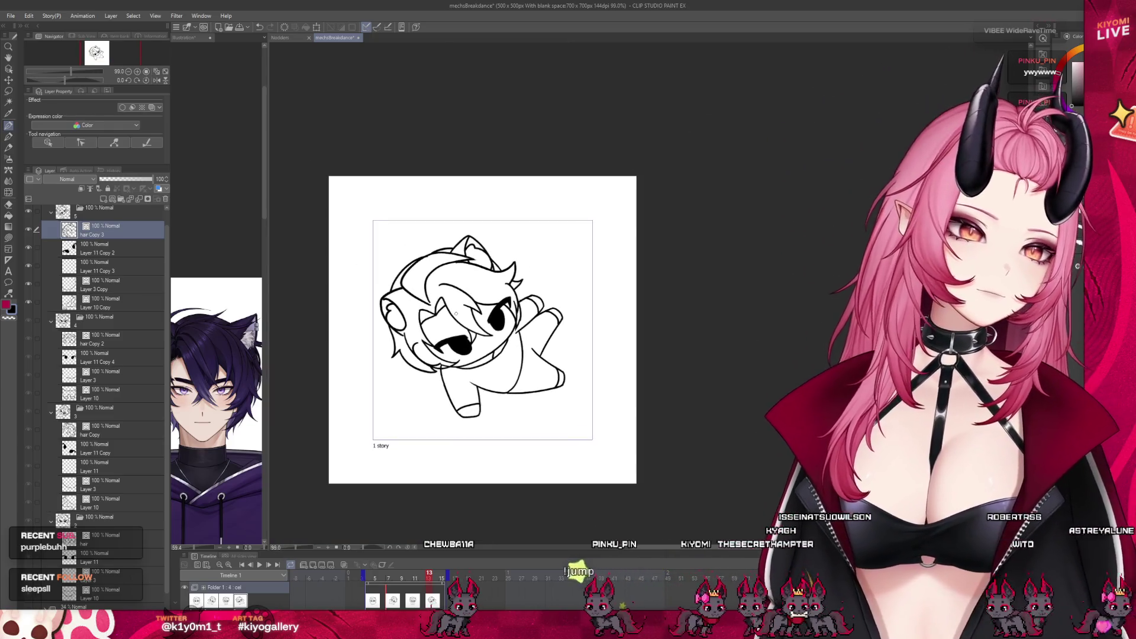
# Zoom and step through frames to land on the tilted pose for editing.
pyautogui.hotkey('ctrl', '+')
pyautogui.click(415, 575)
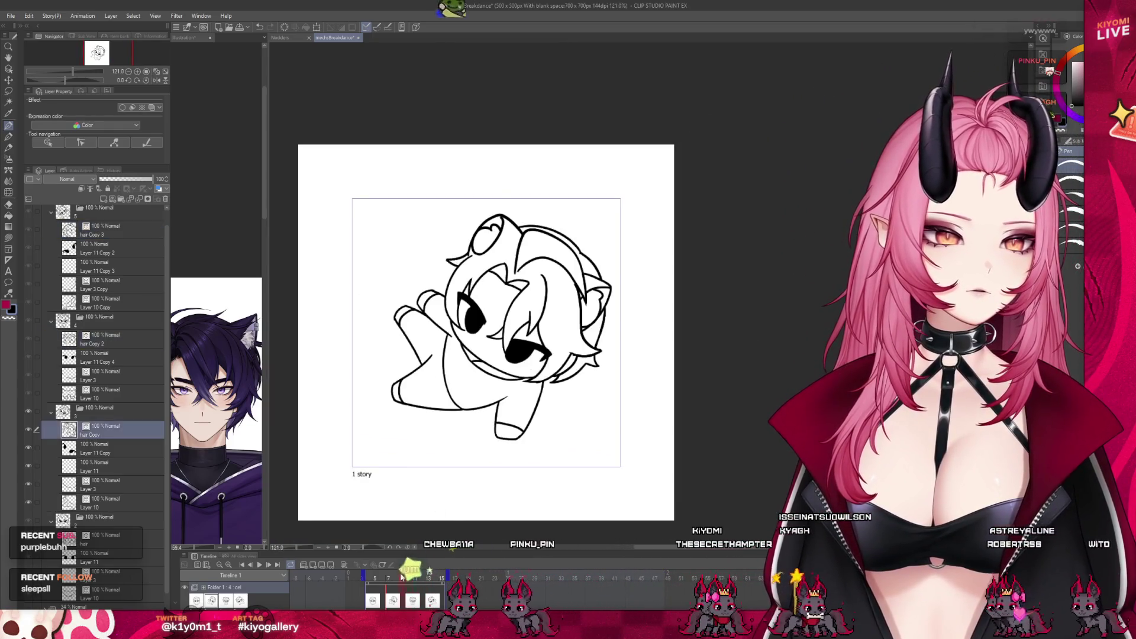
pyautogui.hotkey('ctrl', '+')
pyautogui.hotkey('ctrl', '+')
pyautogui.hotkey('ctrl', '-')
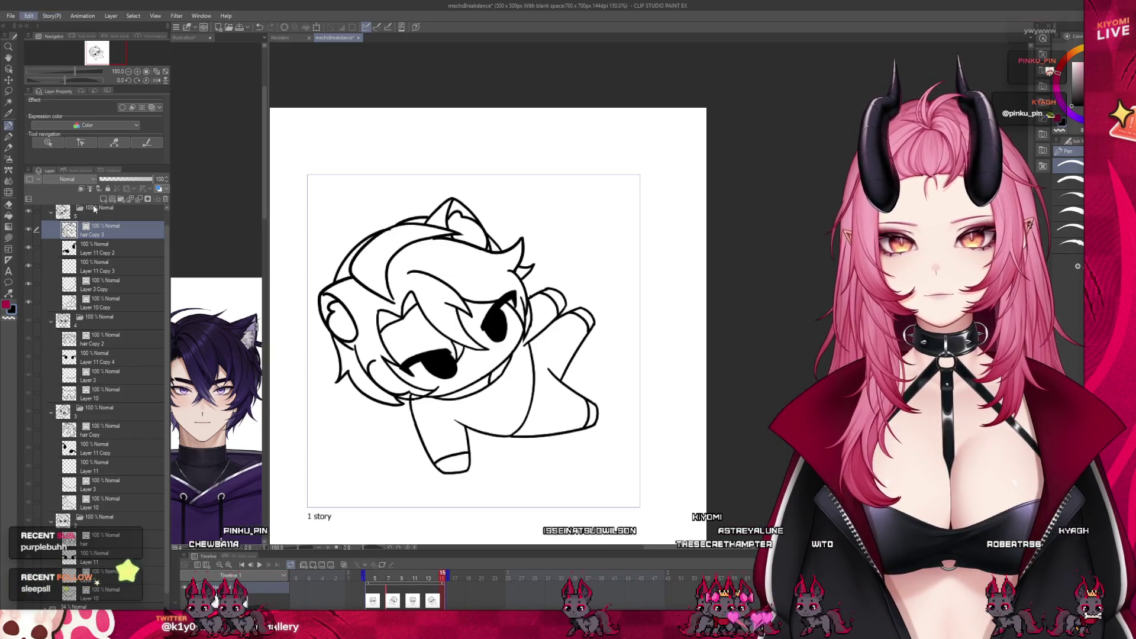
# Free-transform the head and upper body, nudging the top-left corner into a slight skew, and commit.
pyautogui.hotkey('ctrl', 't')
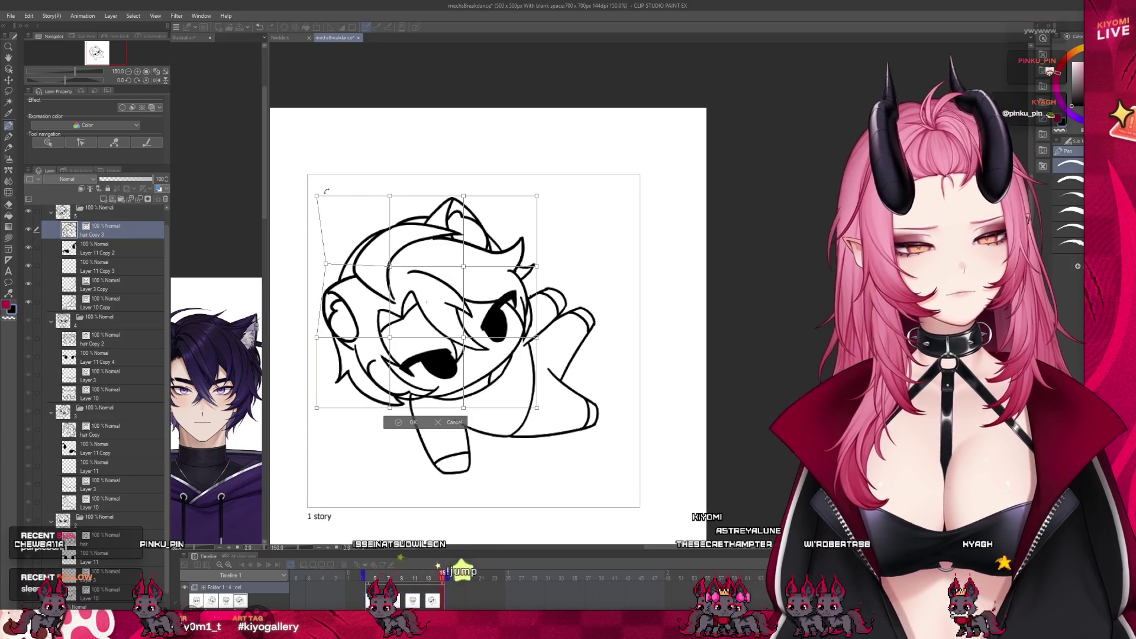
pyautogui.moveTo(329, 192); pyautogui.dragTo(350, 191)
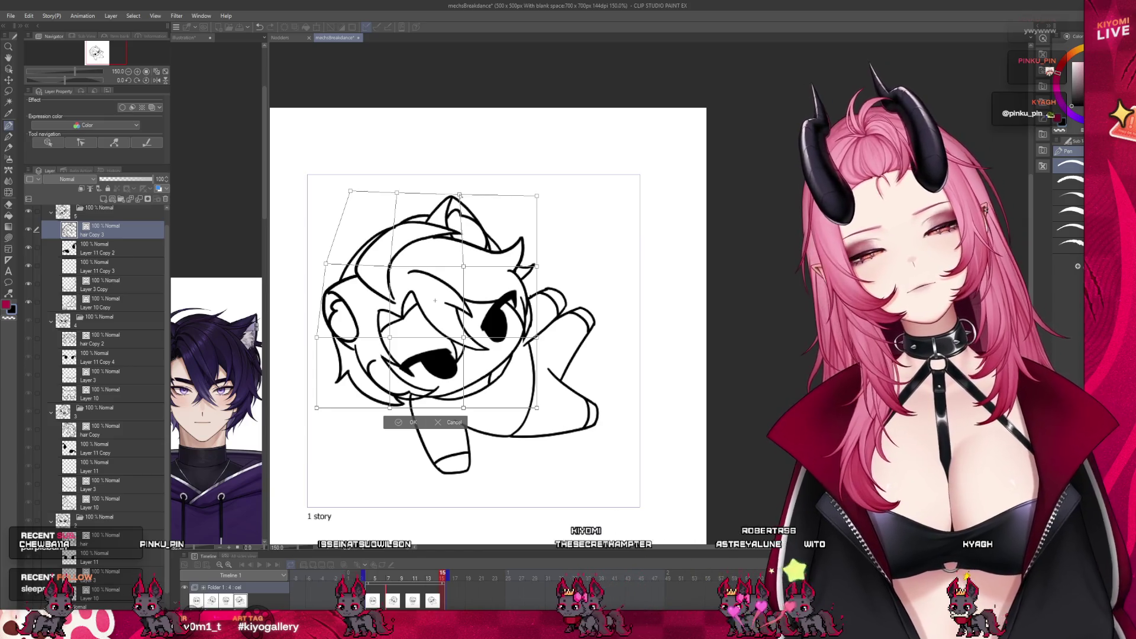
pyautogui.moveTo(350, 190); pyautogui.dragTo(316, 196)
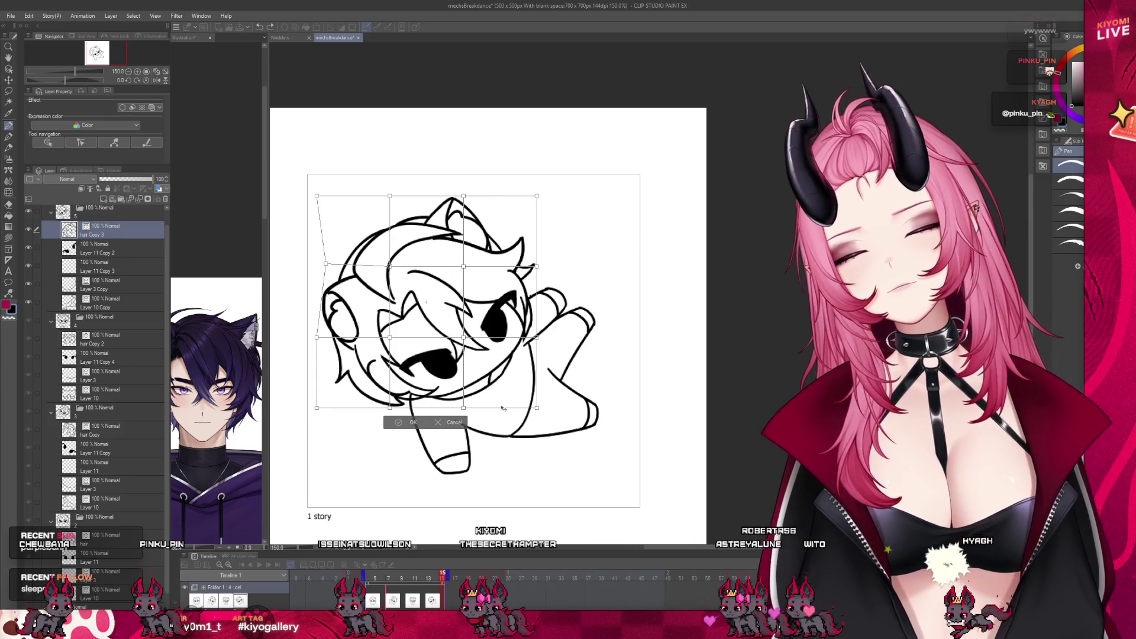
pyautogui.click(453, 423)
pyautogui.scroll(-3, 497, 391)
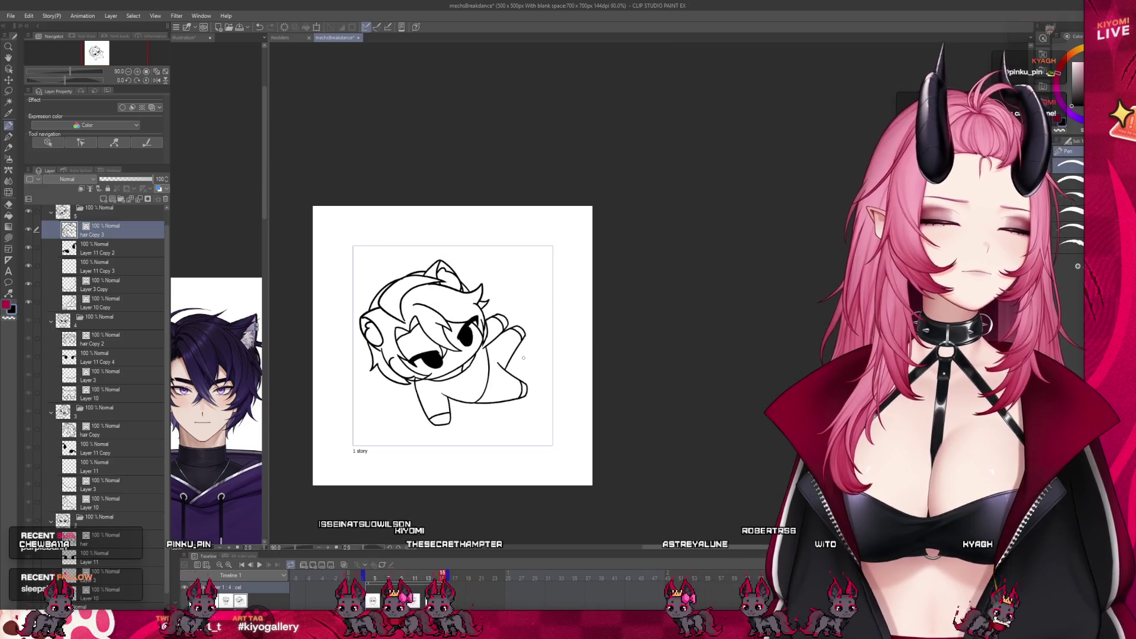
pyautogui.scroll(1, 507, 309)
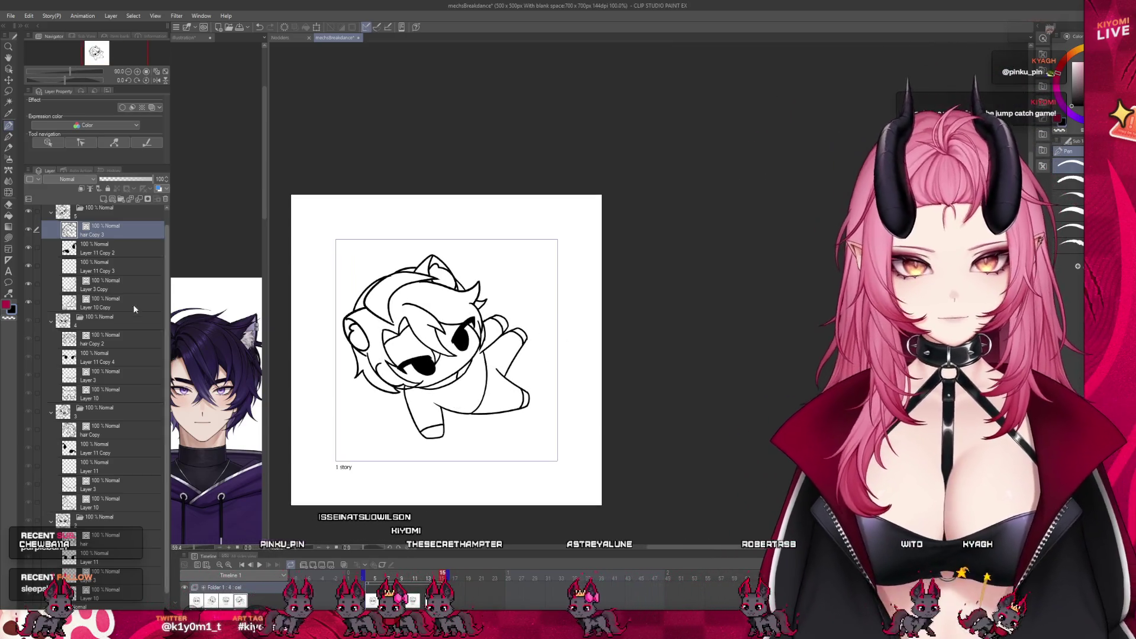
pyautogui.click(121, 300)
pyautogui.click(107, 282)
pyautogui.scroll(2, 428, 369)
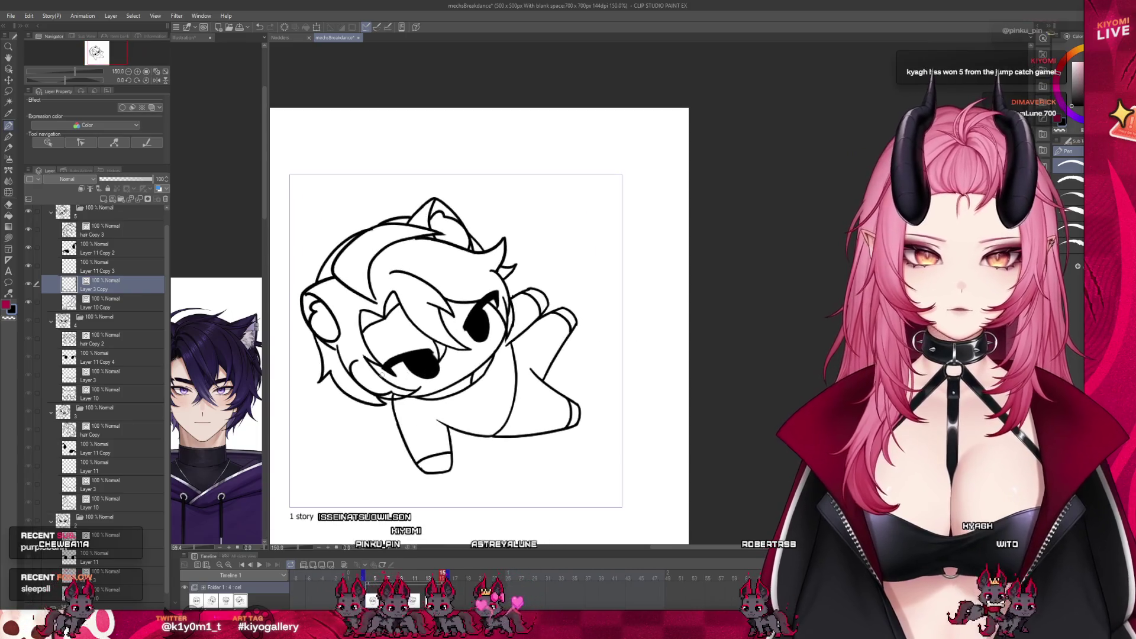
# Mesh-transform the hair Copy 3 layer, lifting its middle and right upward, and apply.
pyautogui.press('e')
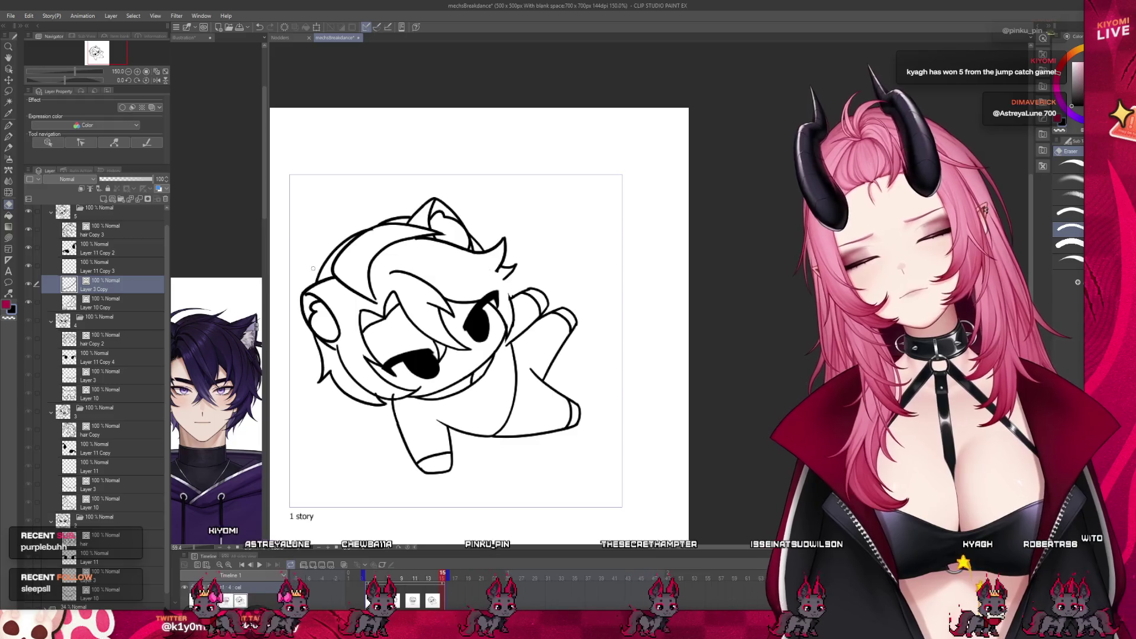
pyautogui.click(103, 229)
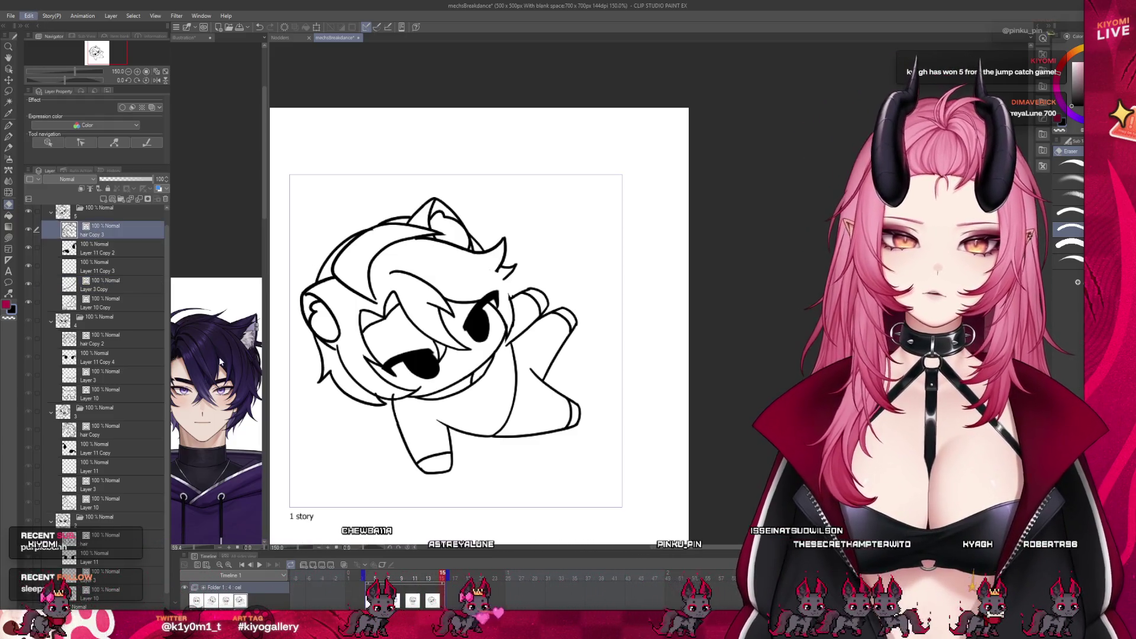
pyautogui.hotkey('ctrl', 'shift', 't')
pyautogui.moveTo(443, 263); pyautogui.dragTo(444, 257)
pyautogui.moveTo(372, 263); pyautogui.dragTo(379, 259)
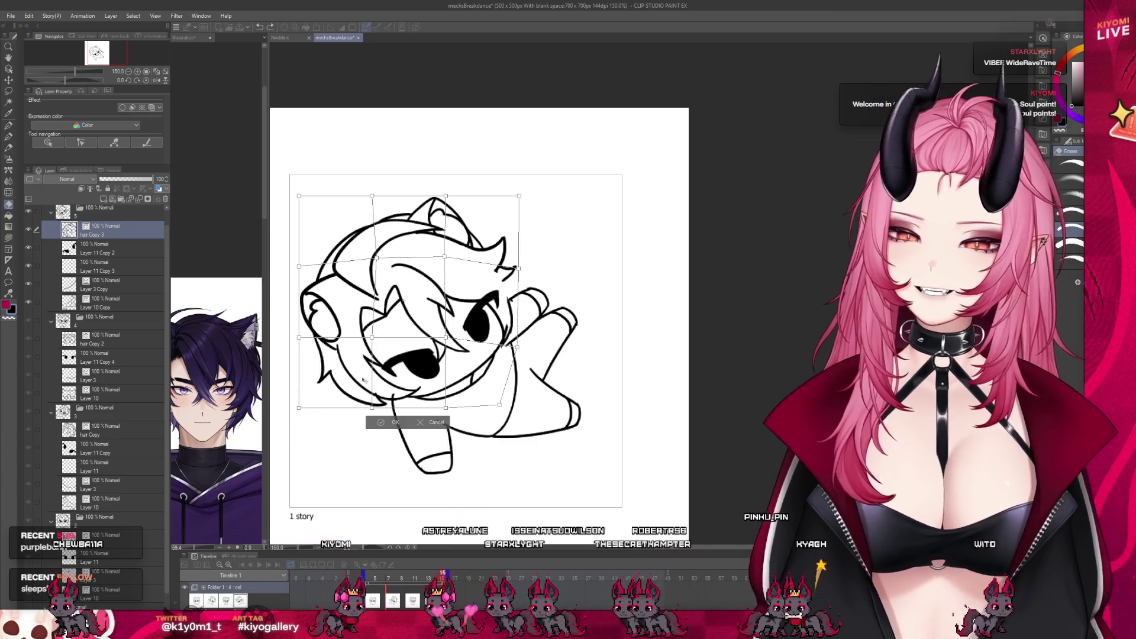
pyautogui.press('Return')
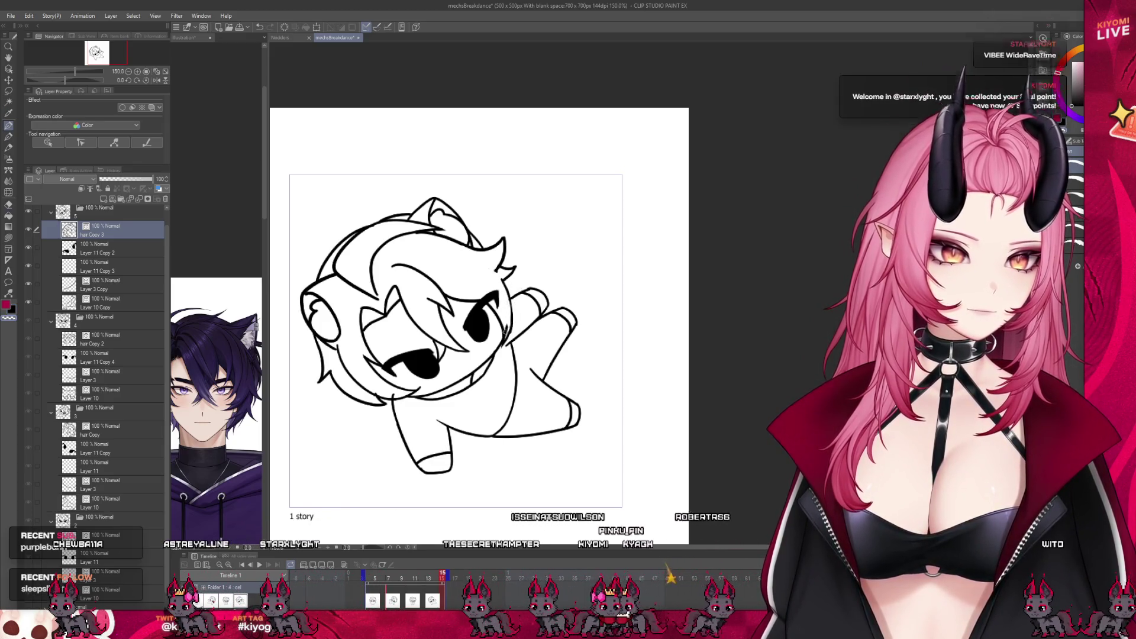
# Check the Layer 3 Copy, hair Copy 3 and Layer 10 Copy layers after the warp.
pyautogui.click(104, 286)
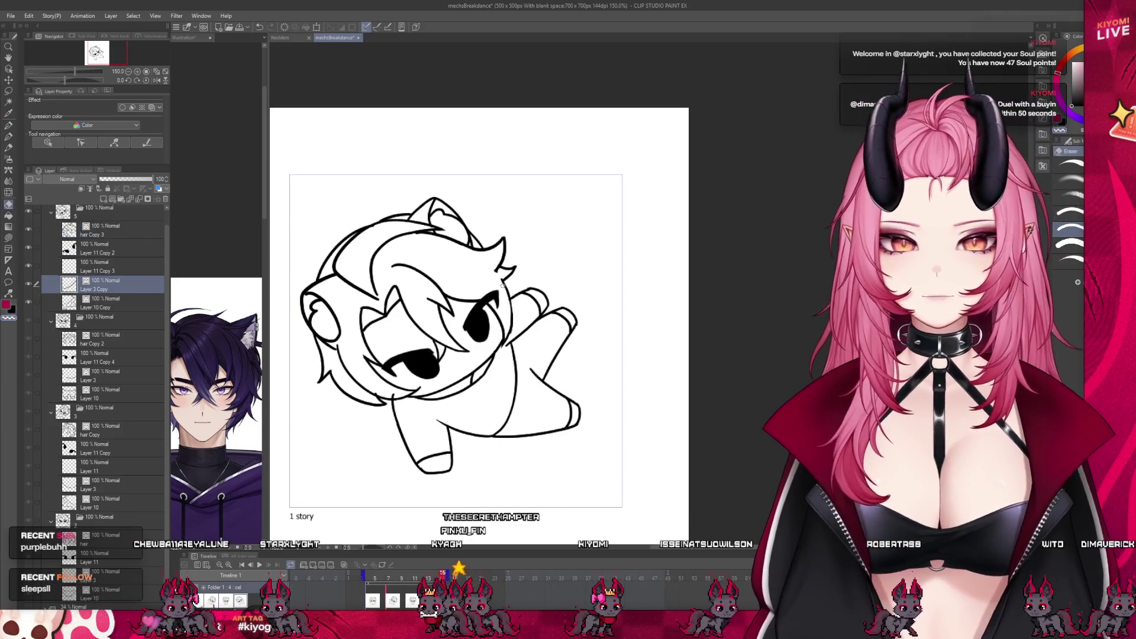
pyautogui.click(103, 229)
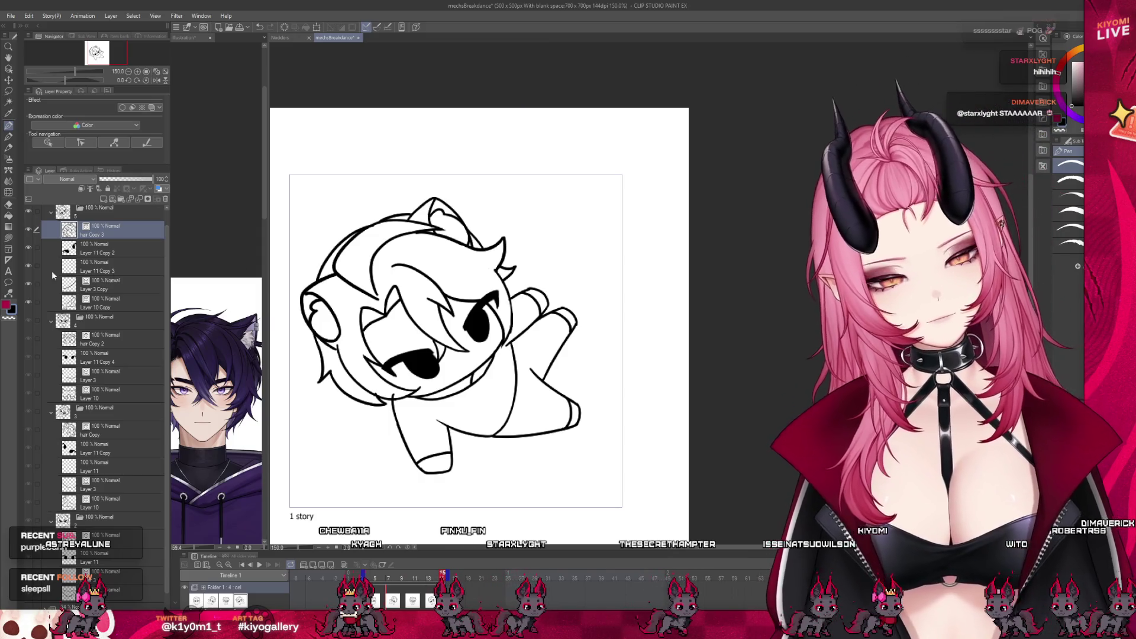
pyautogui.click(107, 302)
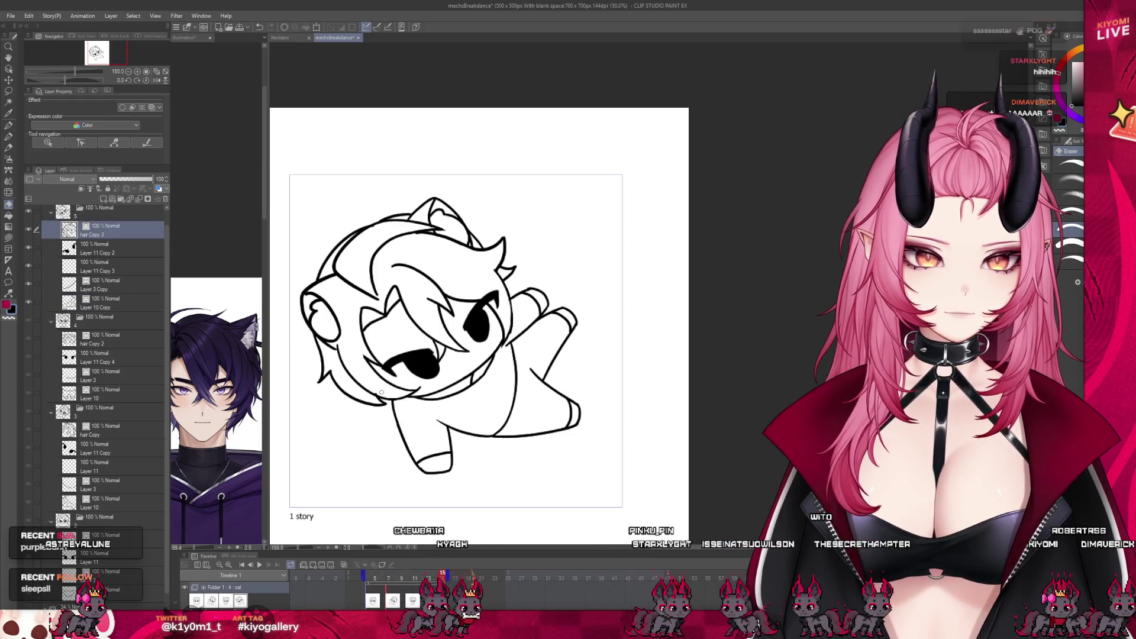
pyautogui.scroll(-2, 416, 297)
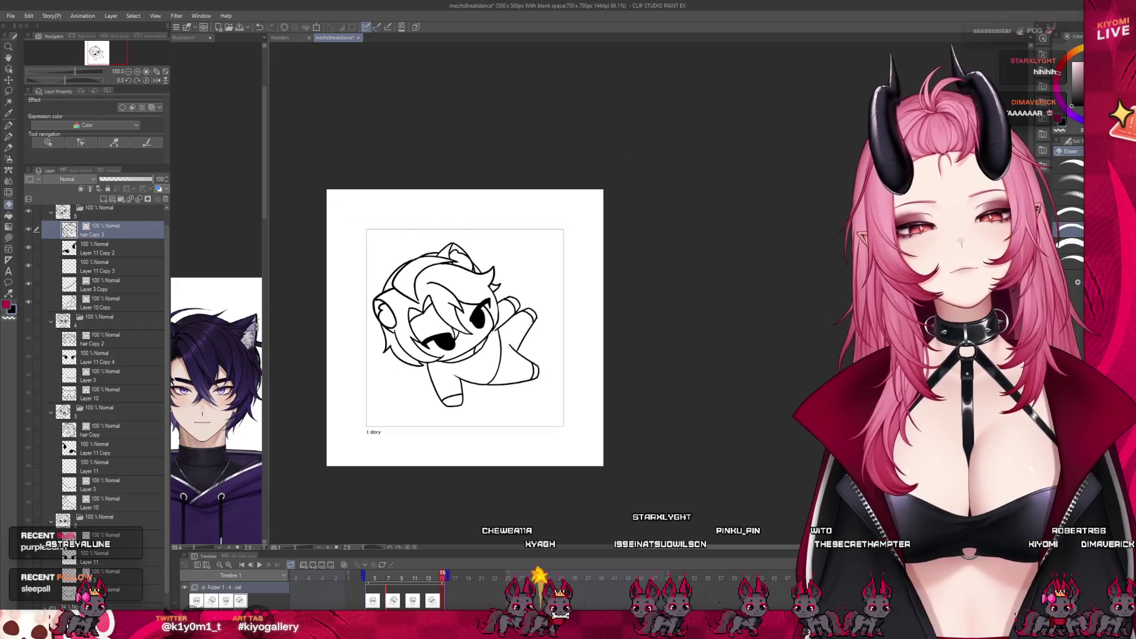
pyautogui.scroll(1, 503, 297)
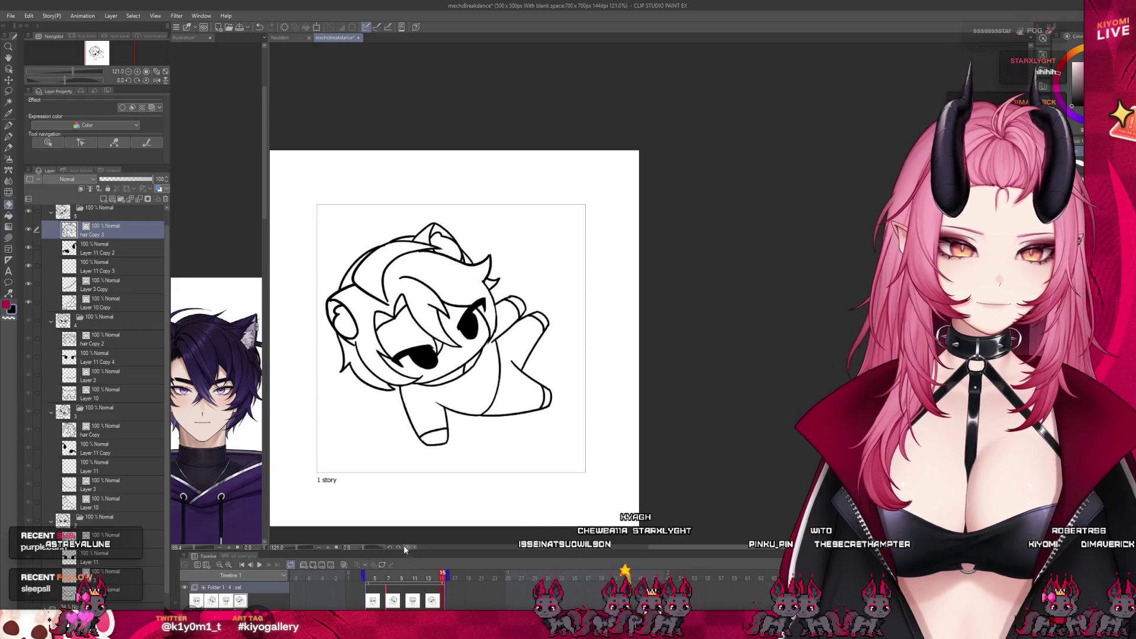
pyautogui.click(375, 579)
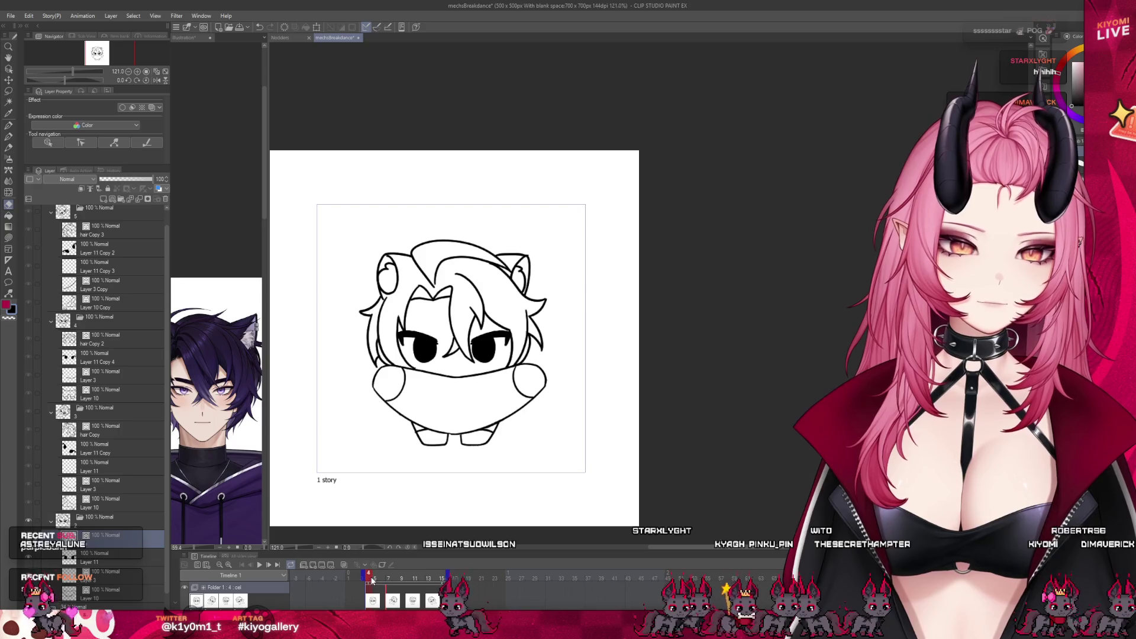
pyautogui.moveTo(371, 579); pyautogui.dragTo(362, 576)
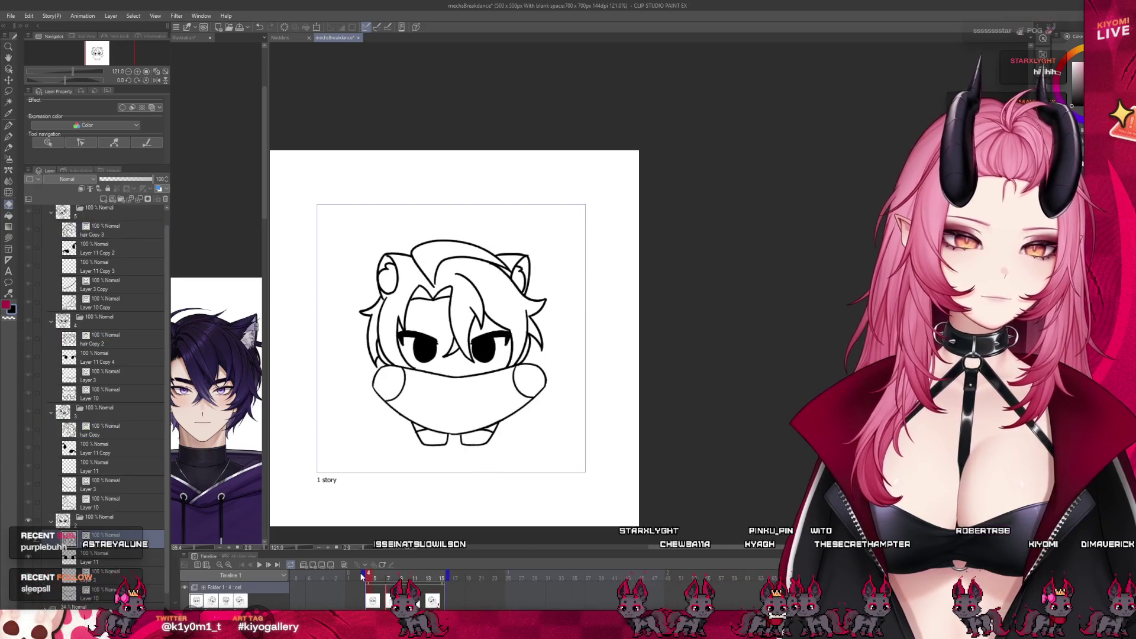
pyautogui.click(260, 565)
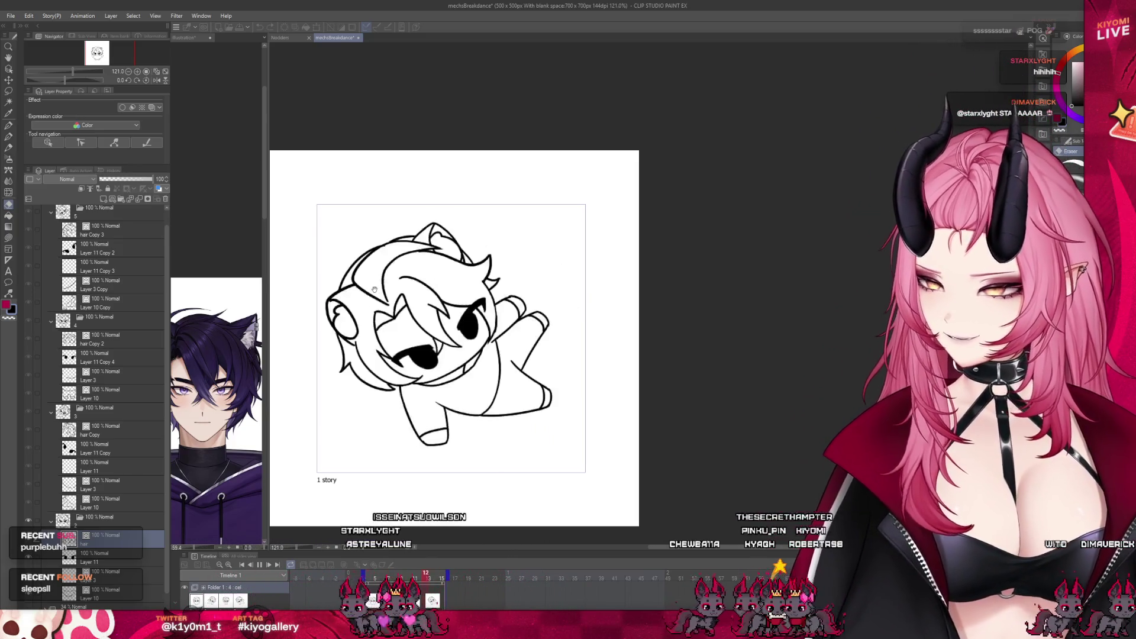
pyautogui.scroll(-3, 374, 288)
pyautogui.scroll(2, 382, 297)
pyautogui.scroll(1, 390, 304)
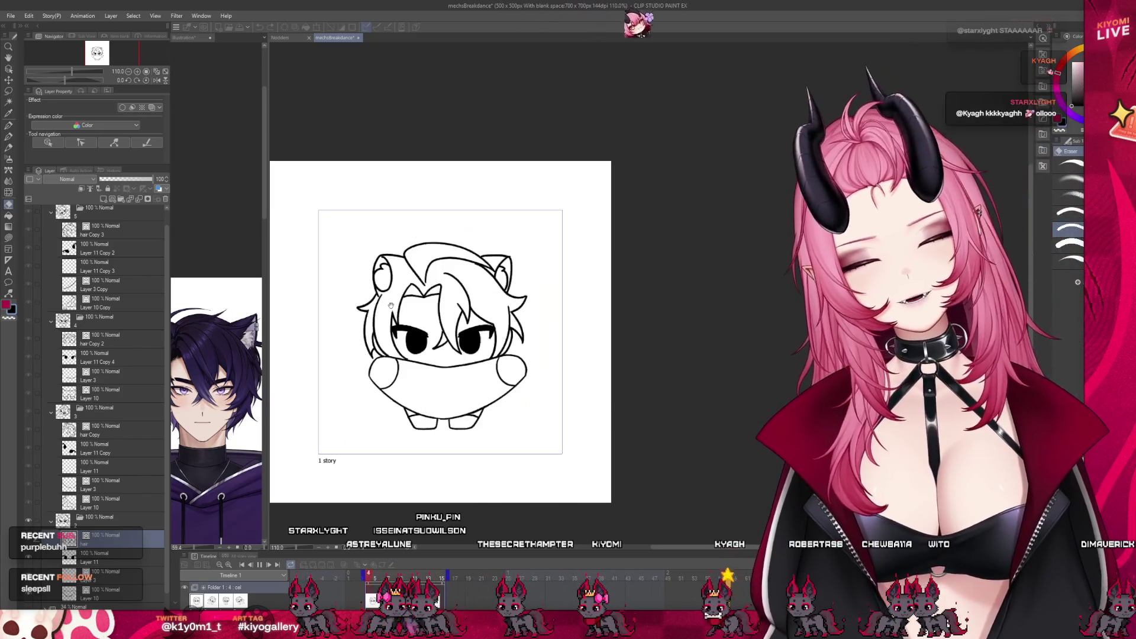
pyautogui.press('Return')
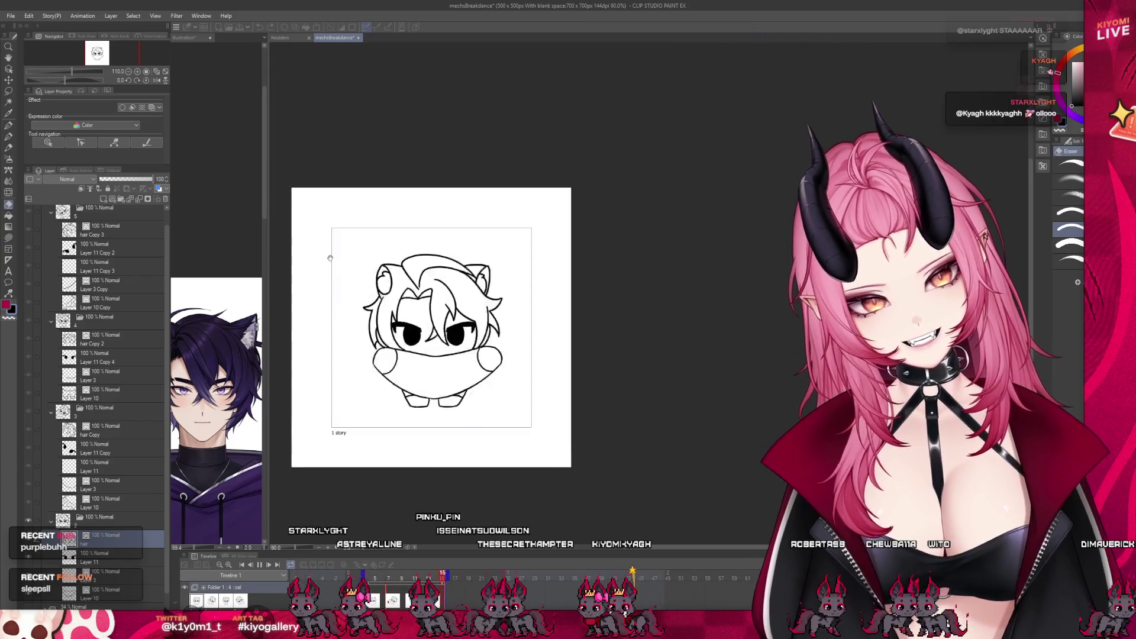
pyautogui.scroll(1, 403, 310)
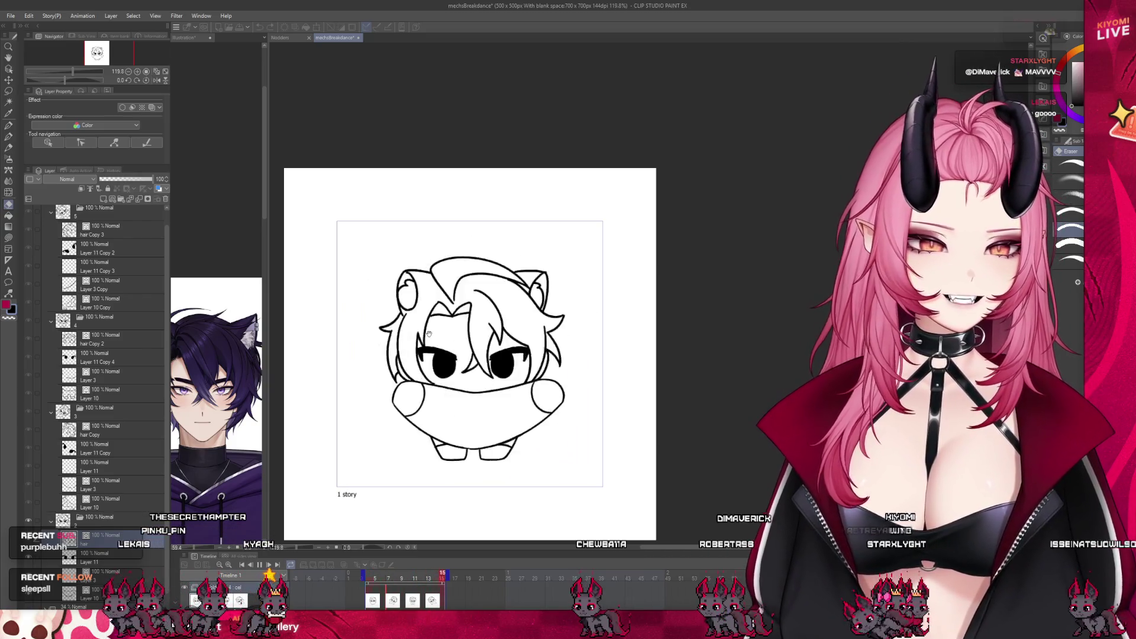
pyautogui.click(374, 577)
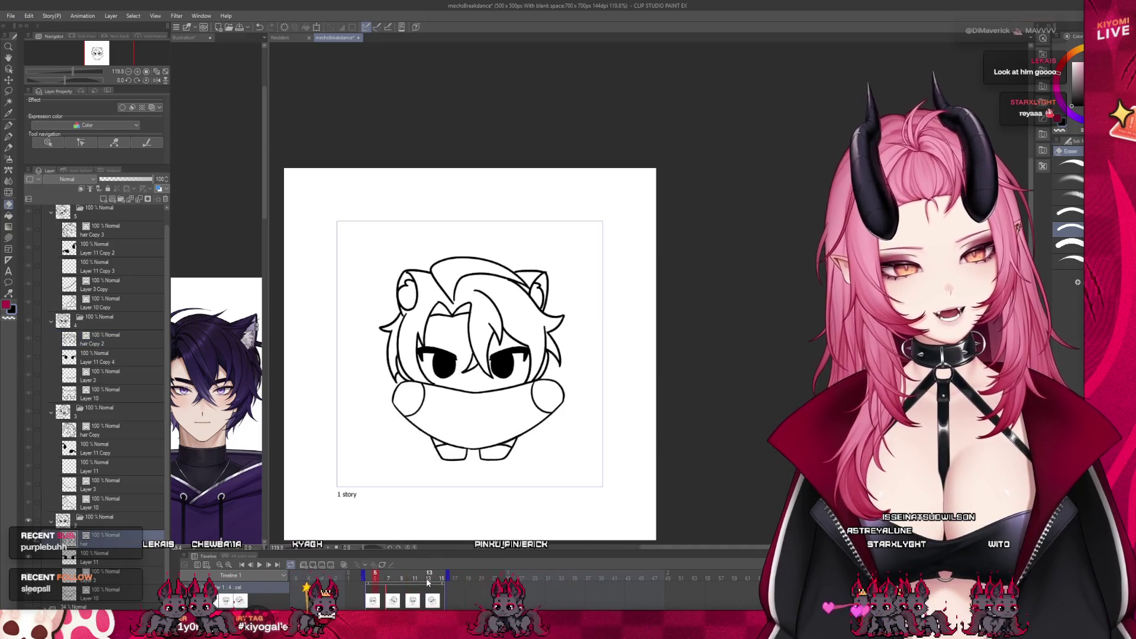
pyautogui.click(367, 578)
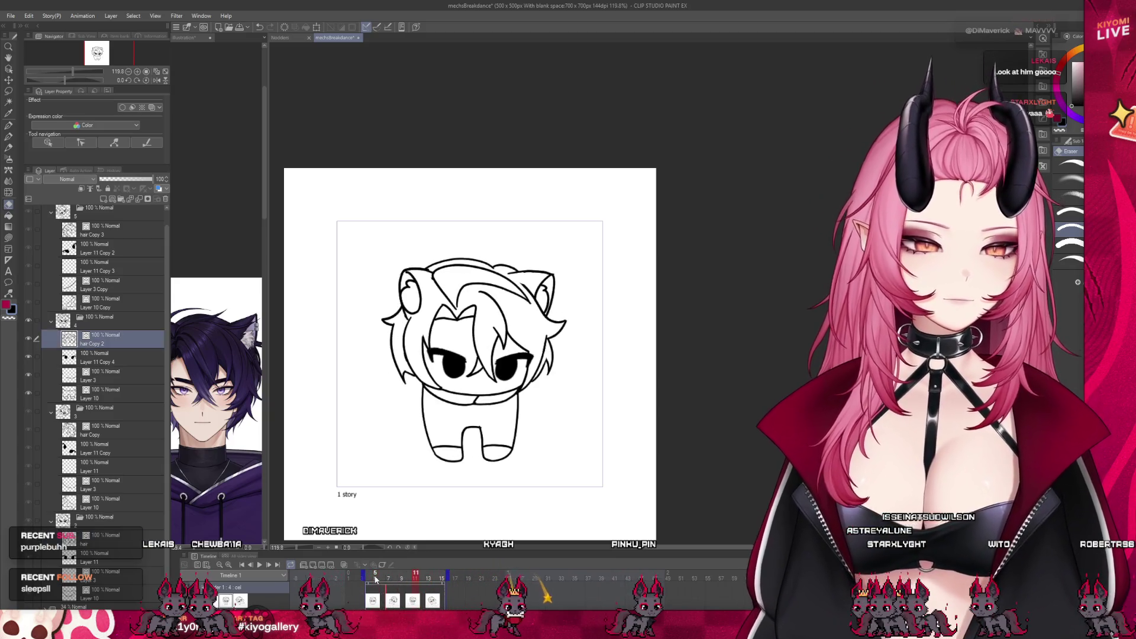
pyautogui.scroll(1, 460, 406)
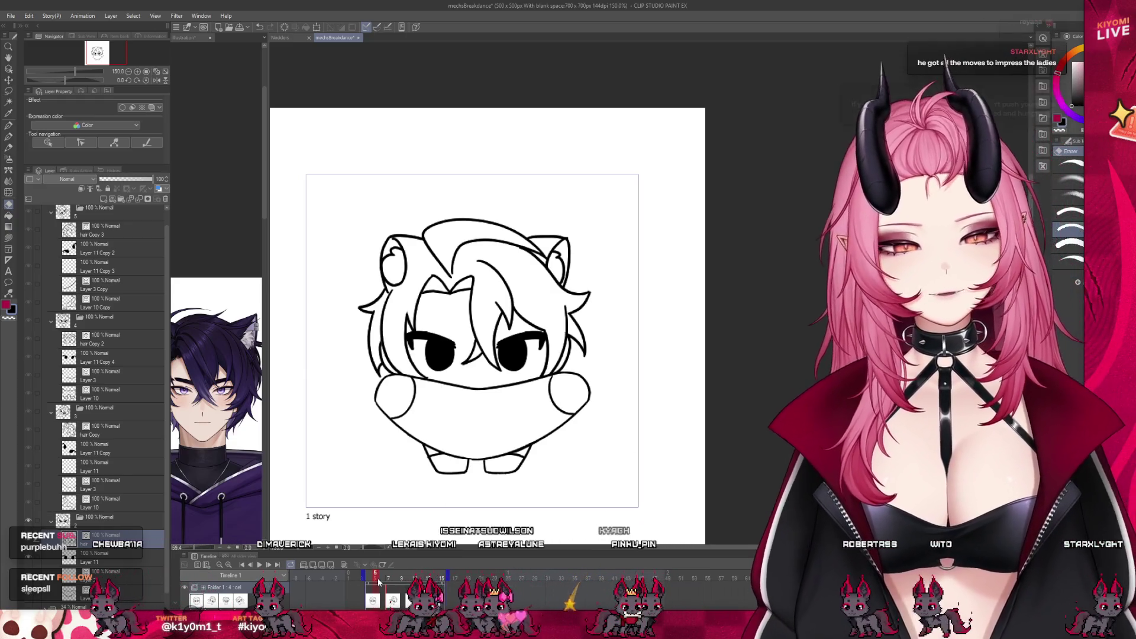
pyautogui.press('Right')
pyautogui.press('Right')
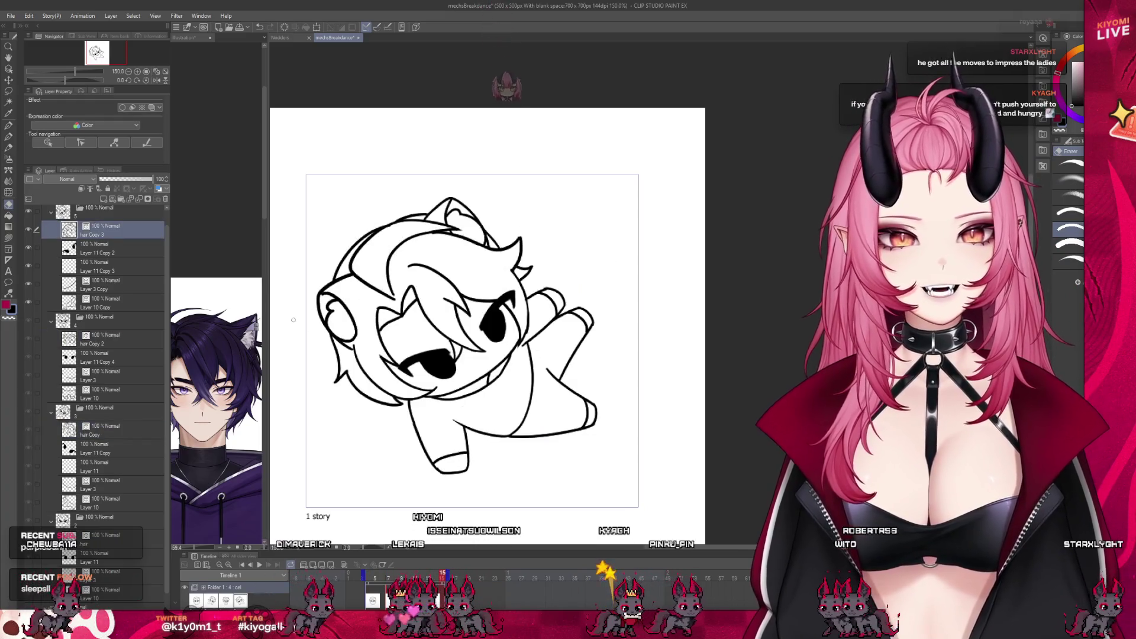
# Bring the pink bow layer from Nodders into mechsBreakdance above Folder 1 and move it onto the head.
pyautogui.click(303, 37)
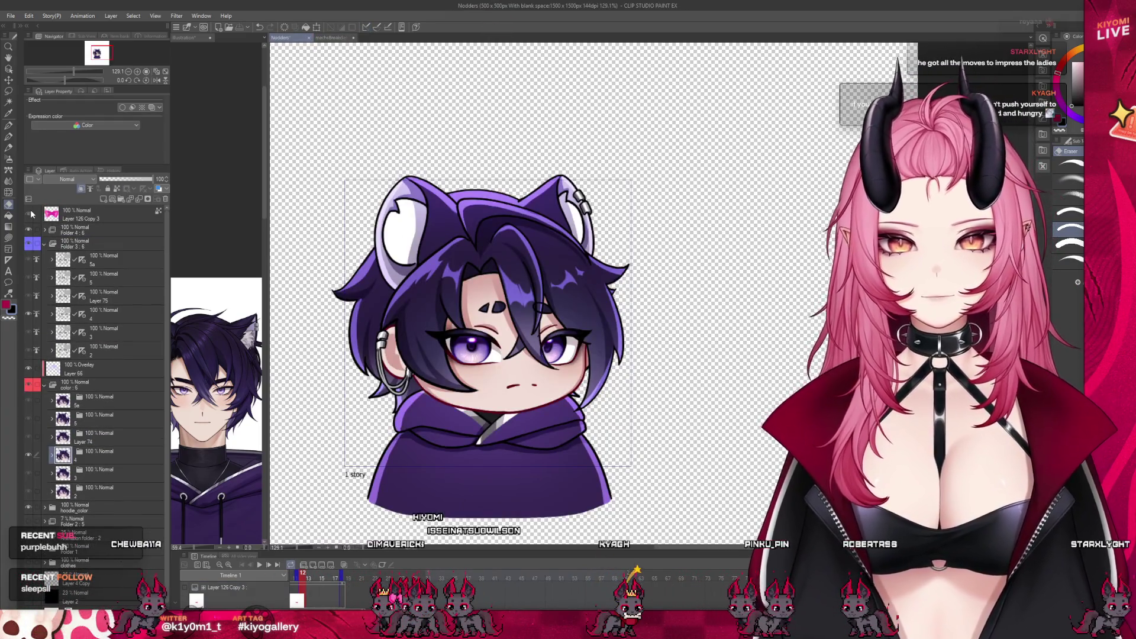
pyautogui.click(32, 214)
pyautogui.click(78, 218)
pyautogui.click(333, 37)
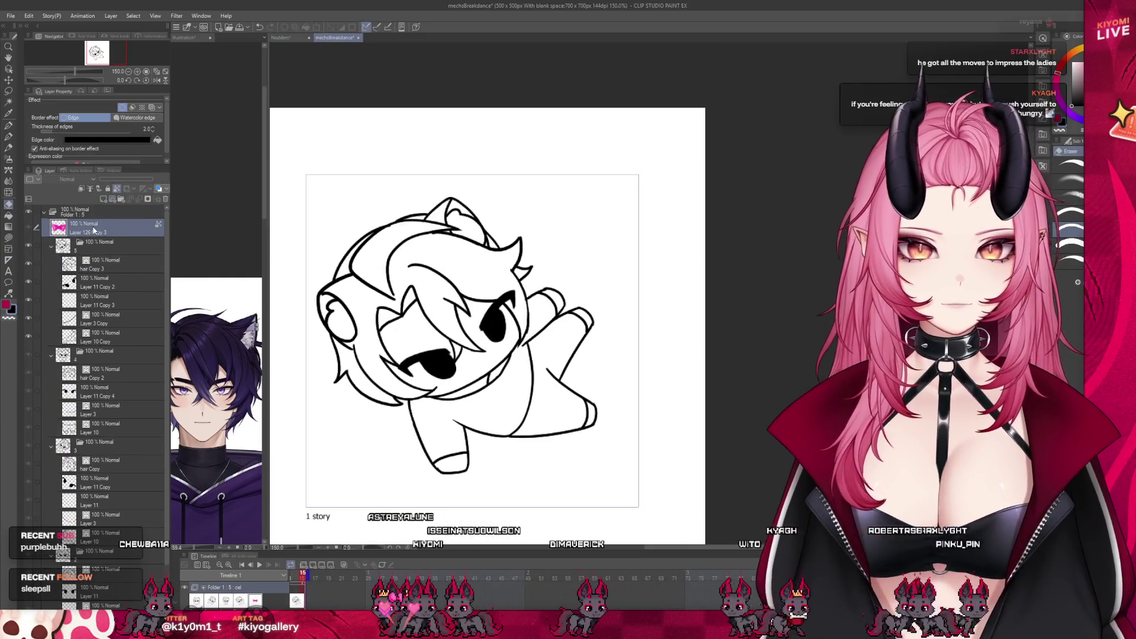
pyautogui.moveTo(97, 213); pyautogui.dragTo(92, 216)
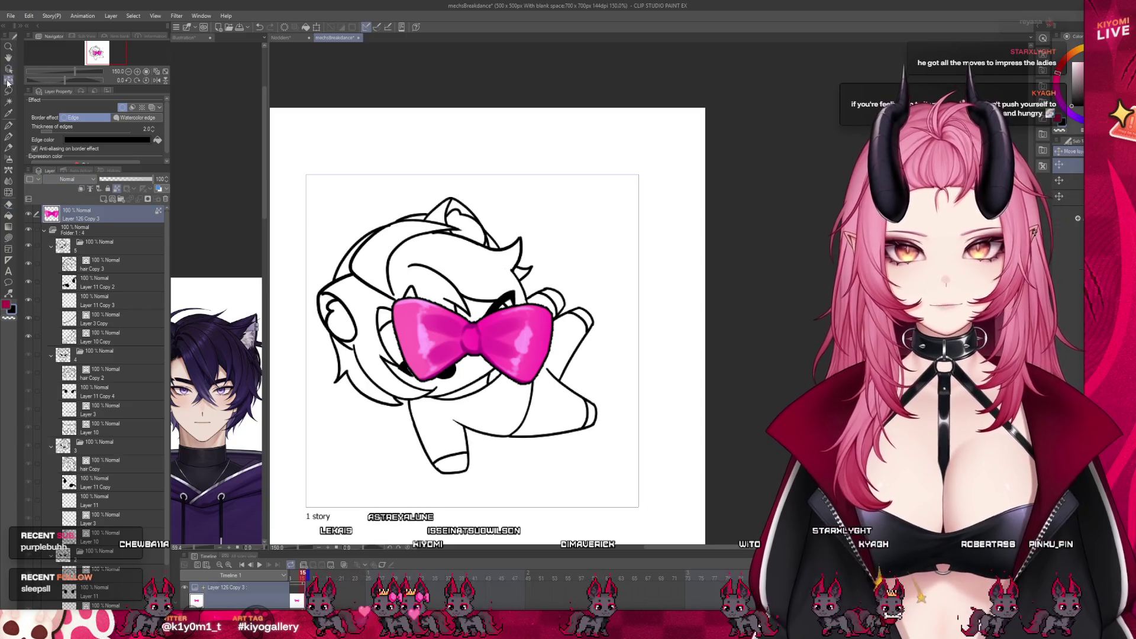
pyautogui.moveTo(511, 309); pyautogui.dragTo(548, 257)
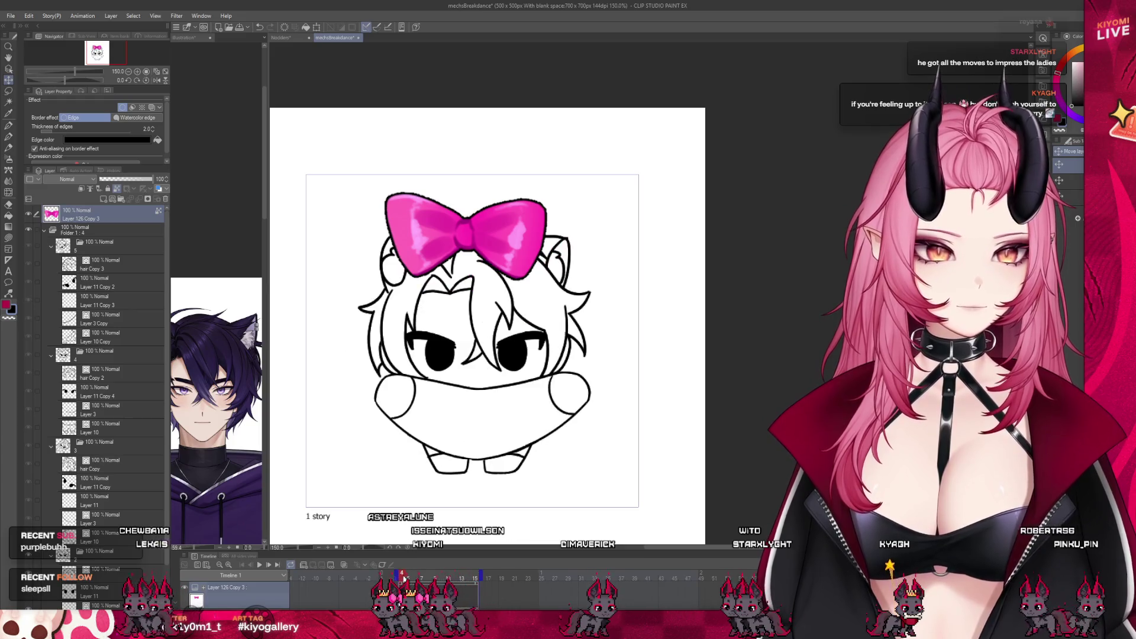
pyautogui.scroll(-1, 396, 562)
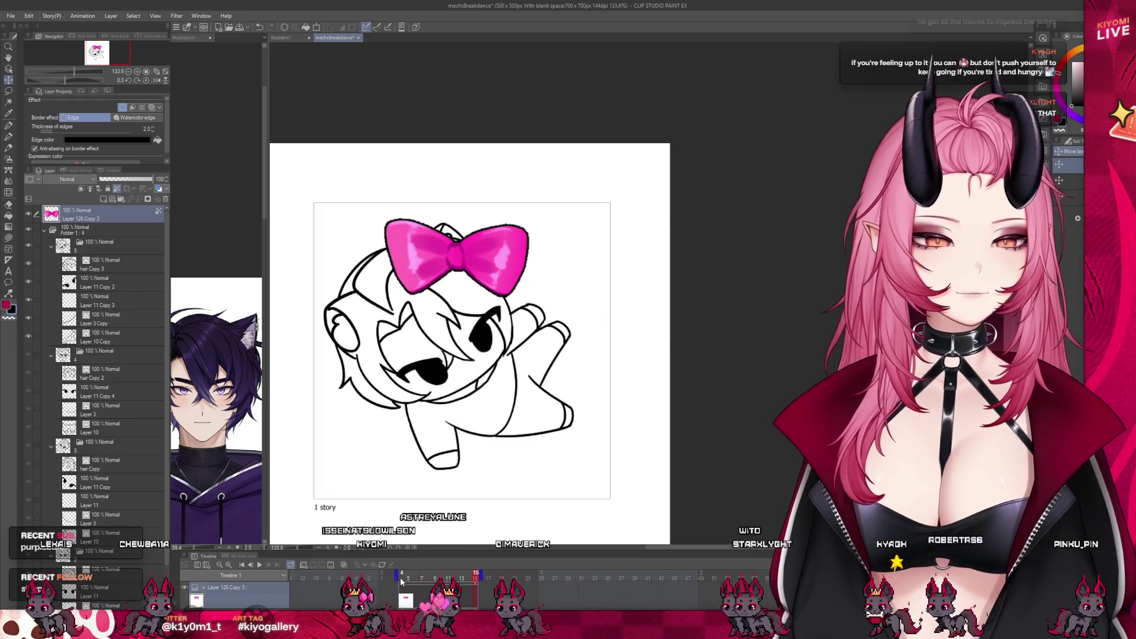
pyautogui.scroll(-1, 514, 486)
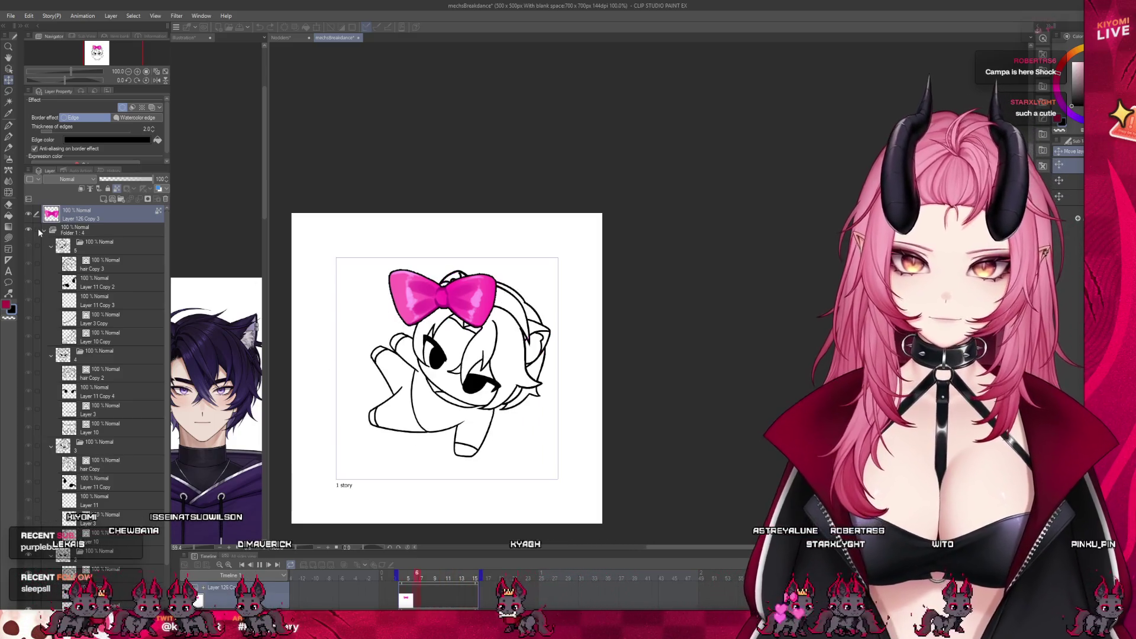
# Collapse the layer folders and select the Paper layer.
pyautogui.click(52, 228)
pyautogui.click(87, 234)
pyautogui.click(60, 254)
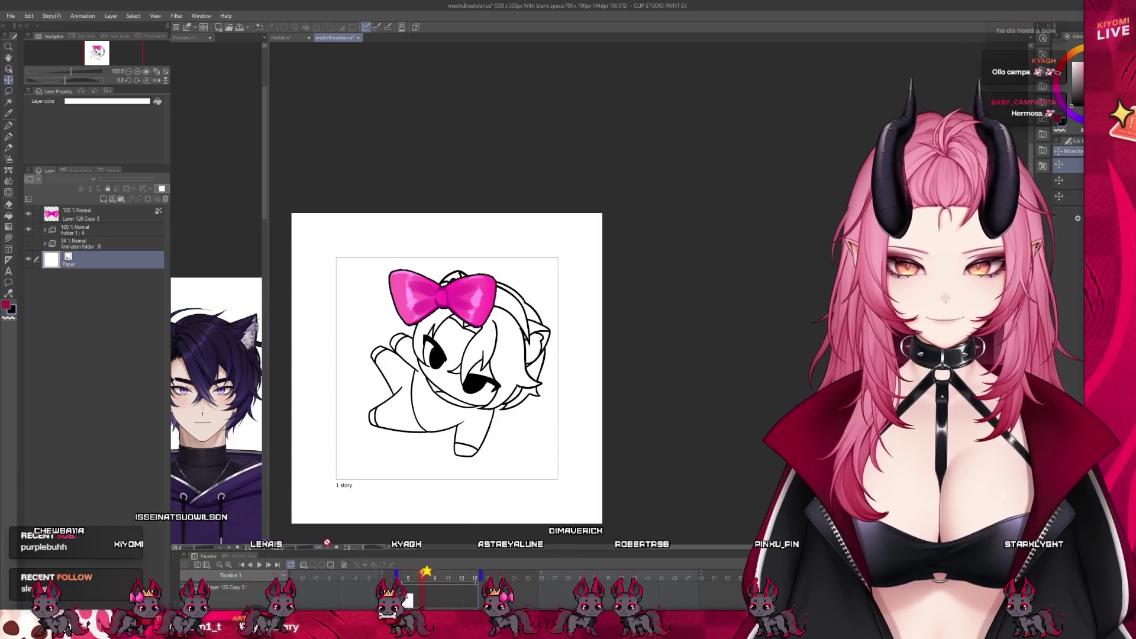
# Scrub and play the dance from the frame folder, stop it, then select Folder 1's animation folder.
pyautogui.click(64, 230)
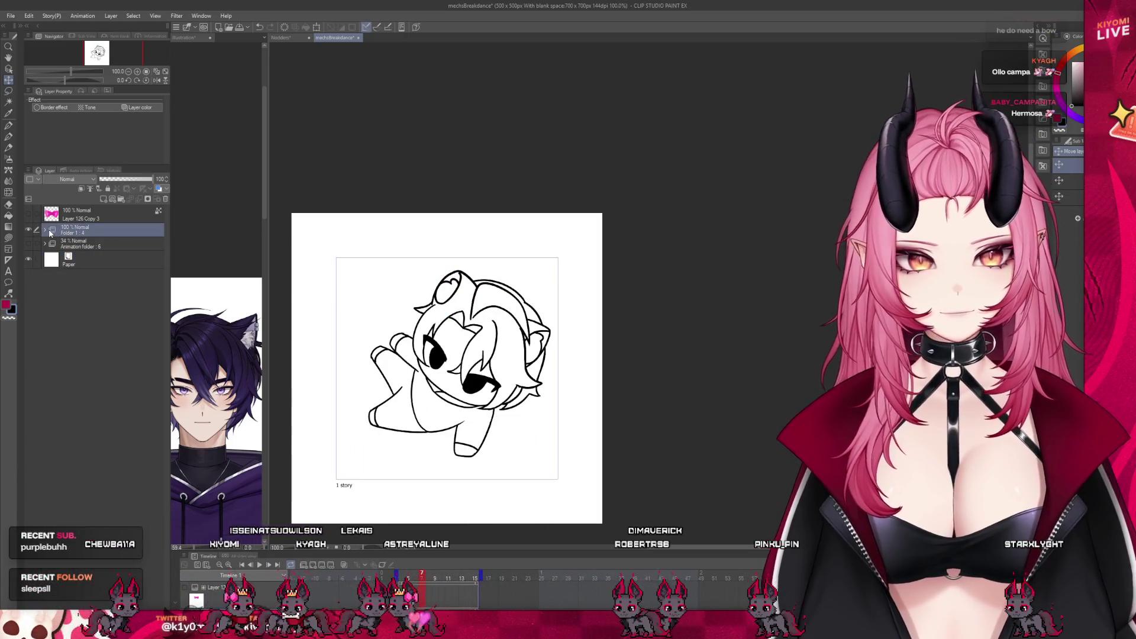
pyautogui.moveTo(412, 575); pyautogui.dragTo(405, 577)
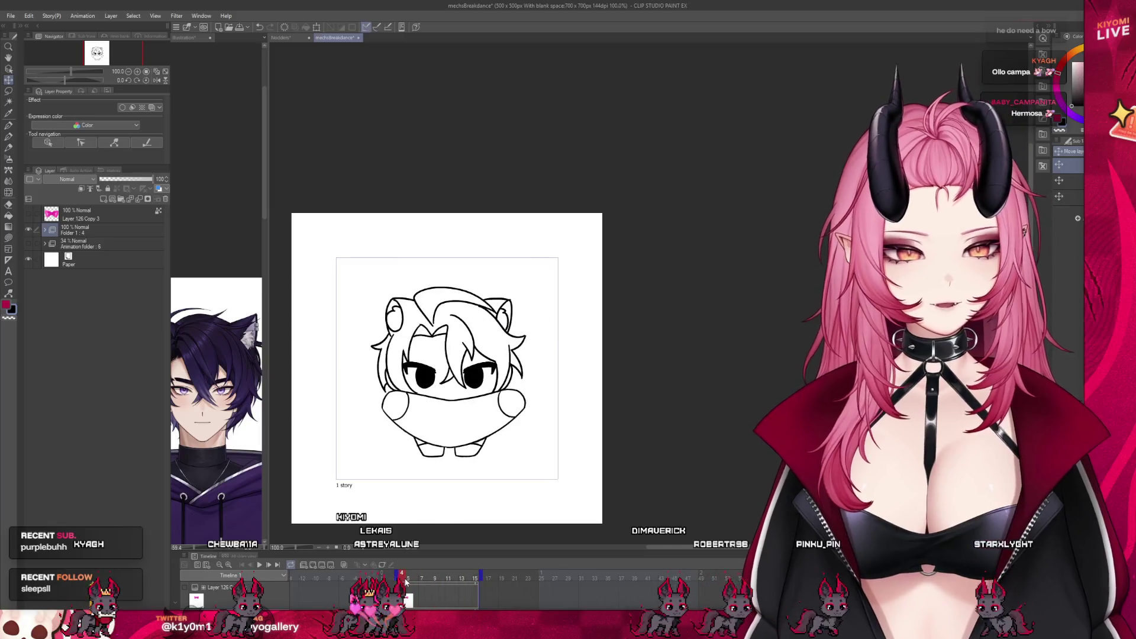
pyautogui.click(260, 565)
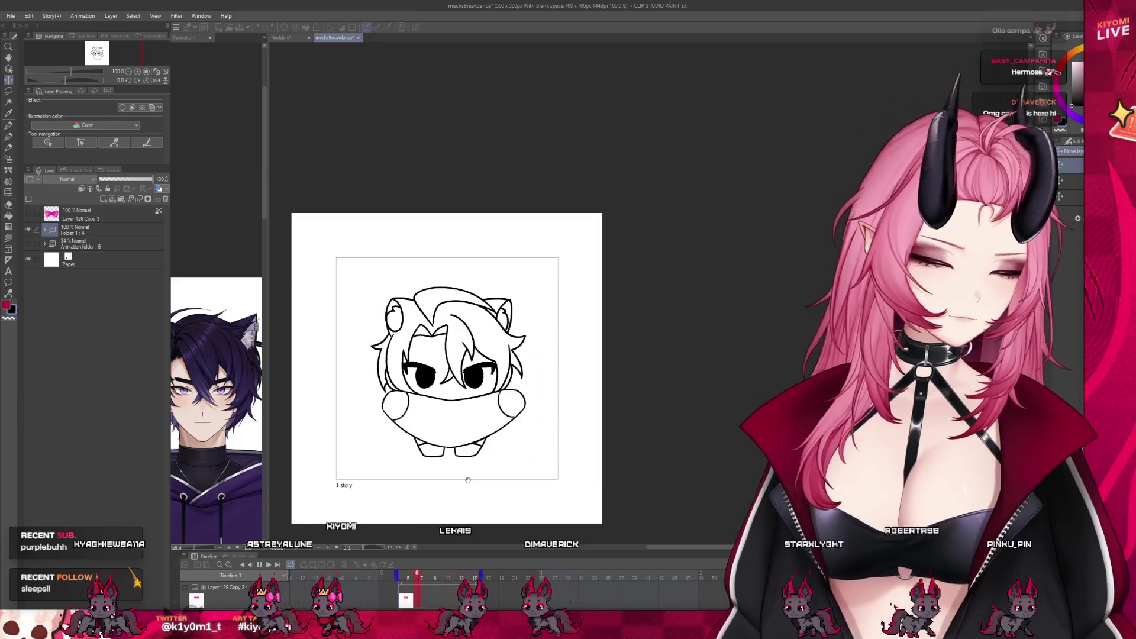
pyautogui.click(269, 563)
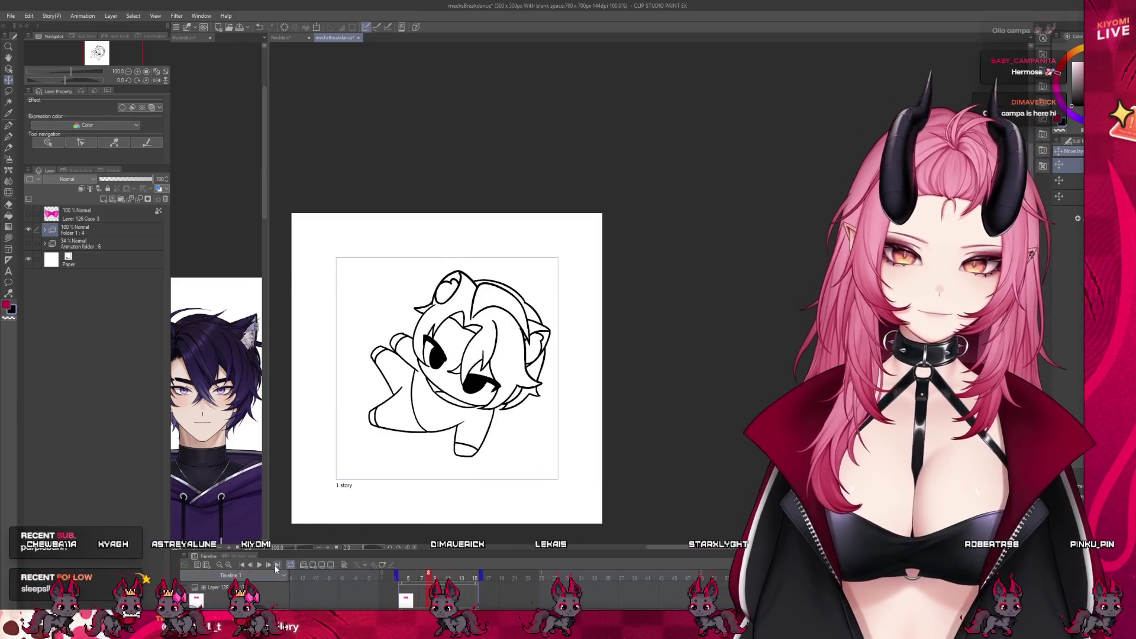
pyautogui.click(75, 230)
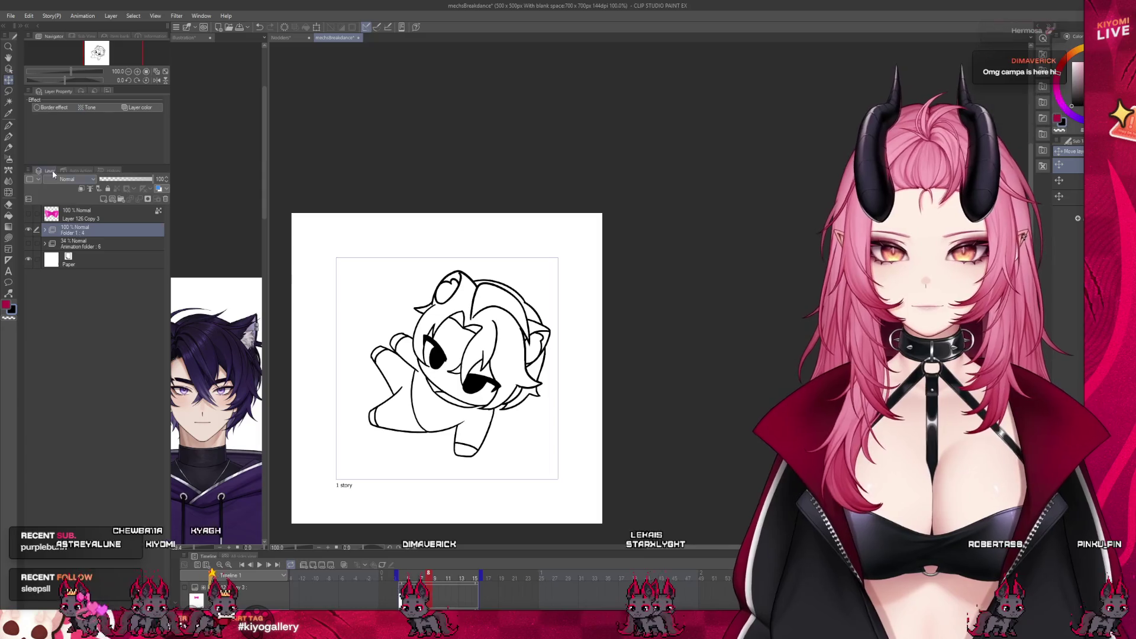
pyautogui.click(94, 244)
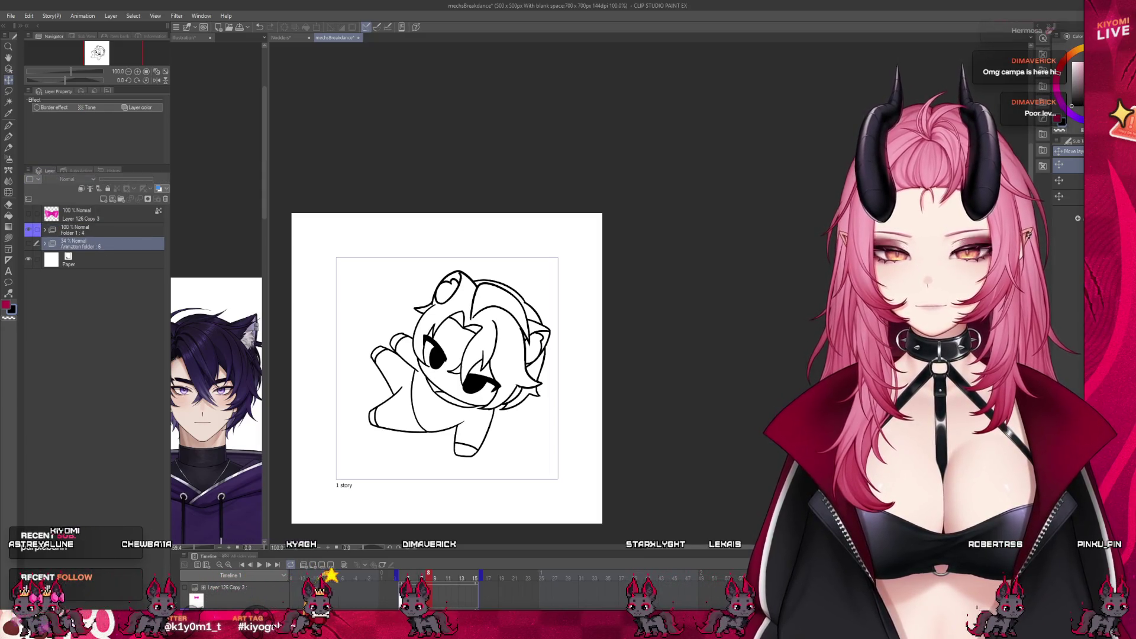
# Create animation Folder 2 under Folder 1 with a single cel at frame 1 and colour-code it red.
pyautogui.moveTo(456, 549); pyautogui.dragTo(434, 421)
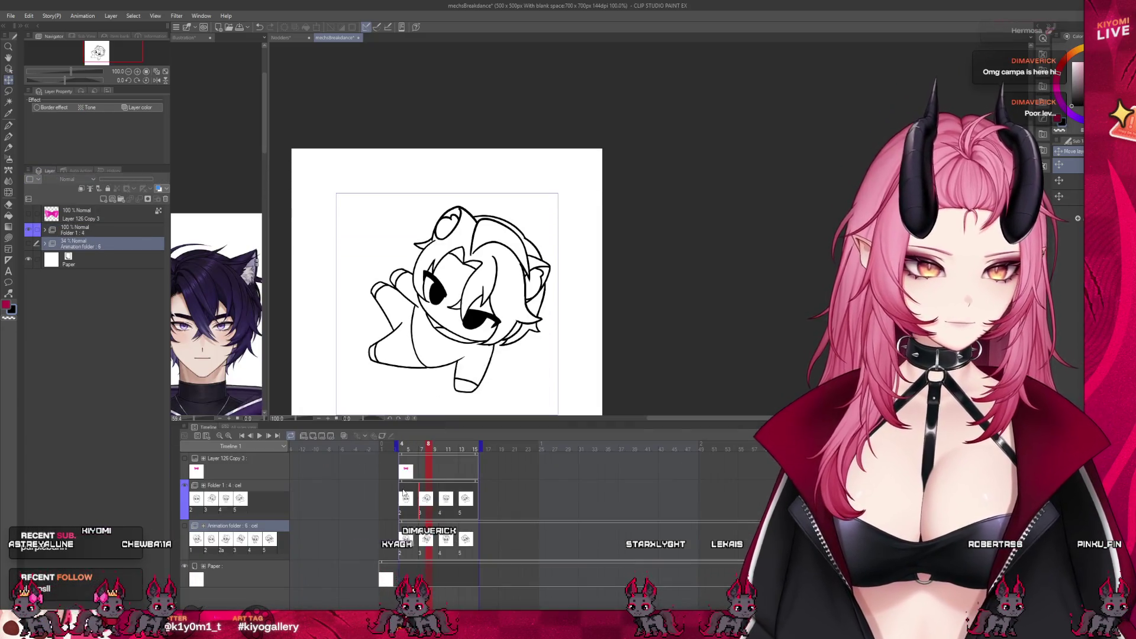
pyautogui.click(404, 487)
pyautogui.click(303, 437)
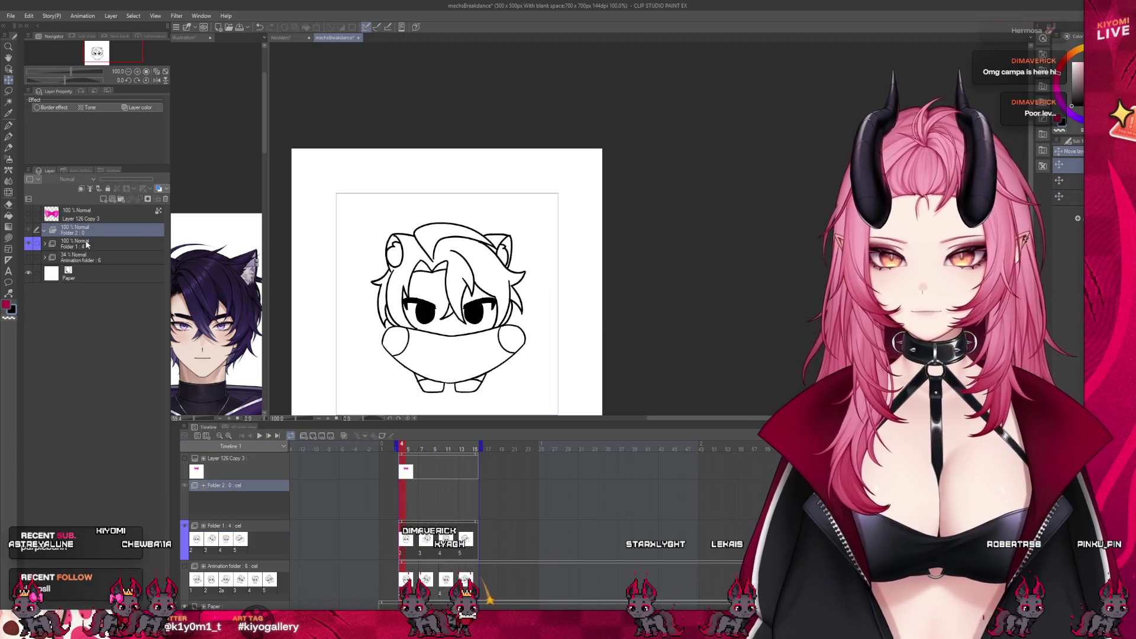
pyautogui.moveTo(86, 240); pyautogui.dragTo(87, 244)
pyautogui.click(126, 198)
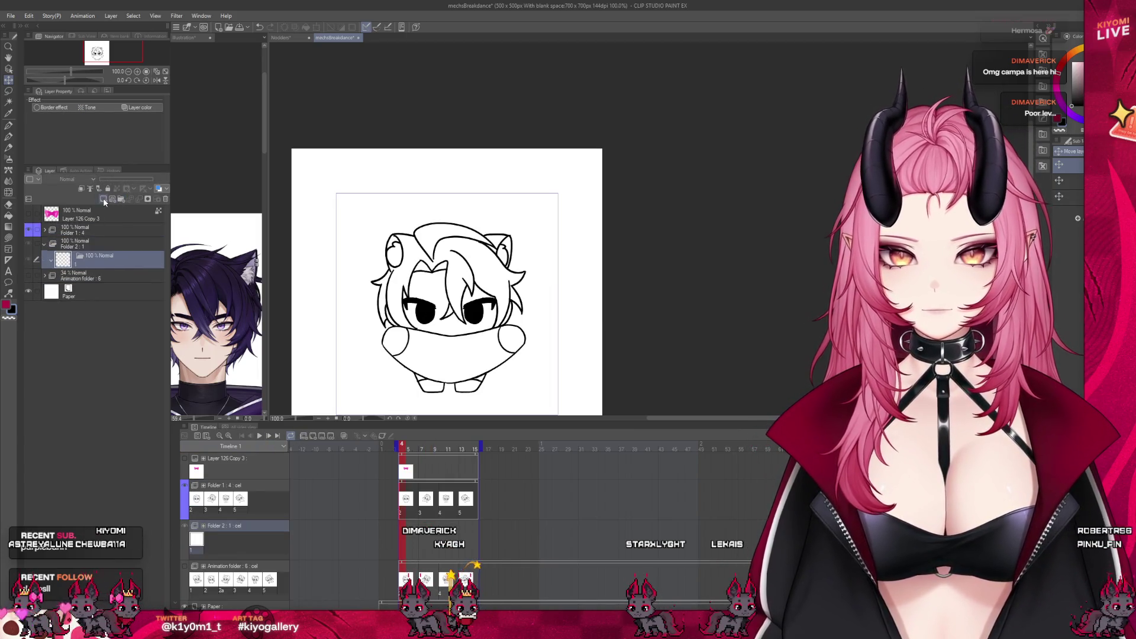
pyautogui.click(406, 550)
pyautogui.click(312, 435)
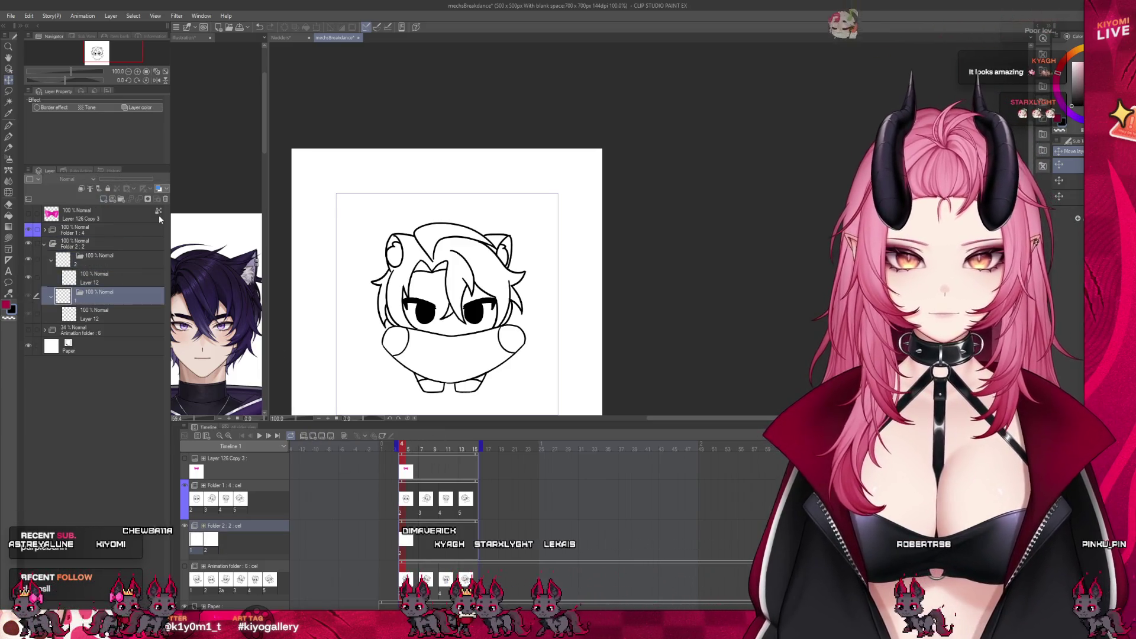
pyautogui.click(164, 199)
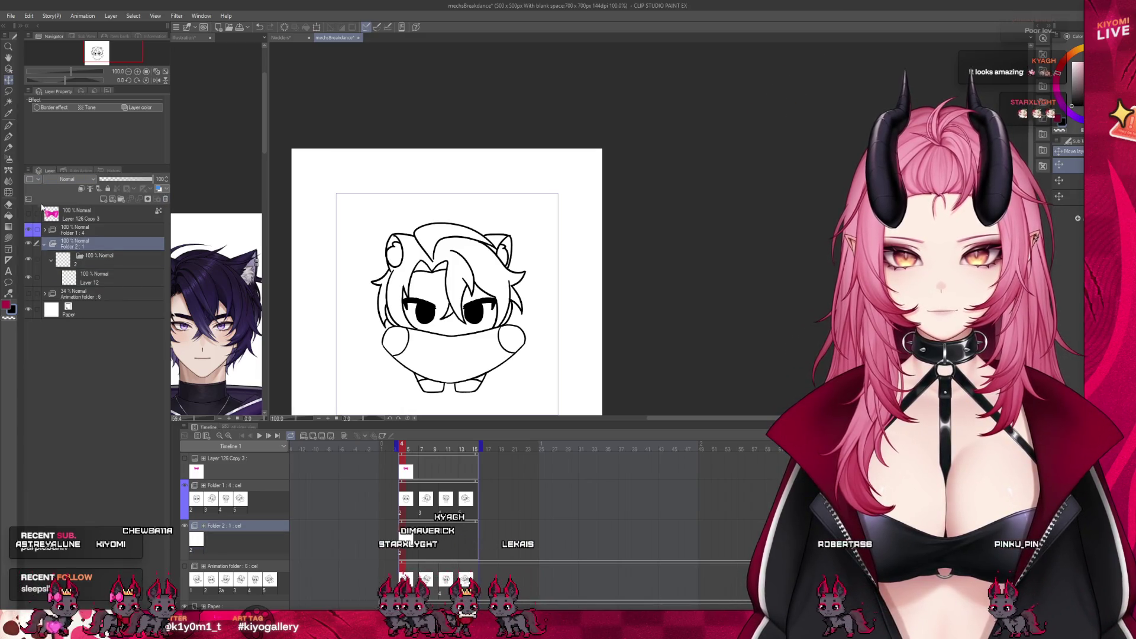
pyautogui.click(95, 247)
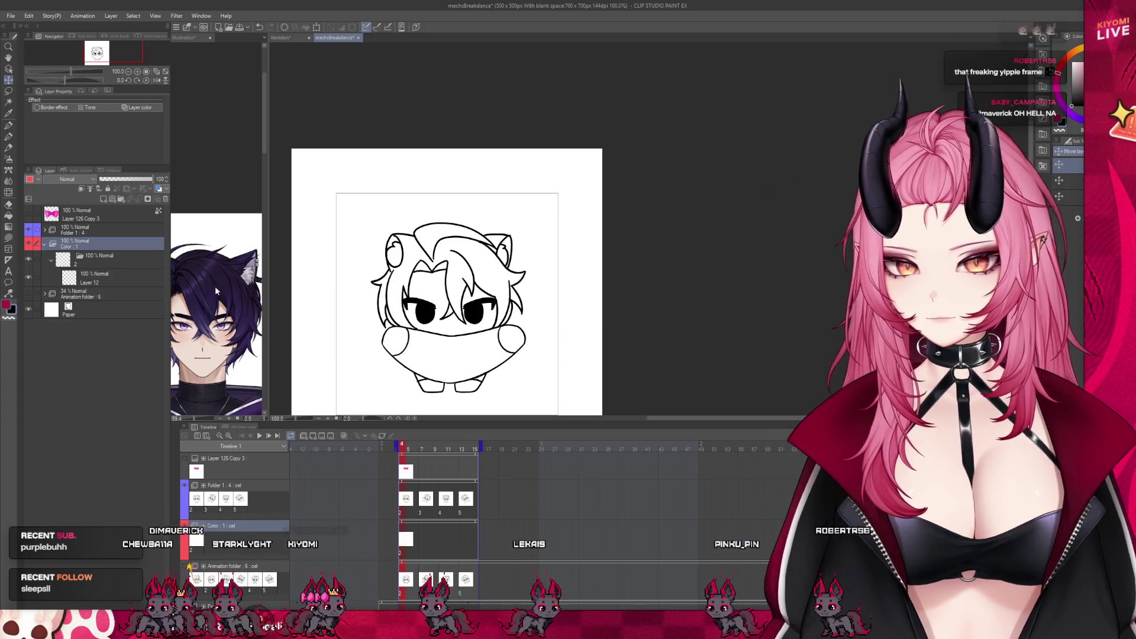
# On the skin layer, lasso-fill the first pose's outline solid dark purple.
pyautogui.moveTo(463, 422); pyautogui.dragTo(459, 455)
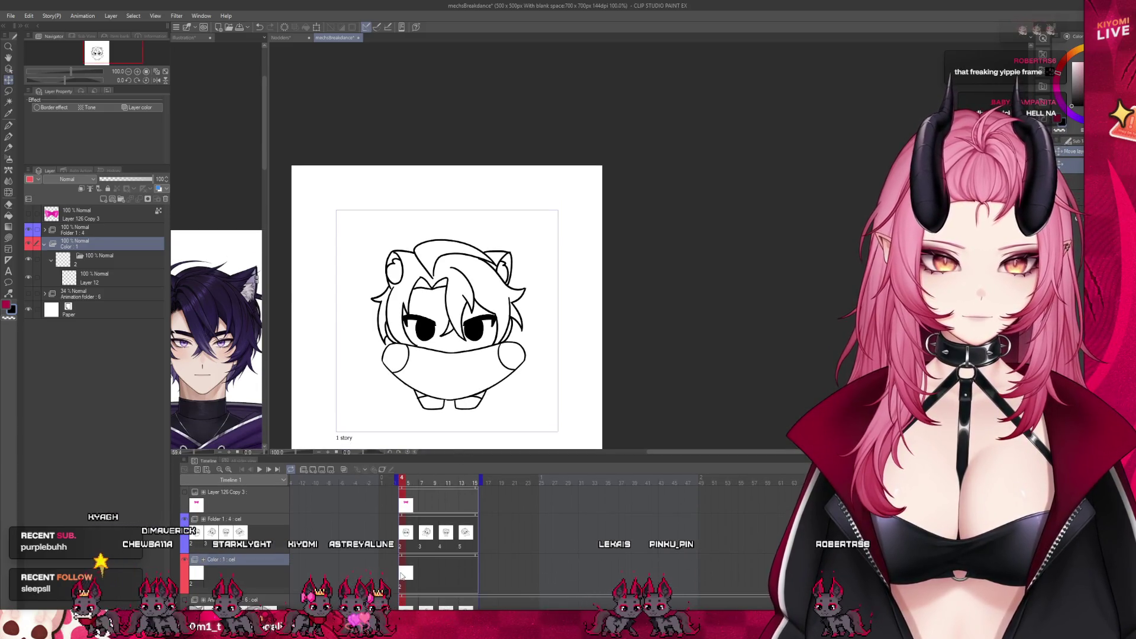
pyautogui.click(98, 256)
pyautogui.click(106, 279)
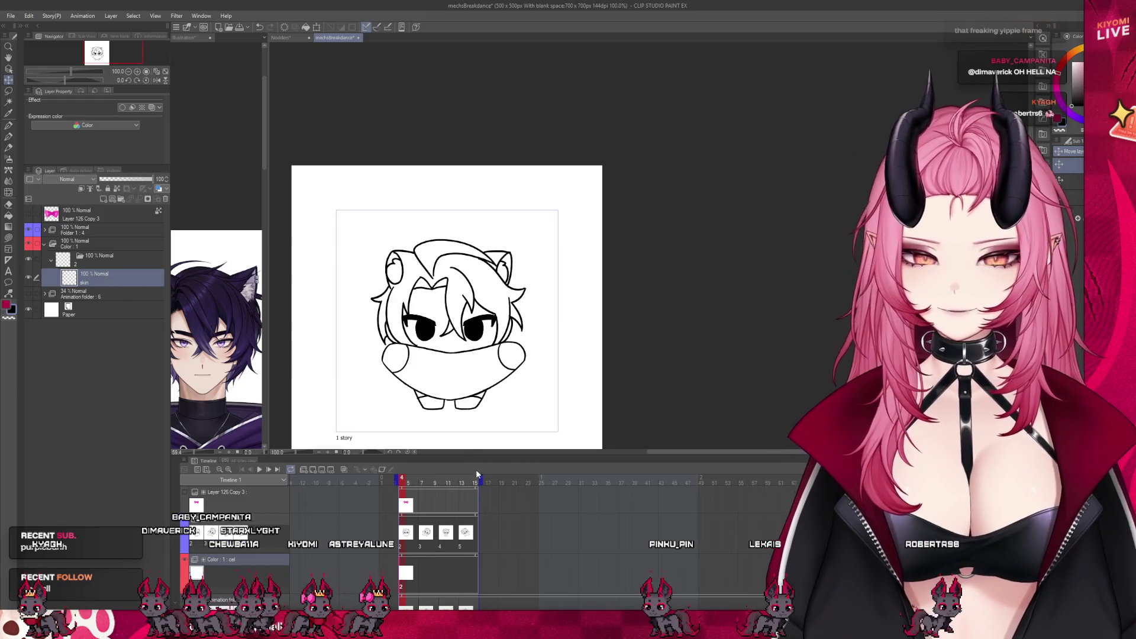
pyautogui.moveTo(471, 455); pyautogui.dragTo(470, 549)
pyautogui.click(85, 228)
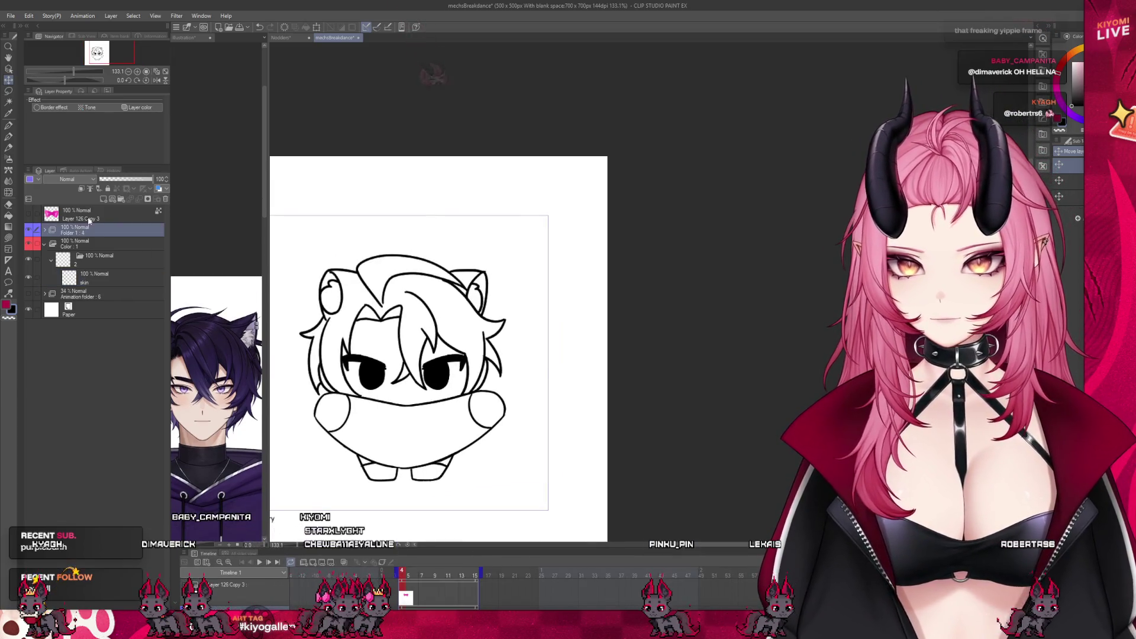
pyautogui.click(88, 279)
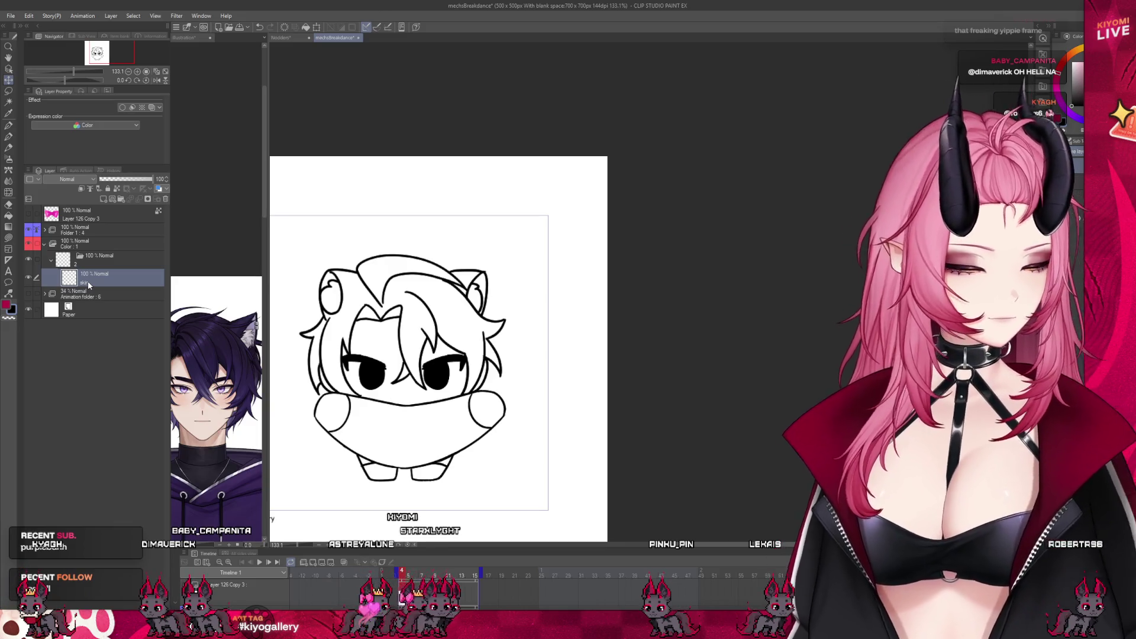
pyautogui.press('g')
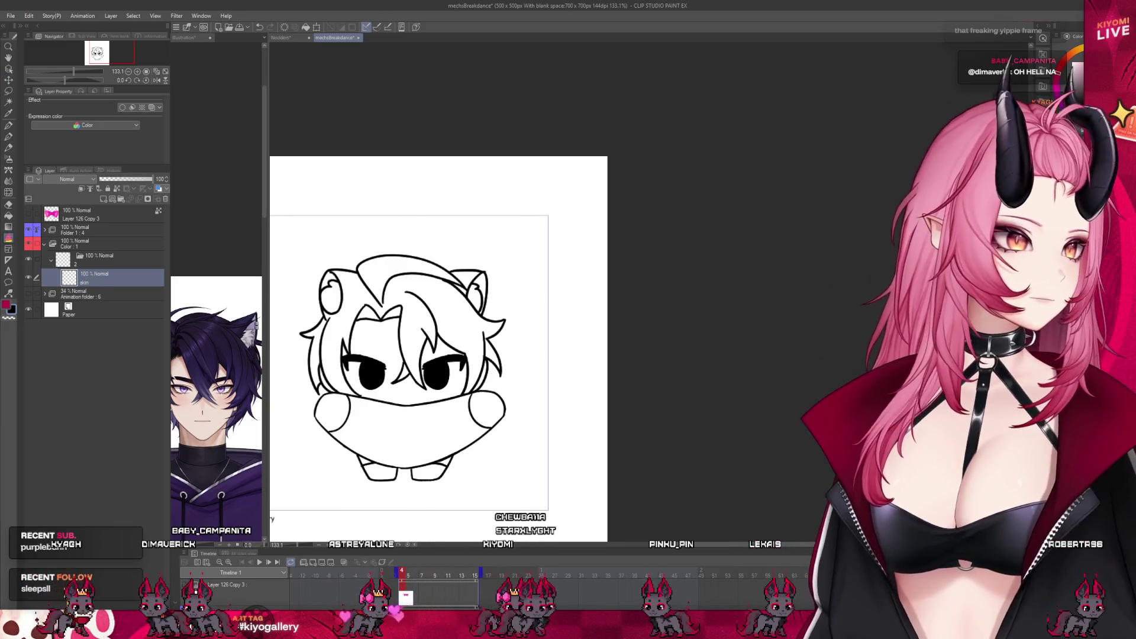
pyautogui.scroll(-2, 488, 286)
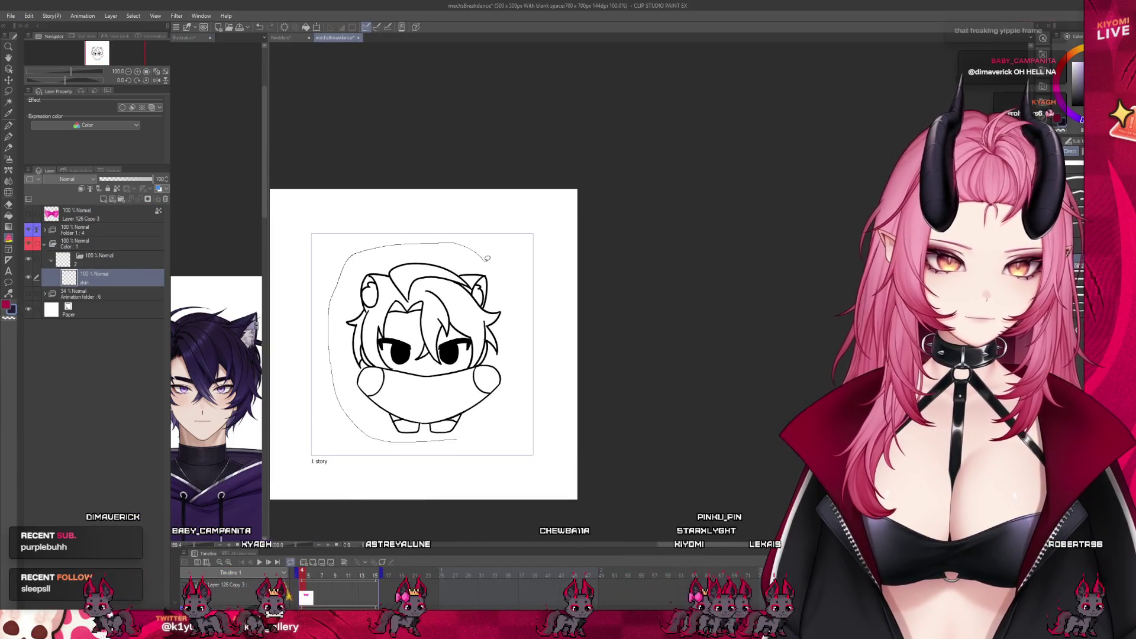
pyautogui.moveTo(482, 253); pyautogui.dragTo(525, 373)
pyautogui.scroll(2, 418, 383)
pyautogui.scroll(2, 418, 384)
pyautogui.scroll(-2, 418, 384)
pyautogui.scroll(-1, 418, 383)
# Add a colour cel and dark purple silhouette fill for poses two, three and four, then play to check.
pyautogui.click(93, 257)
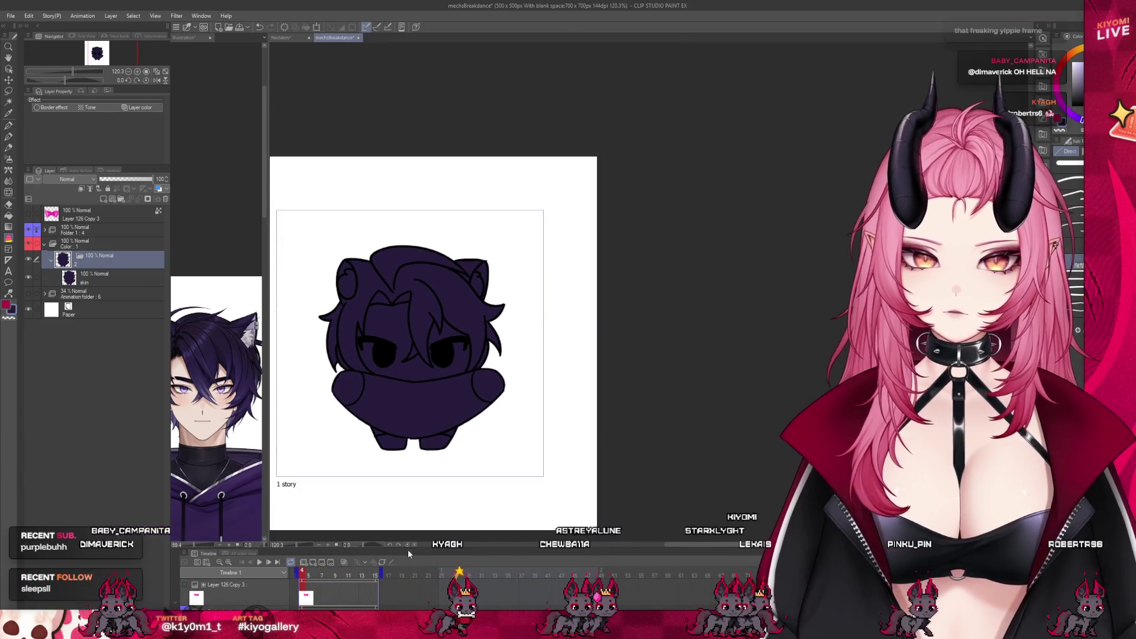
pyautogui.moveTo(448, 547); pyautogui.dragTo(448, 459)
pyautogui.hscroll(-2, 394, 577)
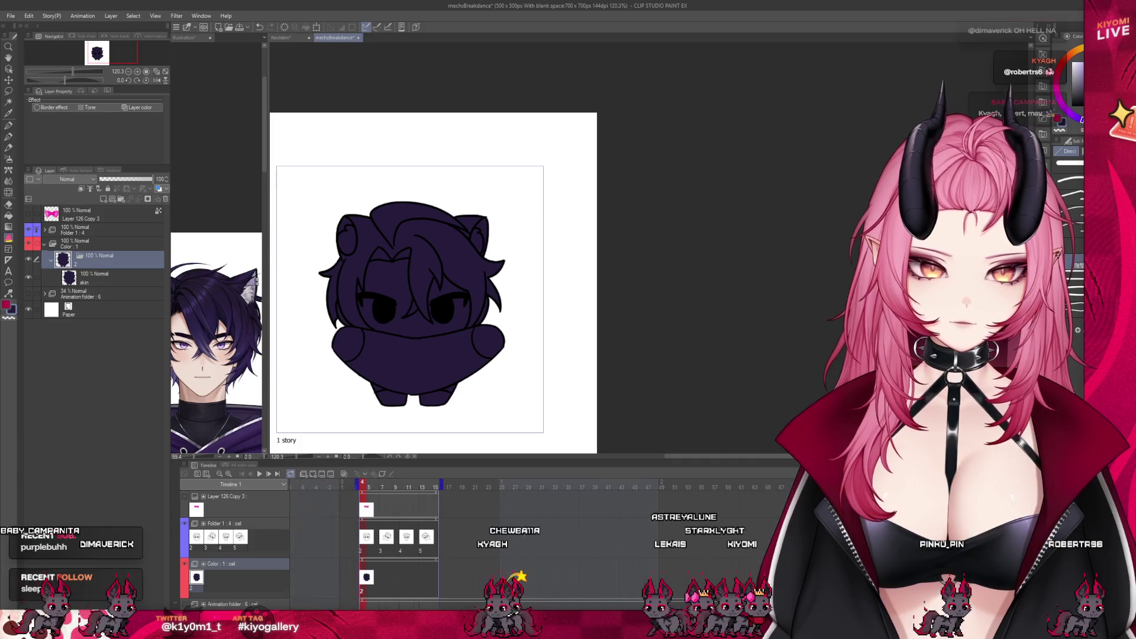
pyautogui.click(394, 577)
pyautogui.click(313, 475)
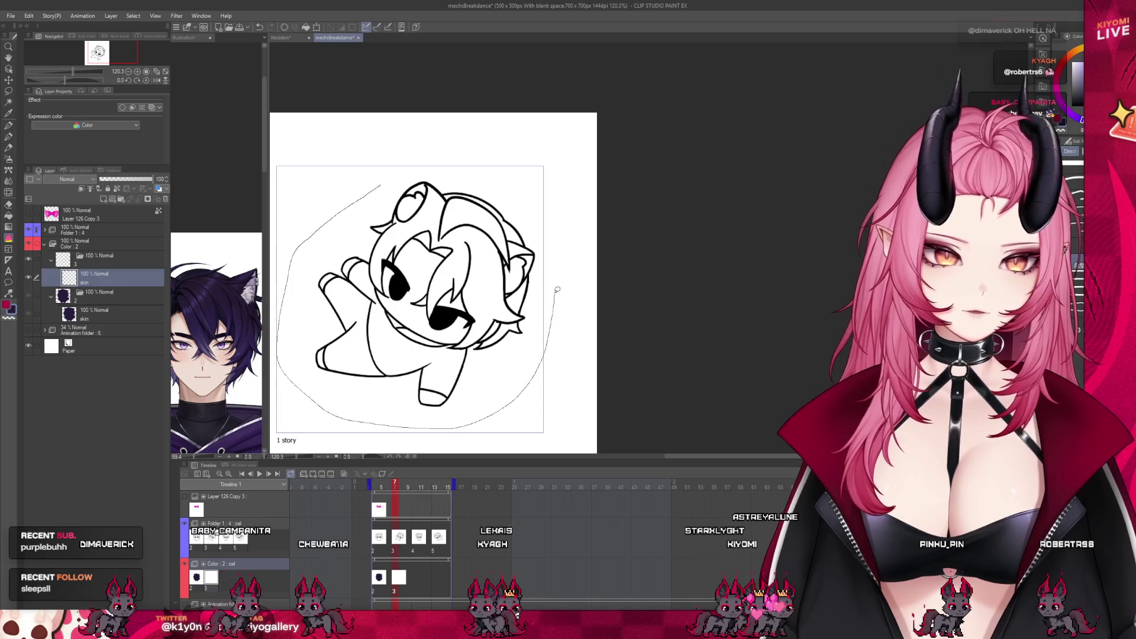
pyautogui.moveTo(369, 179); pyautogui.dragTo(382, 169)
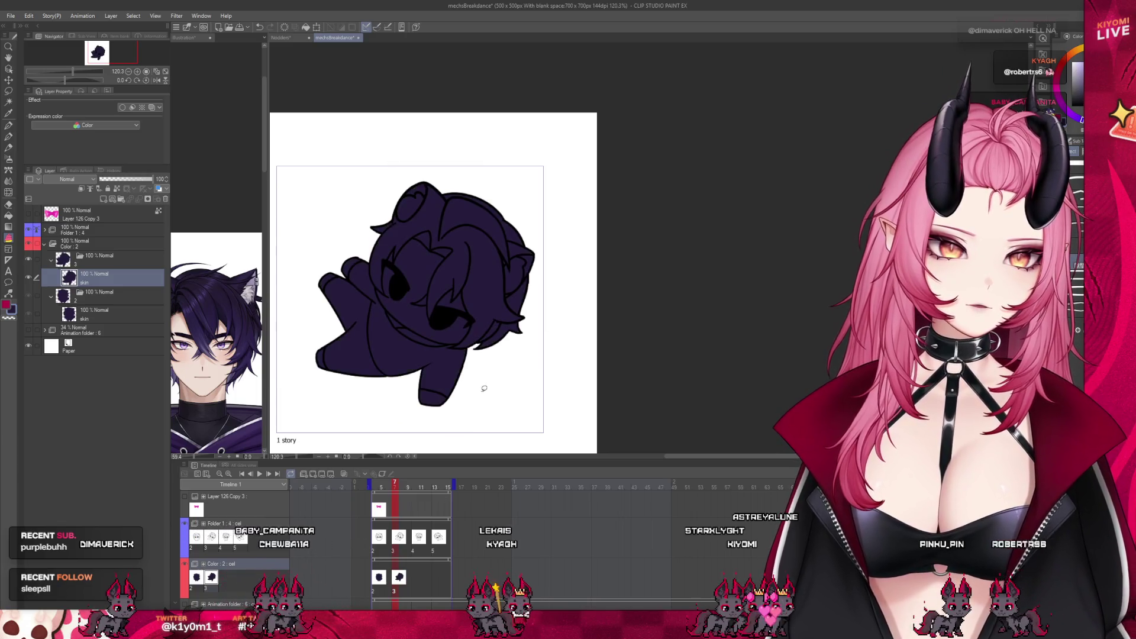
pyautogui.click(415, 570)
pyautogui.click(313, 475)
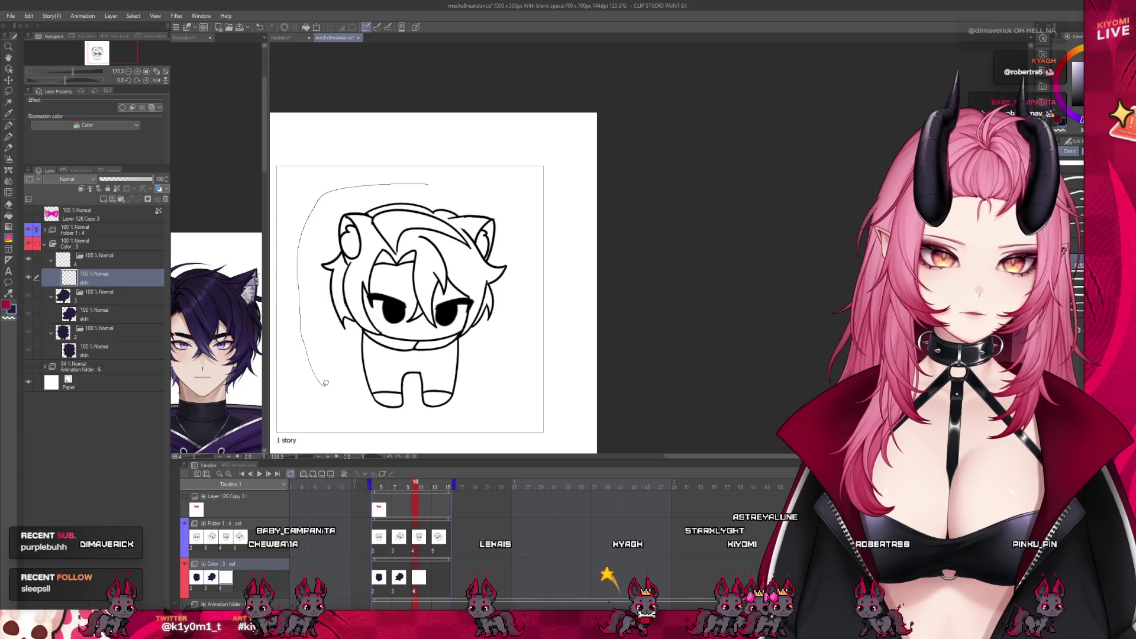
pyautogui.moveTo(545, 246); pyautogui.dragTo(360, 214)
pyautogui.click(436, 577)
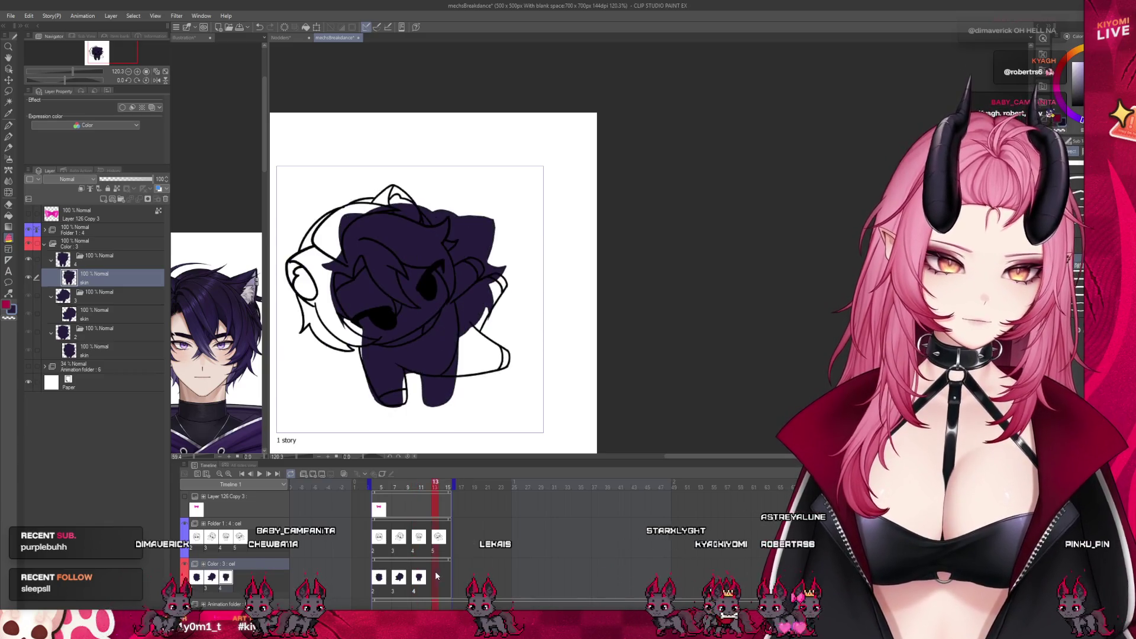
pyautogui.click(307, 475)
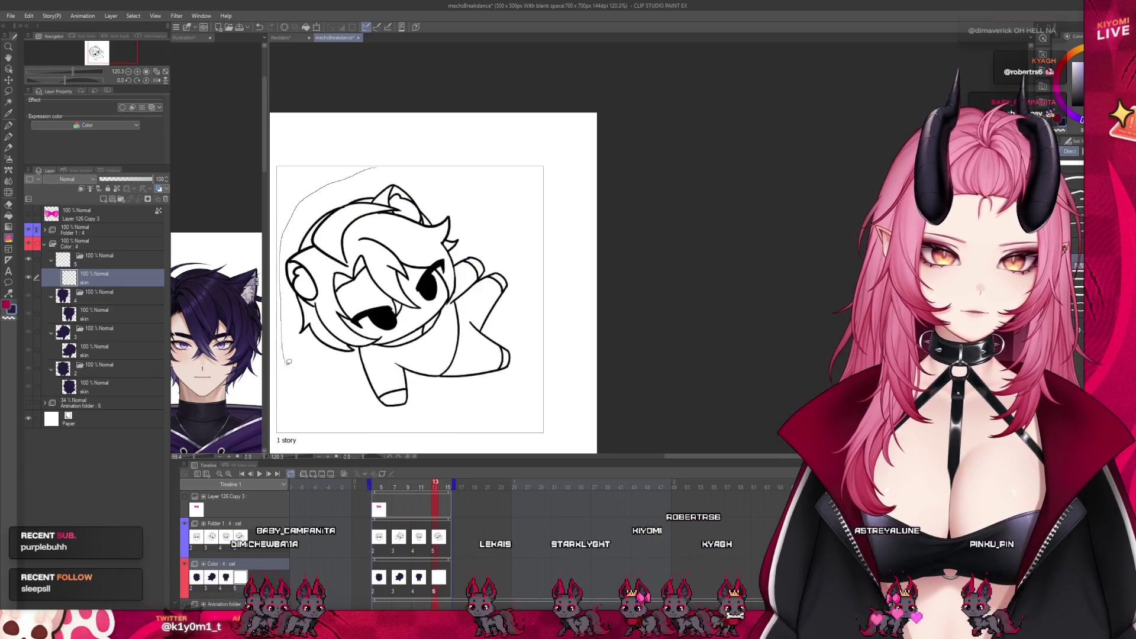
pyautogui.moveTo(527, 380); pyautogui.dragTo(520, 333)
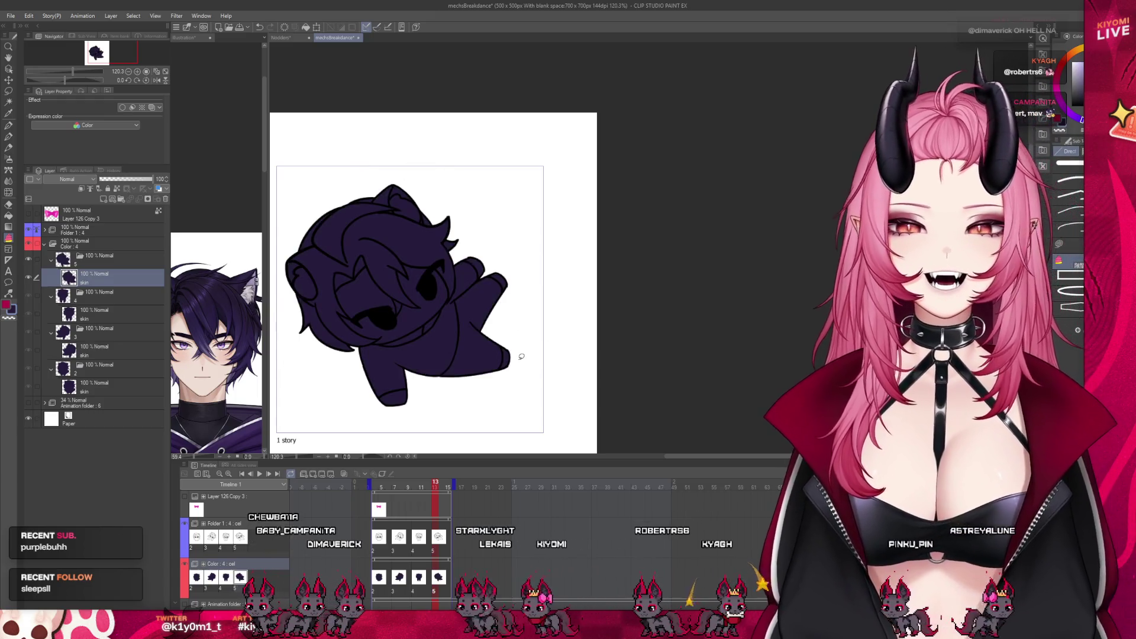
pyautogui.click(261, 472)
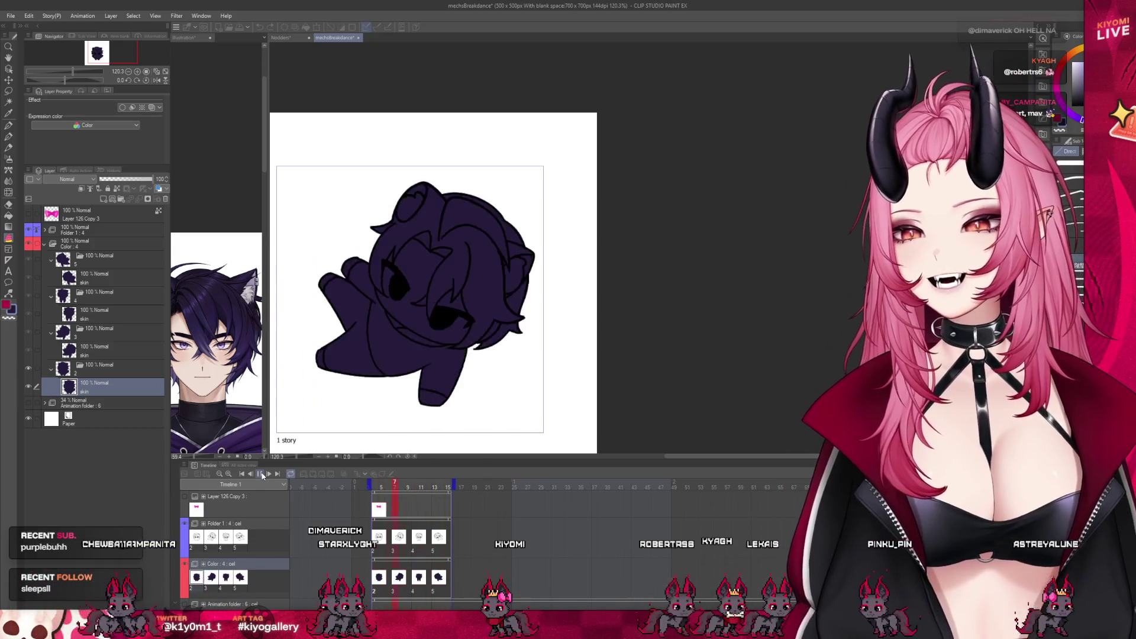
pyautogui.scroll(-2, 307, 388)
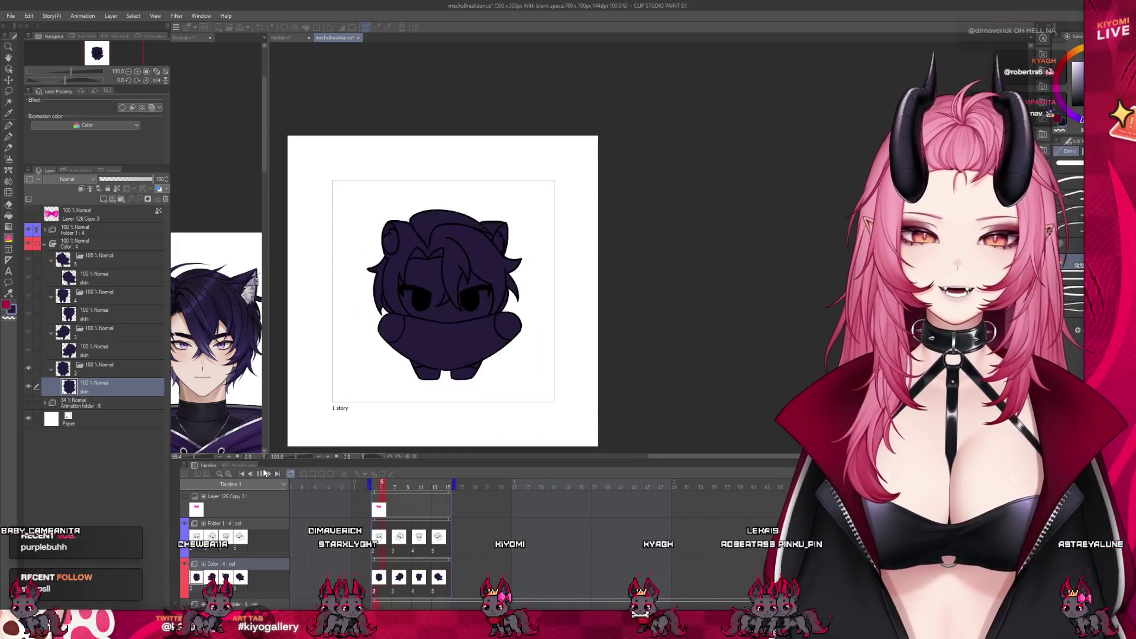
# Stop playback, resize the reference panel and return to the first pose's frame.
pyautogui.click(266, 472)
pyautogui.moveTo(267, 334); pyautogui.dragTo(188, 335)
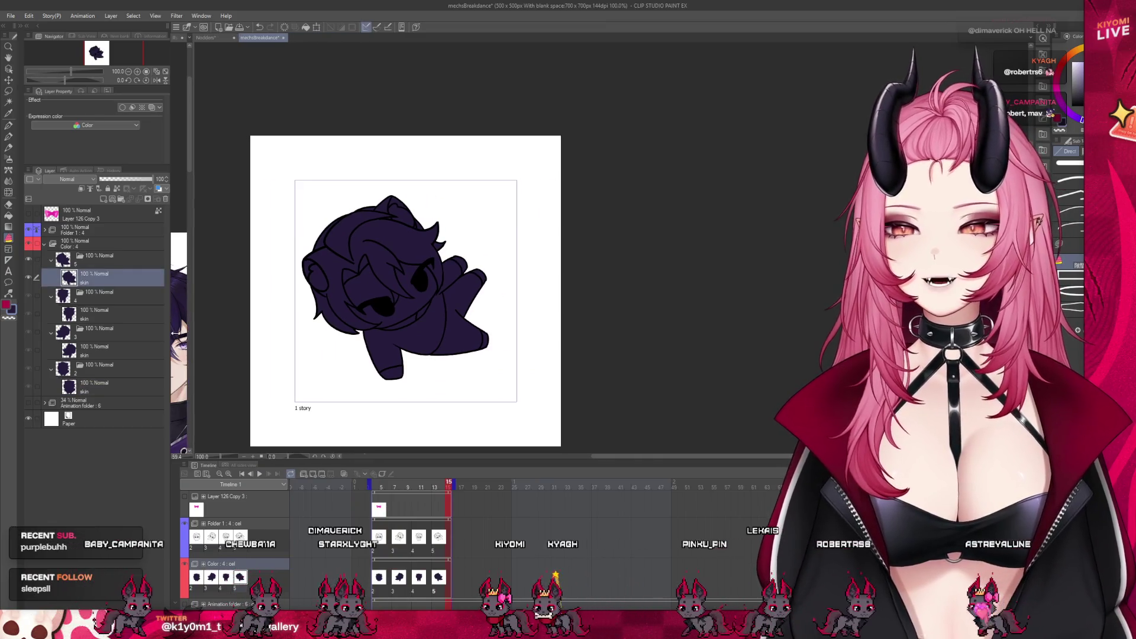
pyautogui.scroll(3, 418, 266)
pyautogui.click(125, 388)
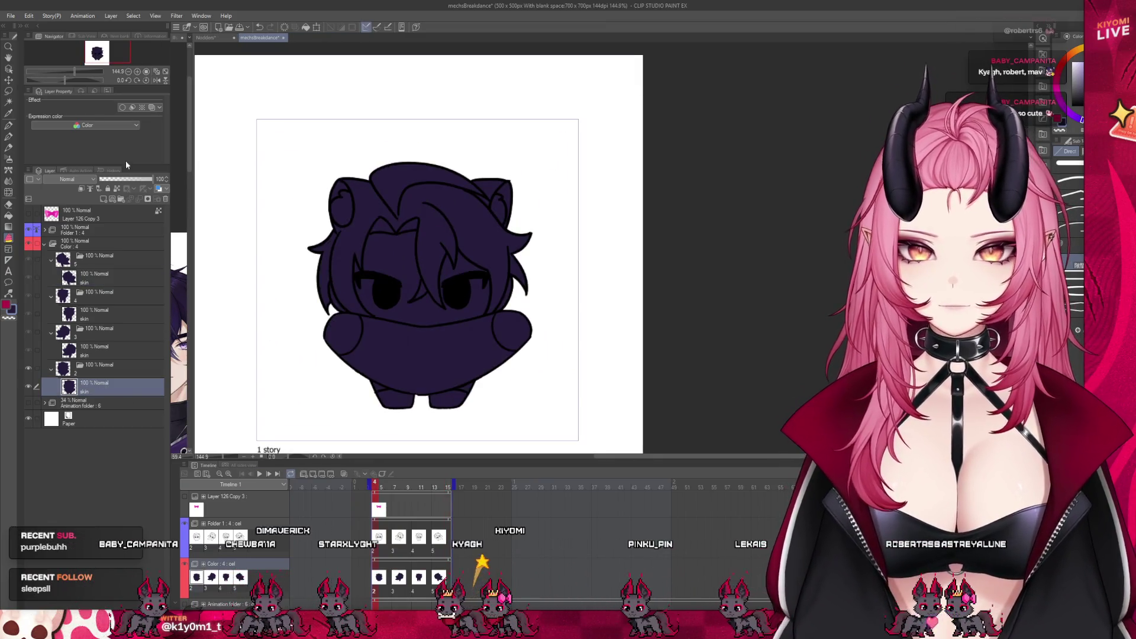
pyautogui.moveTo(191, 327); pyautogui.dragTo(258, 326)
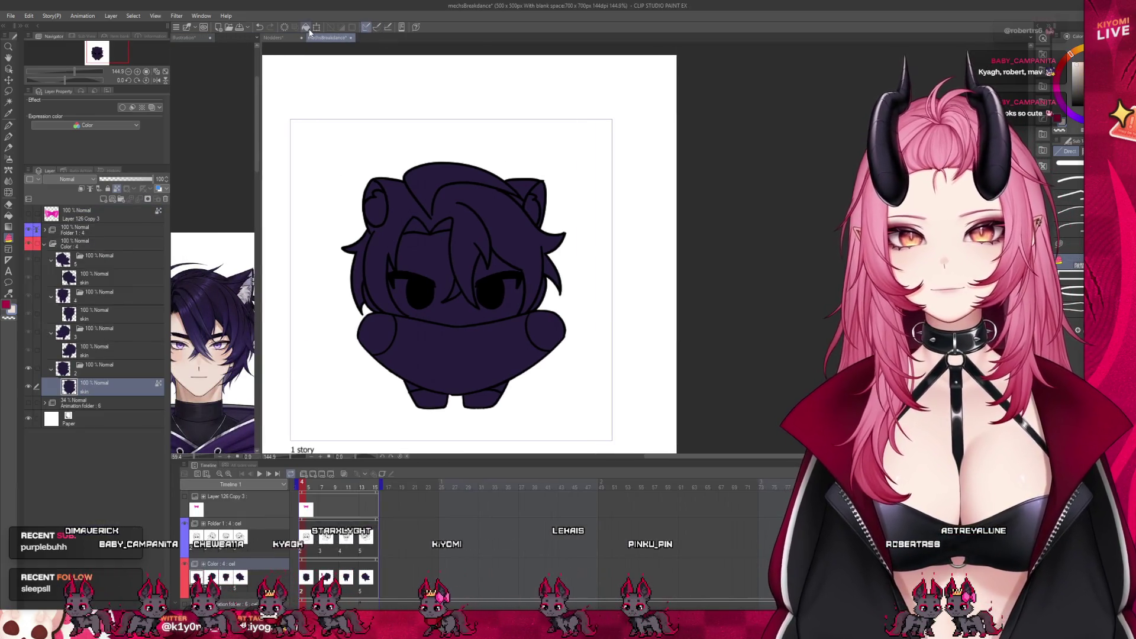
pyautogui.click(98, 346)
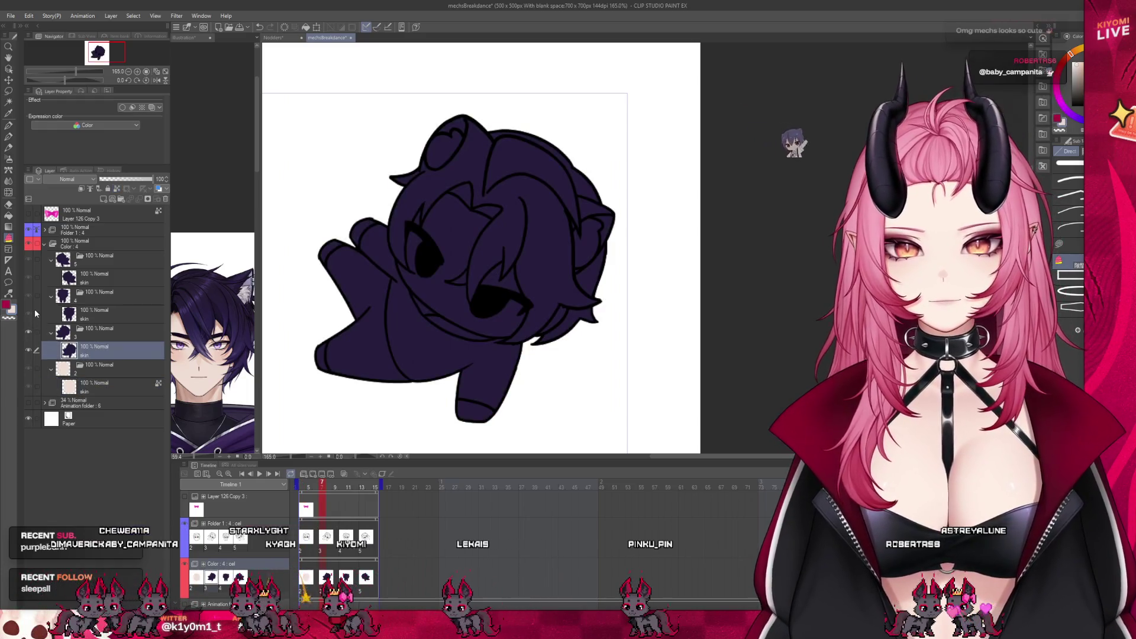
# Multi-select the silhouette layers, recolour them pale skin tone, verify across frames, and add a layer above skin.
pyautogui.click(34, 309)
pyautogui.click(36, 279)
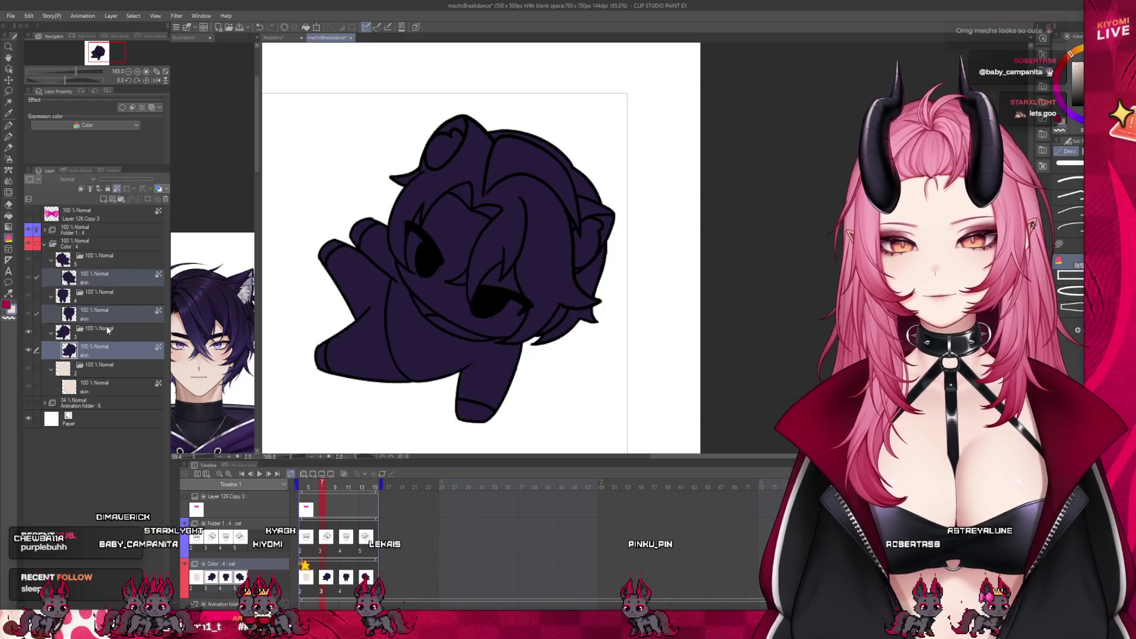
pyautogui.click(119, 194)
pyautogui.press('Right')
pyautogui.press('Right')
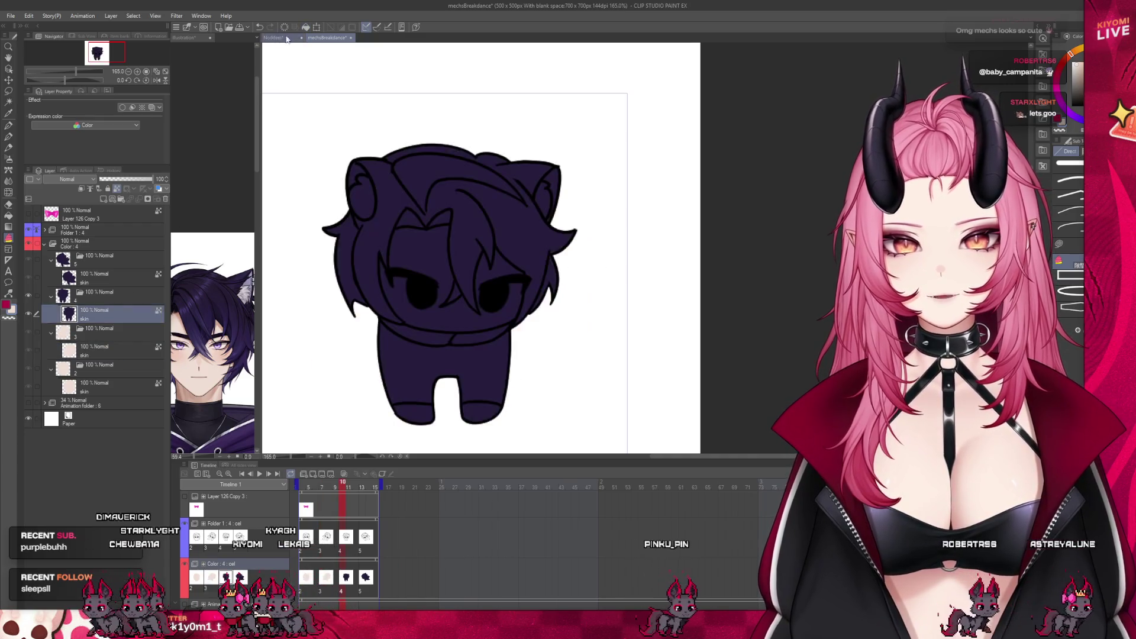
pyautogui.press('Right')
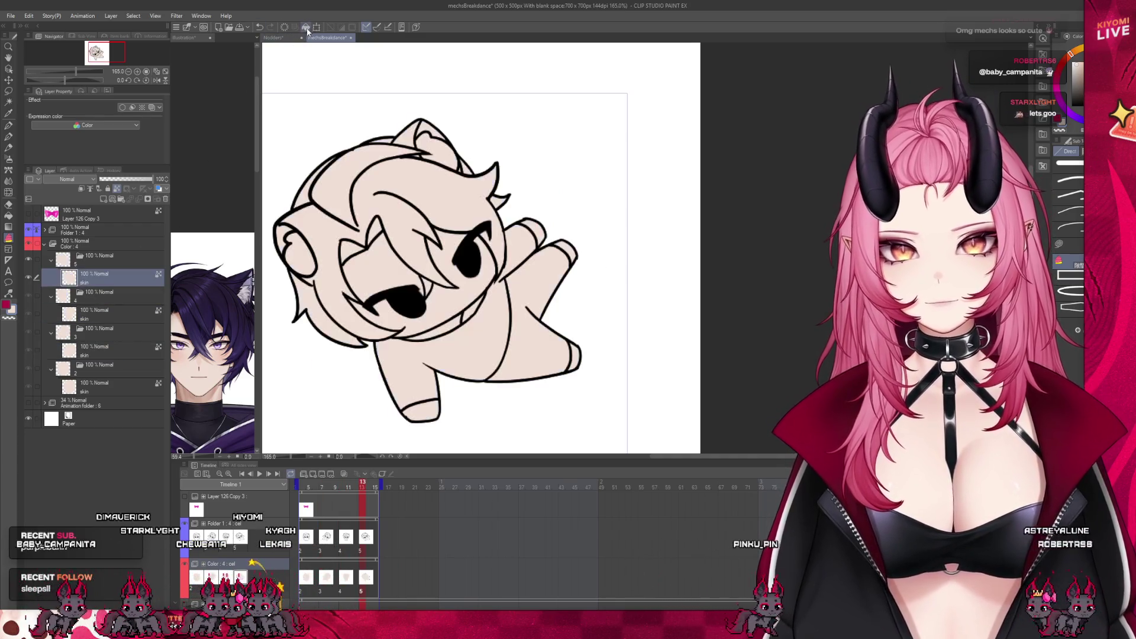
pyautogui.press('Right')
pyautogui.click(106, 199)
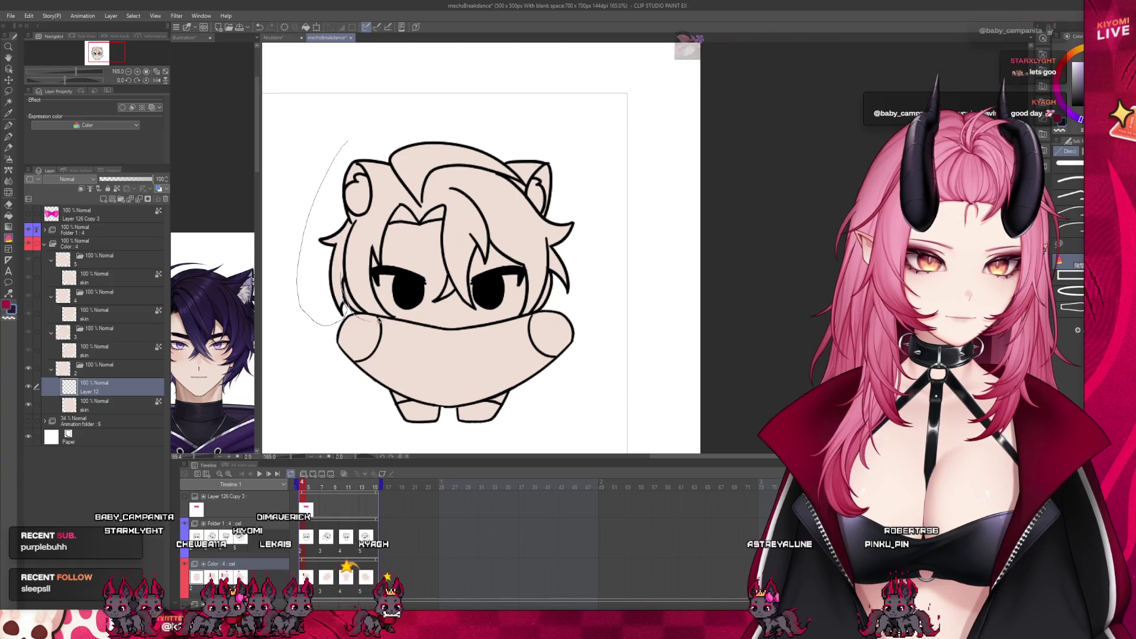
# Sketch the hair guide lines over the face and right side of the head, then drop to the skin layer.
pyautogui.moveTo(402, 251); pyautogui.dragTo(507, 310)
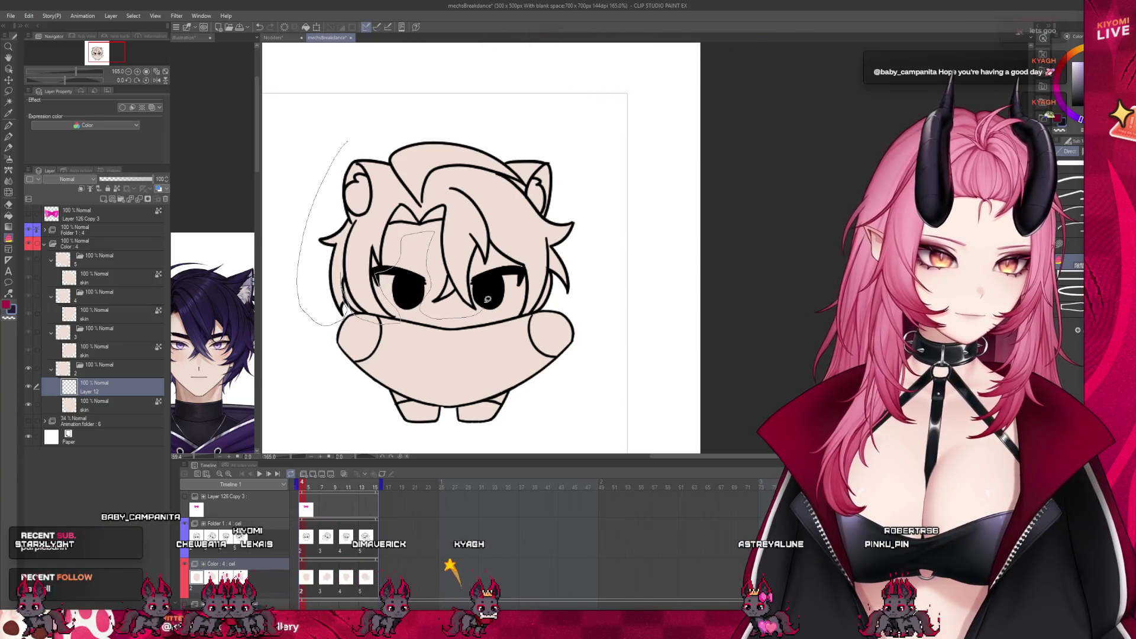
pyautogui.moveTo(576, 217); pyautogui.dragTo(587, 301)
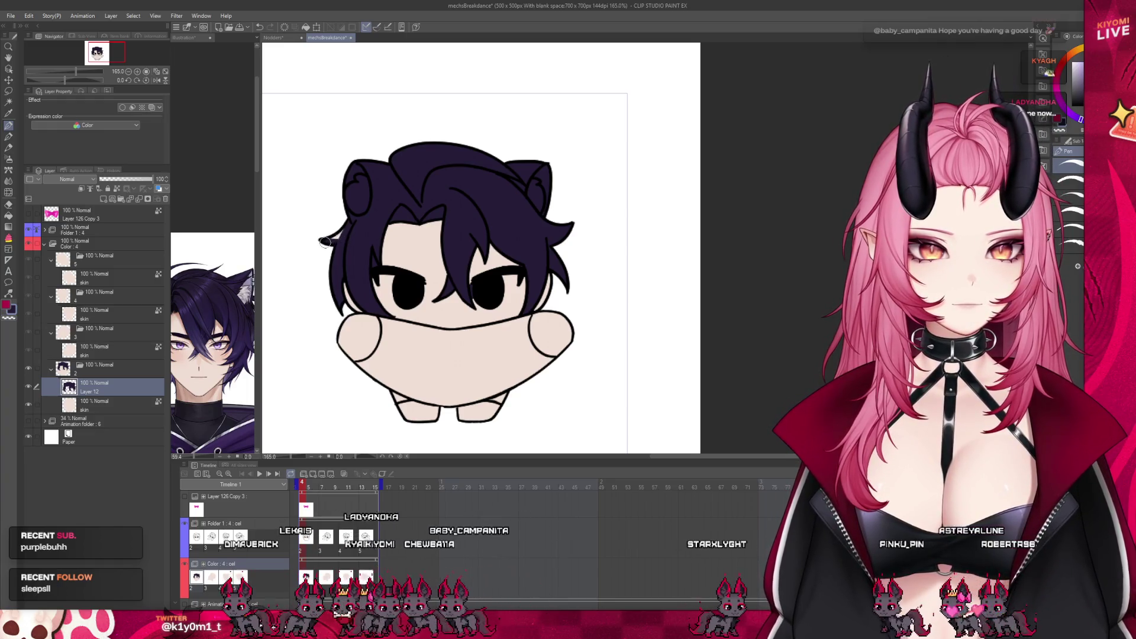
pyautogui.hotkey('alt', '[')
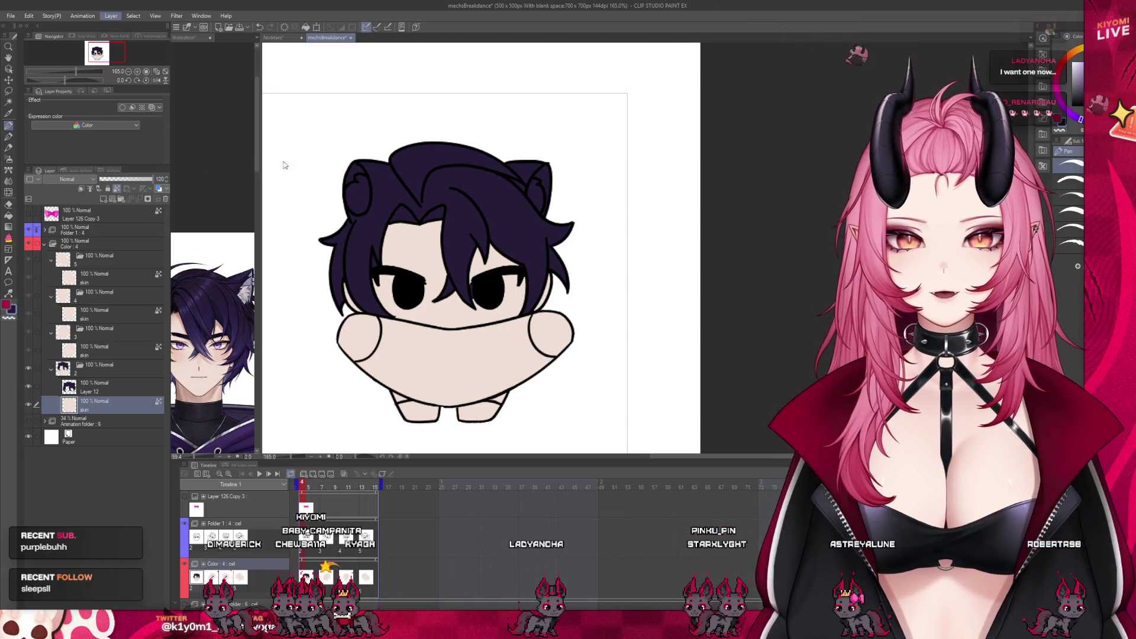
# Select the skin fill's area and mask the first frame's colour folder outside it.
pyautogui.hotkey('ctrl', 'a')
pyautogui.click(84, 368)
pyautogui.click(138, 199)
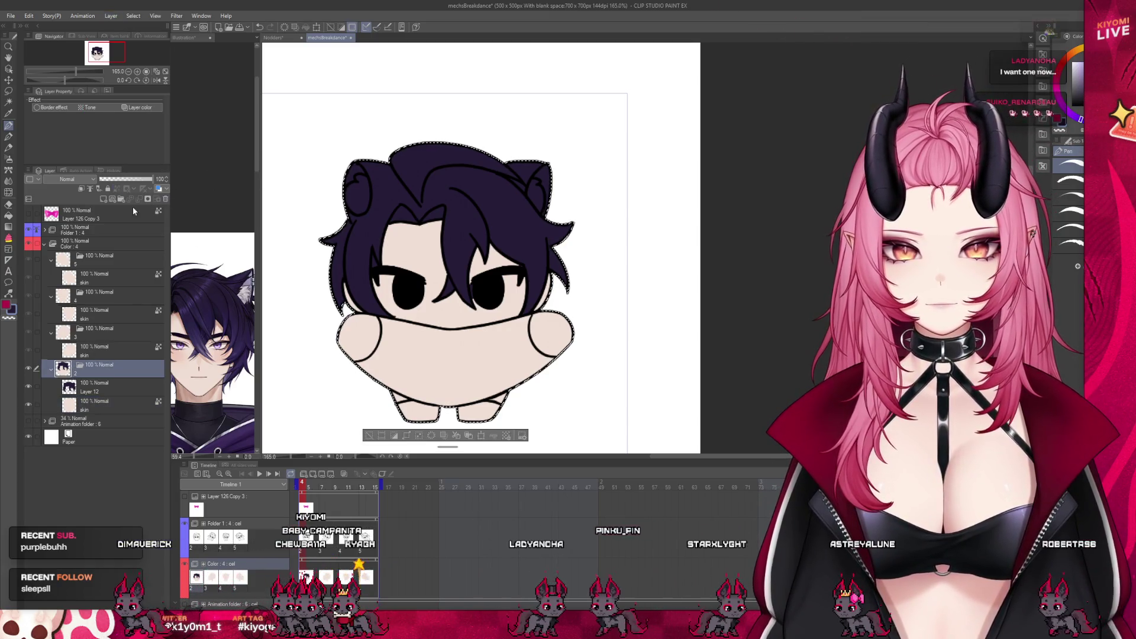
pyautogui.hotkey('ctrl', 'd')
pyautogui.press('Right')
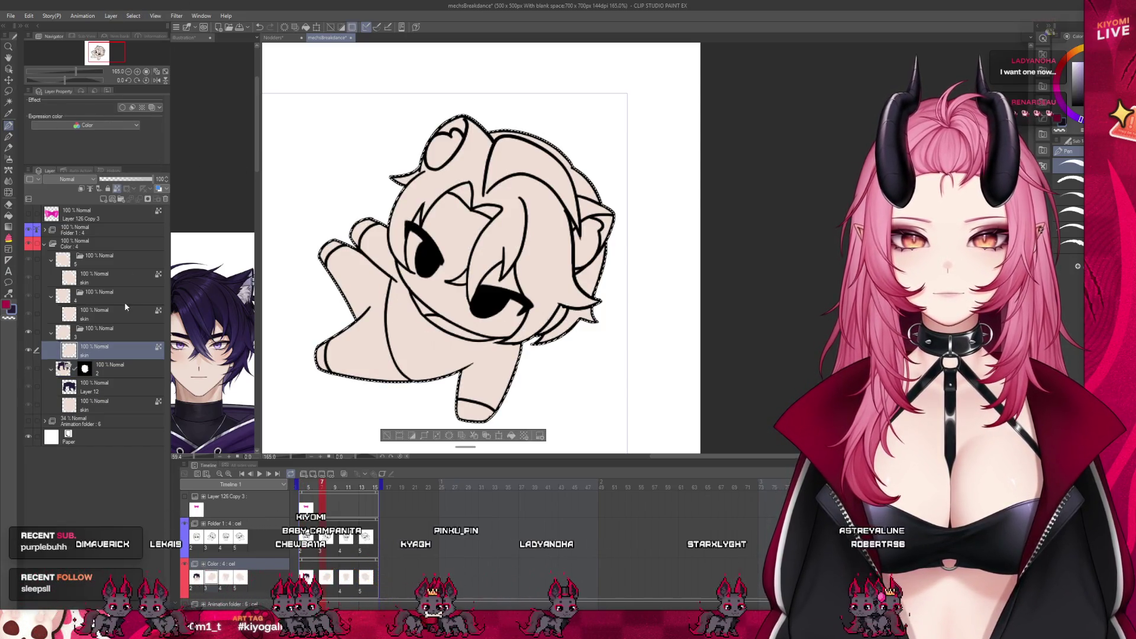
# Repeat the silhouette mask on the next two frames' colour folders.
pyautogui.click(125, 328)
pyautogui.click(97, 312)
pyautogui.press('Right')
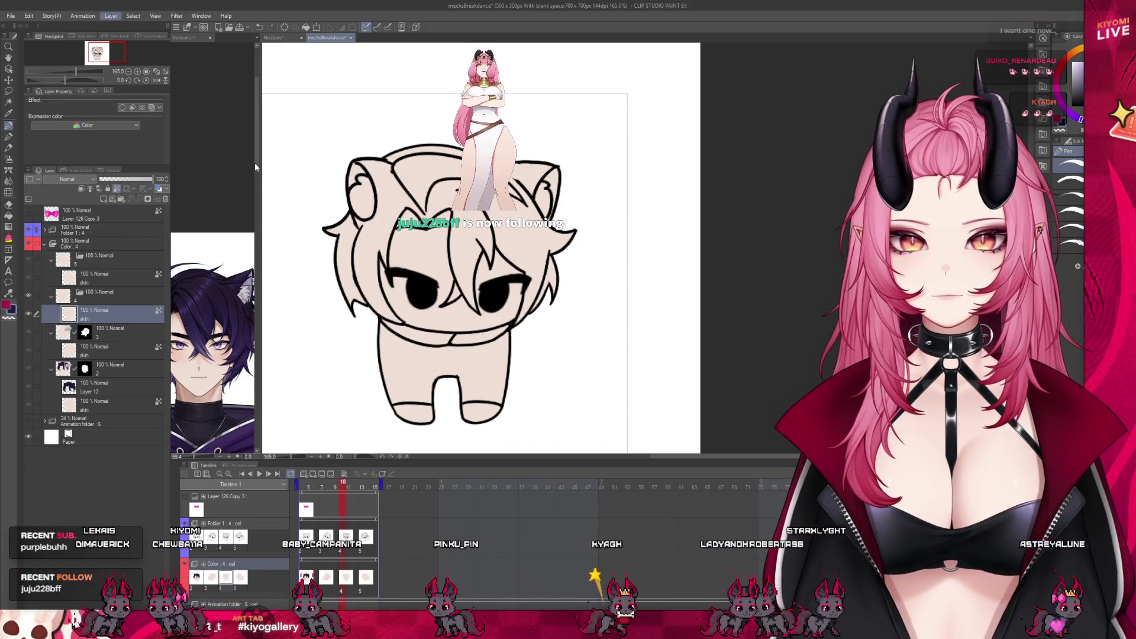
pyautogui.keyDown('ctrl'); pyautogui.click(134, 313); pyautogui.keyUp('ctrl')
pyautogui.click(115, 292)
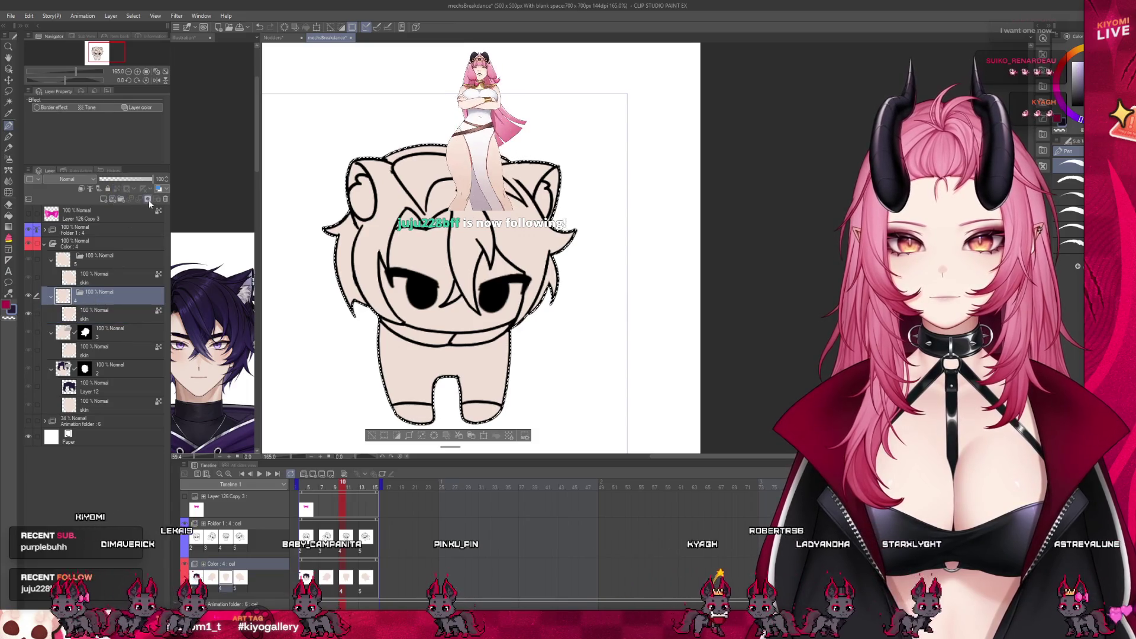
pyautogui.press('Right')
pyautogui.click(92, 277)
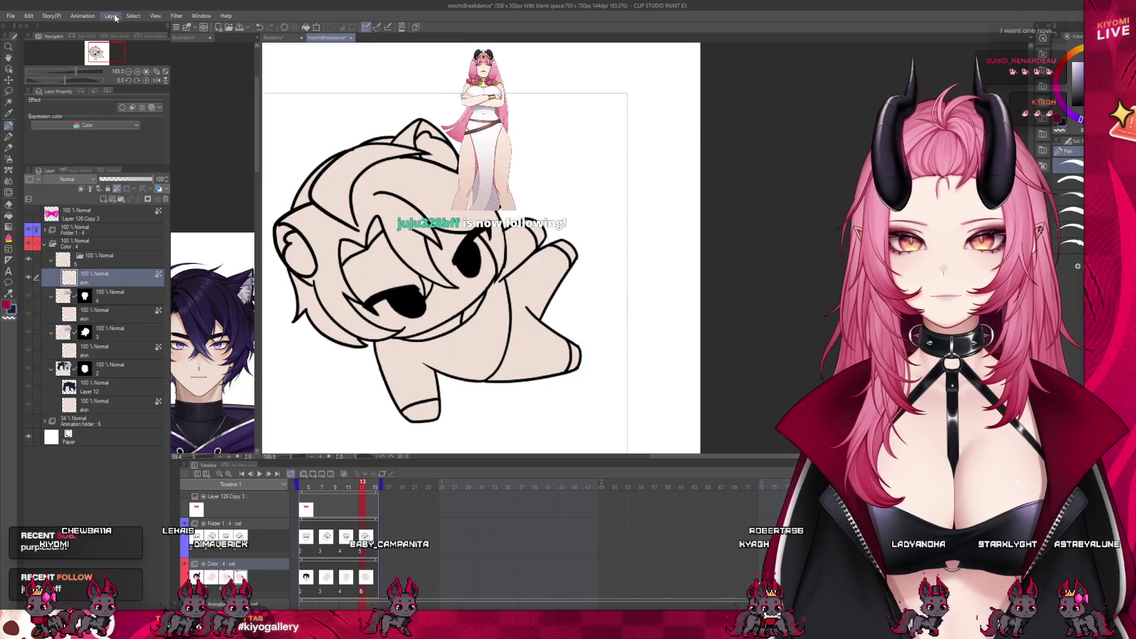
pyautogui.keyDown('ctrl'); pyautogui.click(99, 273); pyautogui.keyUp('ctrl')
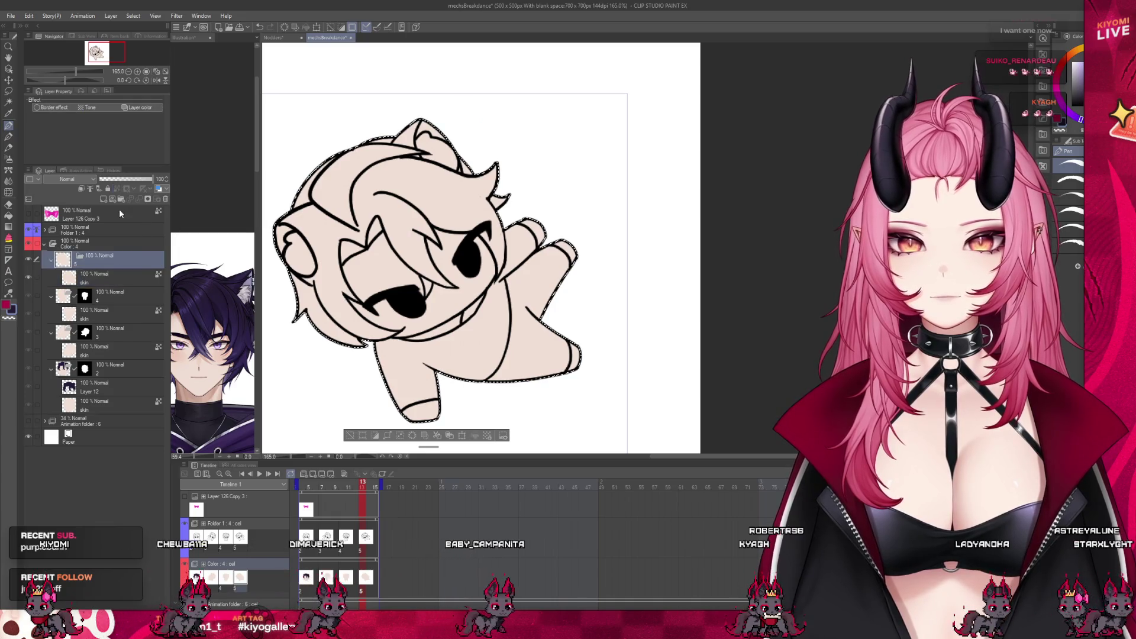
pyautogui.click(146, 198)
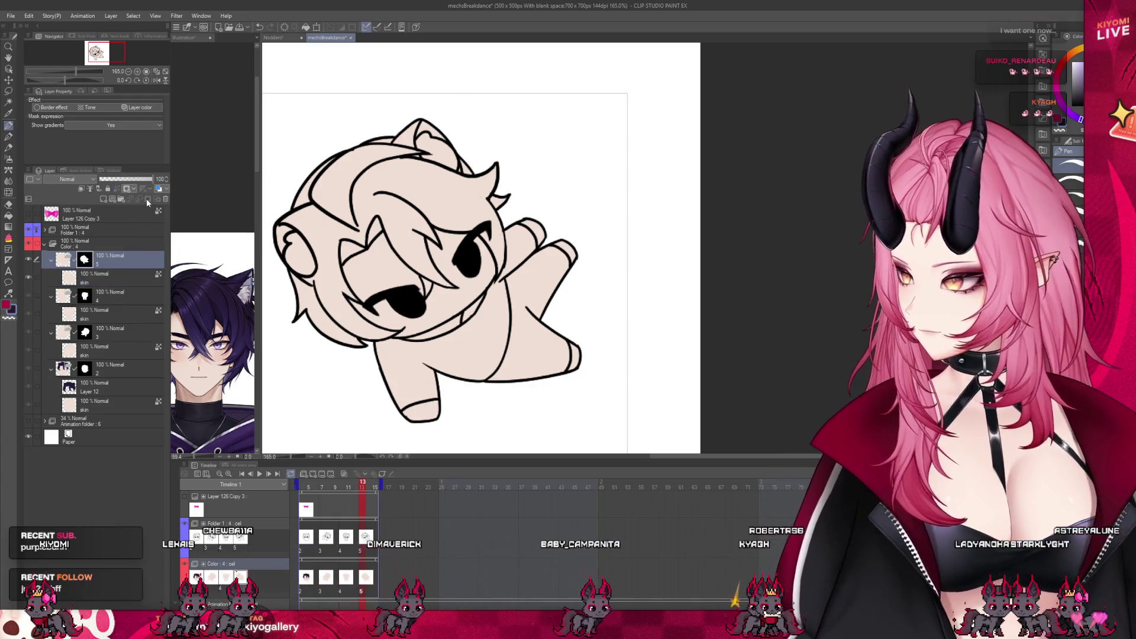
# Zoom out and move on to the remaining frames' layers.
pyautogui.hotkey('ctrl', '-')
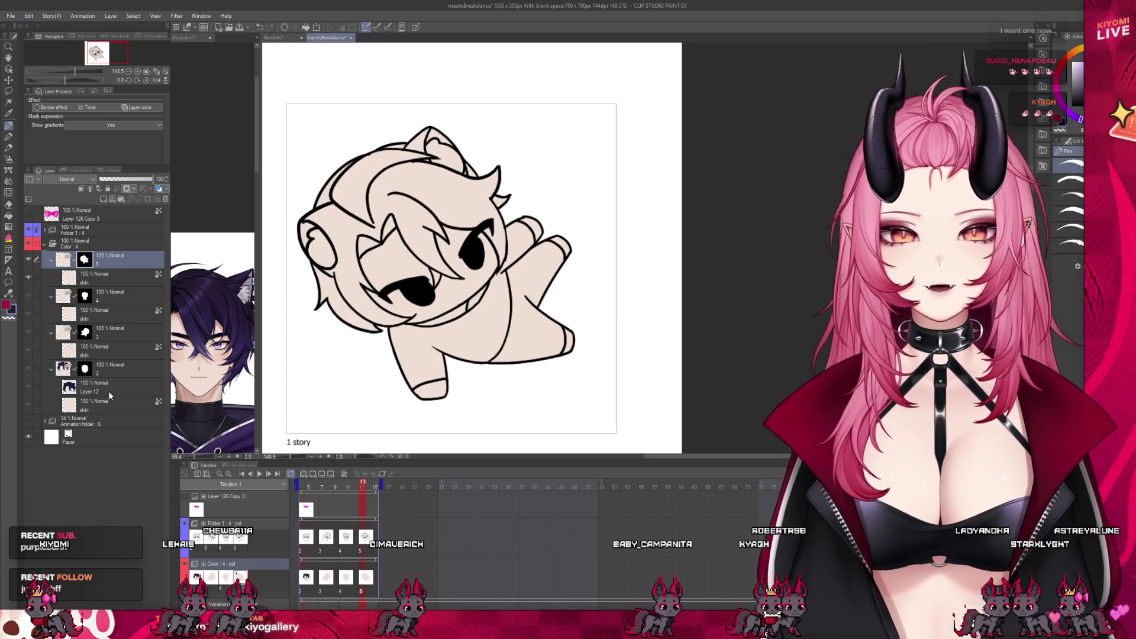
pyautogui.click(108, 391)
pyautogui.scroll(-1, 468, 168)
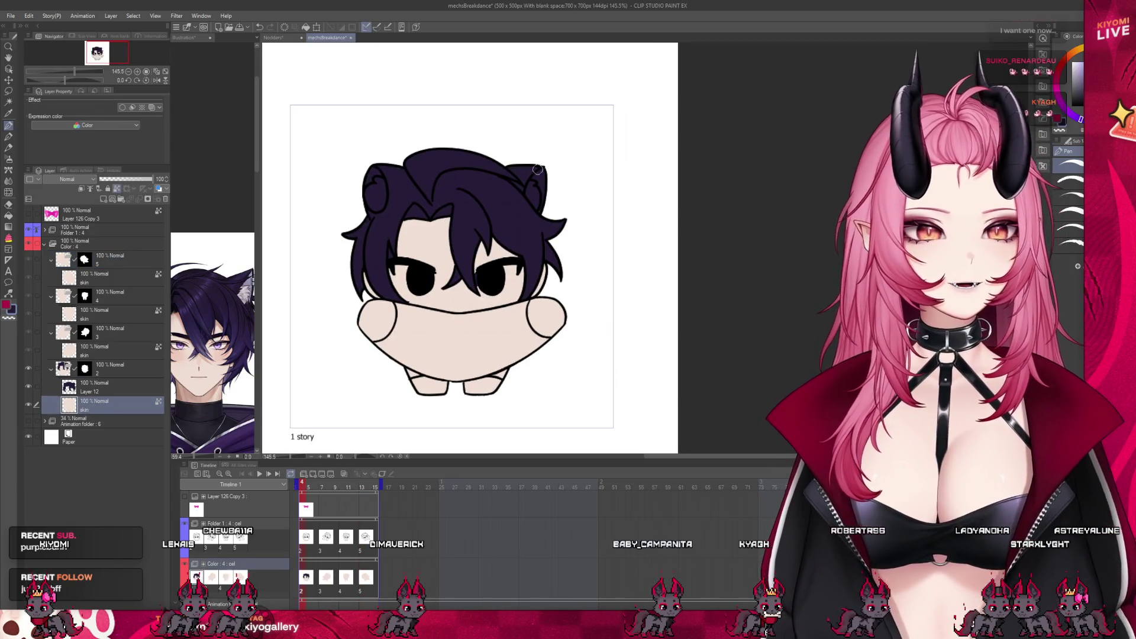
pyautogui.click(89, 347)
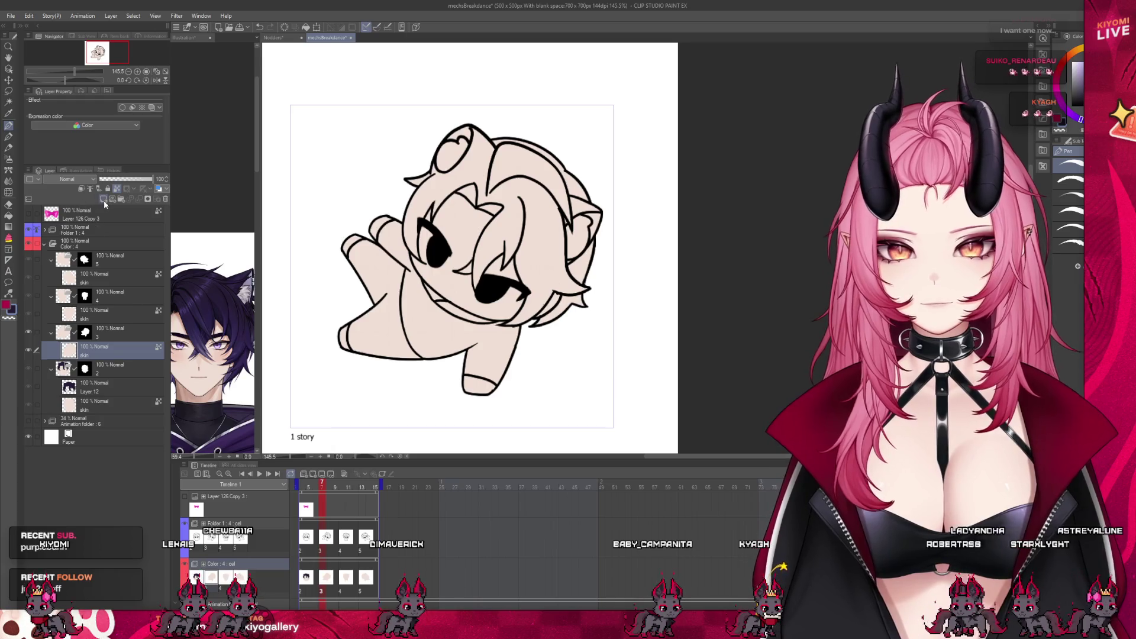
# Lasso-fill the cat-eared hair dark purple on this frame and the next.
pyautogui.moveTo(410, 151); pyautogui.dragTo(399, 202)
pyautogui.moveTo(471, 212); pyautogui.dragTo(492, 270)
pyautogui.moveTo(552, 300); pyautogui.dragTo(503, 330)
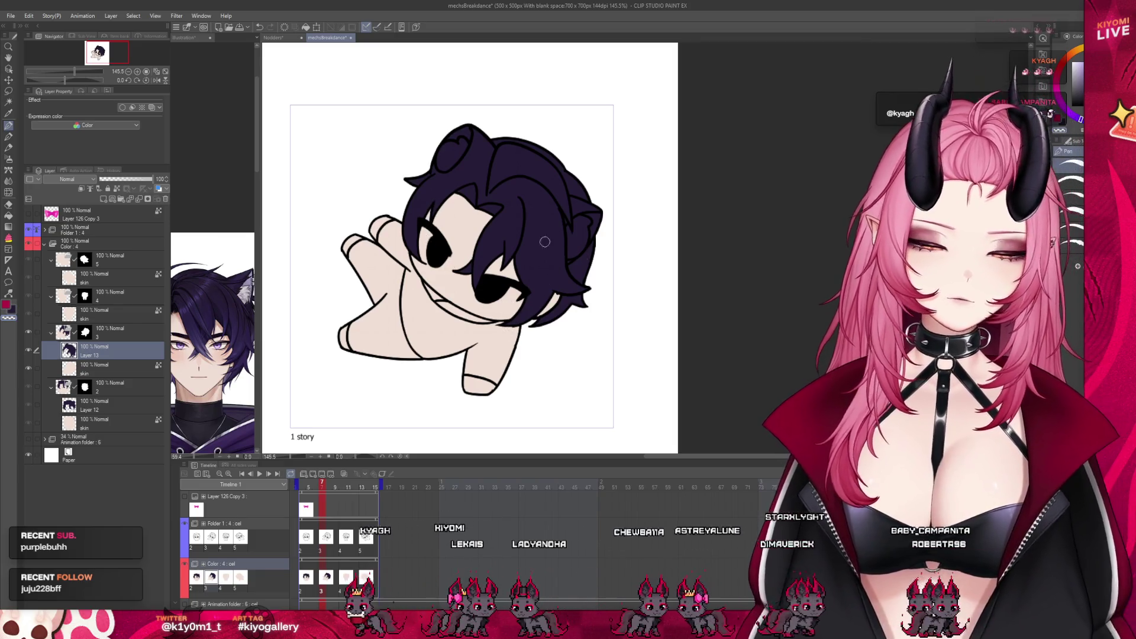
pyautogui.scroll(1, 524, 218)
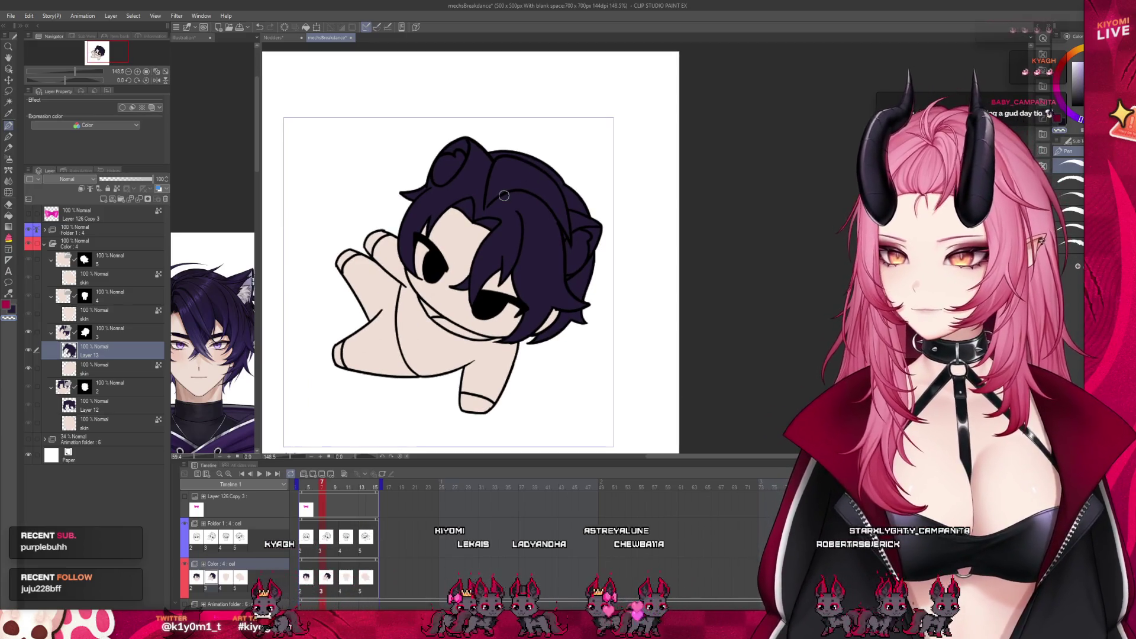
pyautogui.scroll(1, 503, 195)
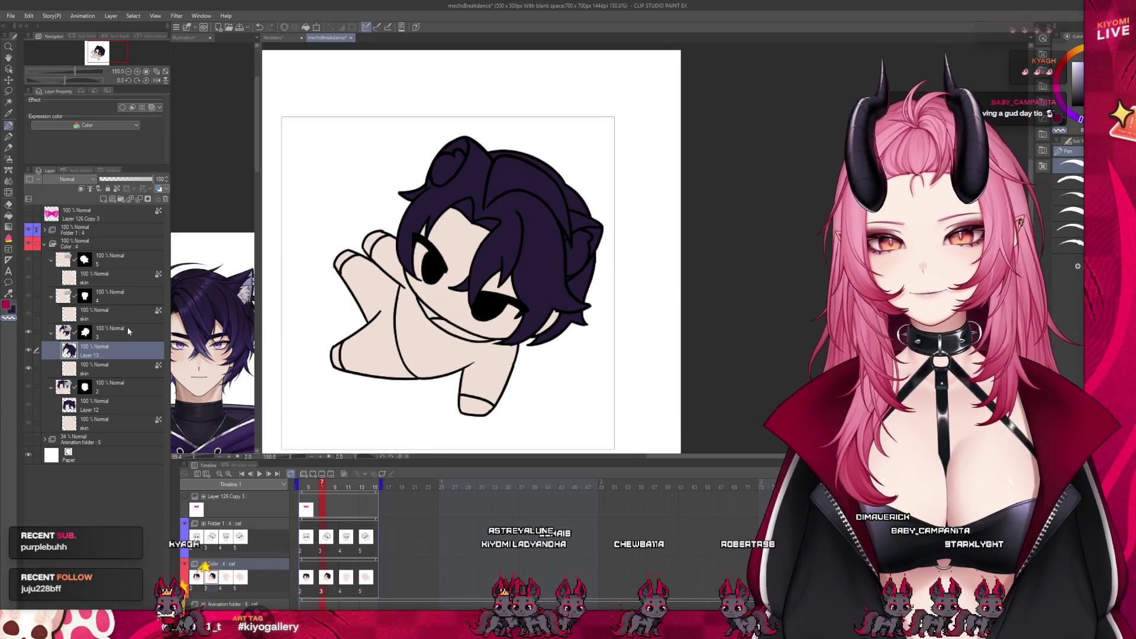
pyautogui.hotkey('ctrl', 'Right')
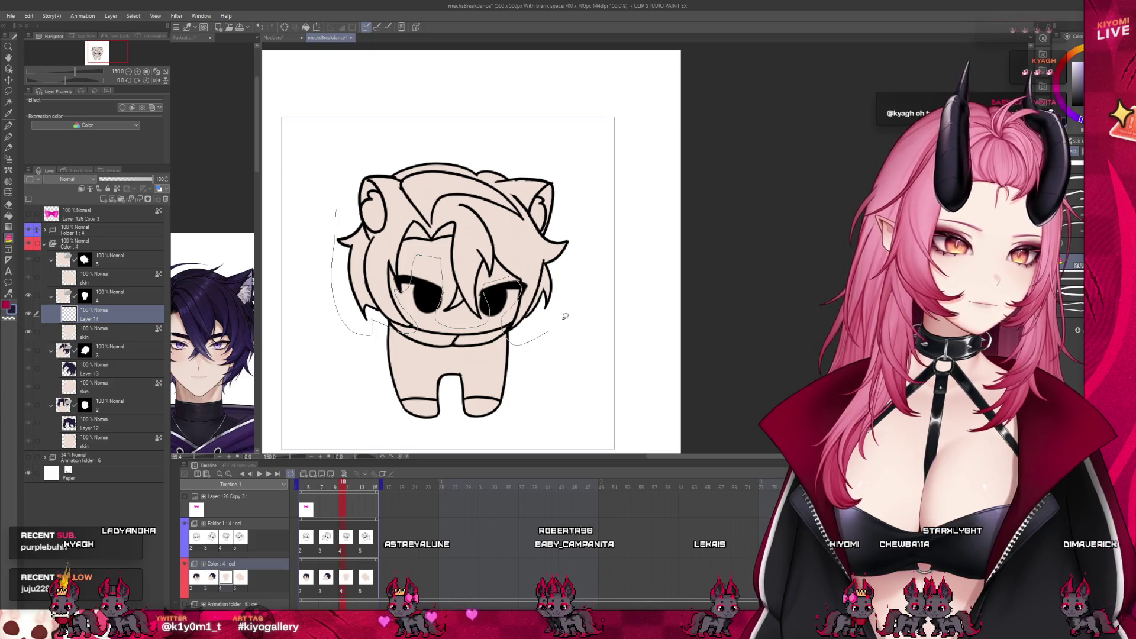
pyautogui.moveTo(303, 182); pyautogui.dragTo(313, 170)
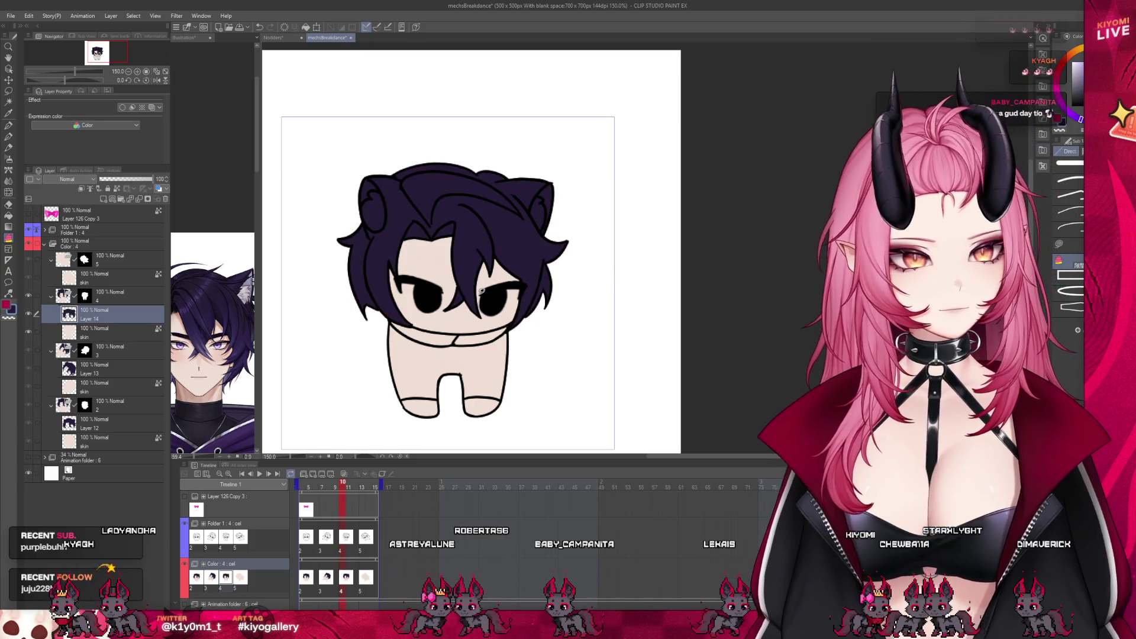
# Fill the lying pose's hair dark purple, return to frame one and widen the reference panel.
pyautogui.moveTo(340, 506); pyautogui.dragTo(369, 490)
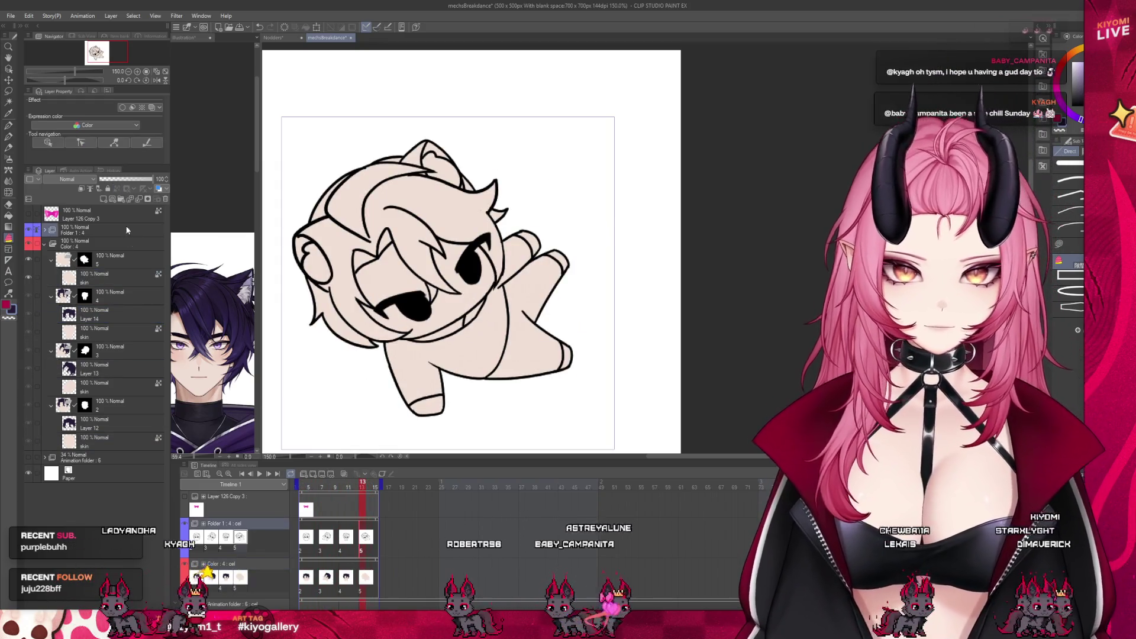
pyautogui.scroll(-1, 445, 254)
pyautogui.scroll(1, 444, 254)
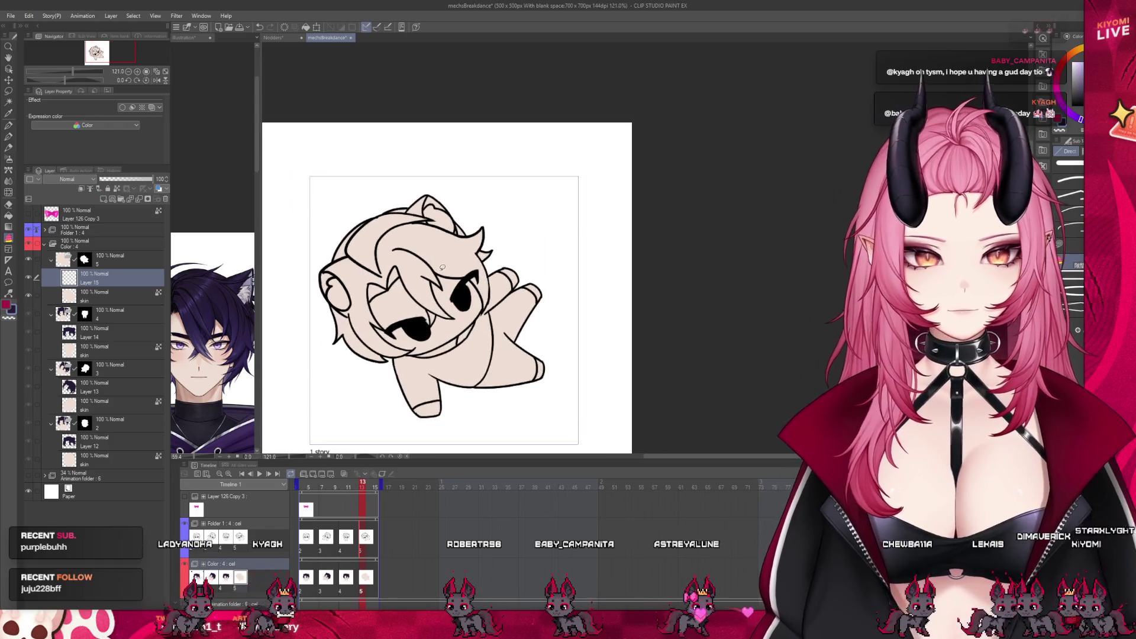
pyautogui.moveTo(316, 223); pyautogui.dragTo(383, 364)
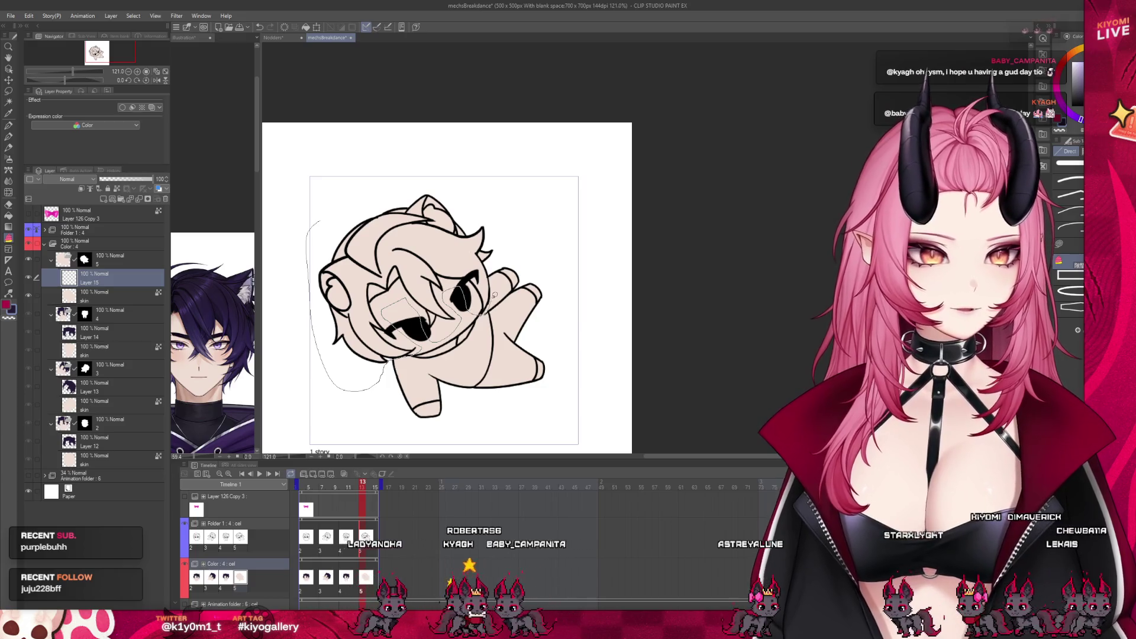
pyautogui.moveTo(493, 202); pyautogui.dragTo(340, 223)
pyautogui.scroll(1, 358, 296)
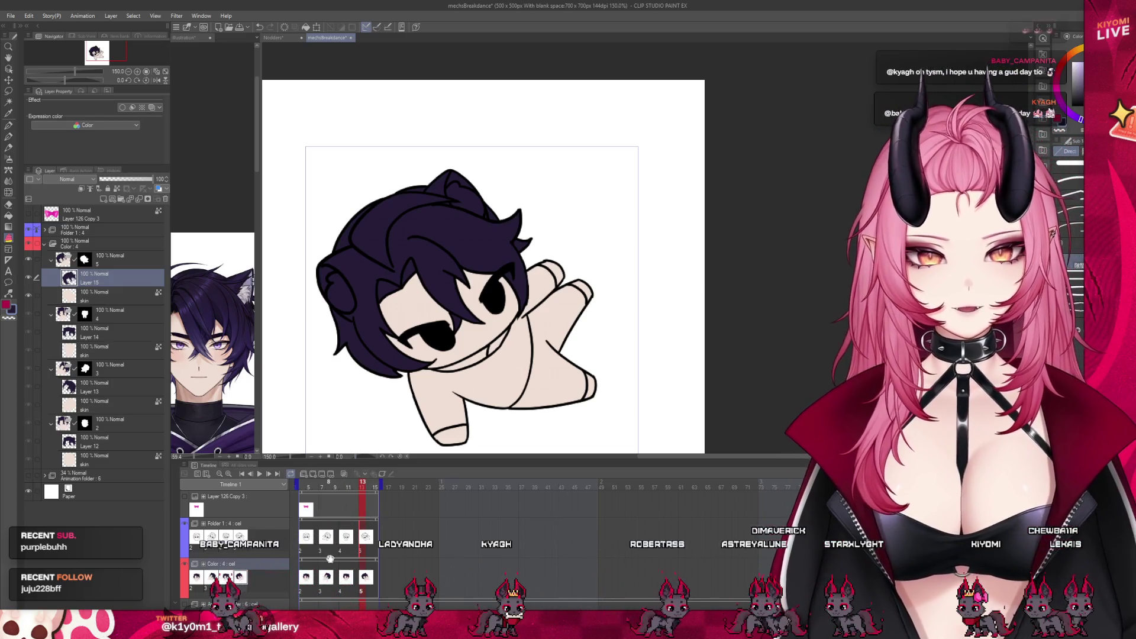
pyautogui.click(114, 459)
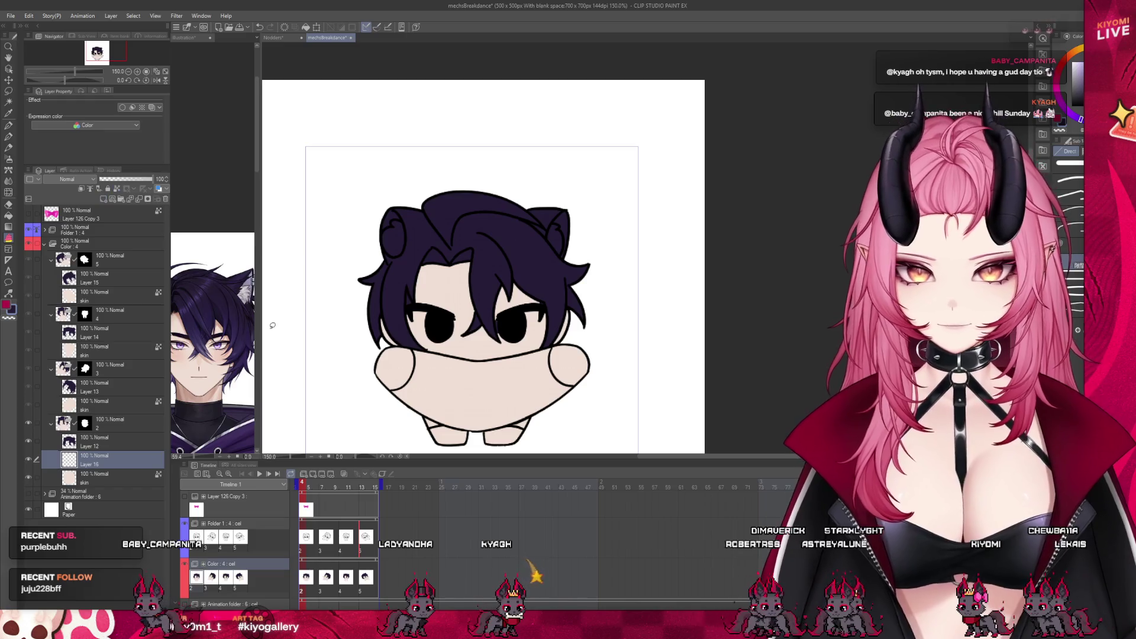
pyautogui.moveTo(260, 332); pyautogui.dragTo(347, 329)
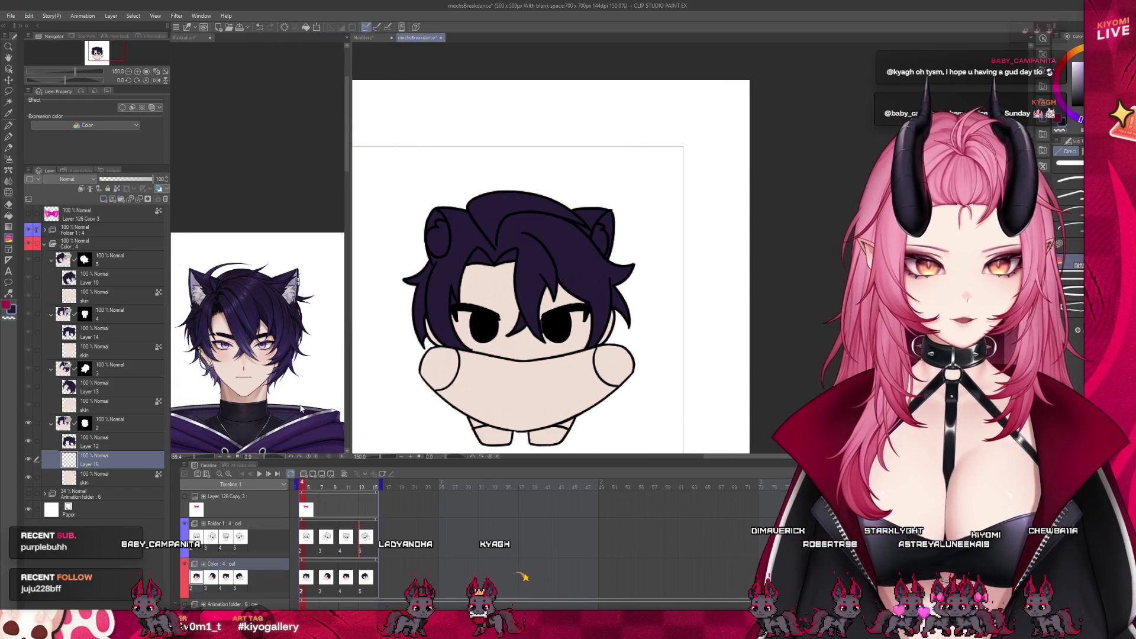
pyautogui.scroll(2, 563, 380)
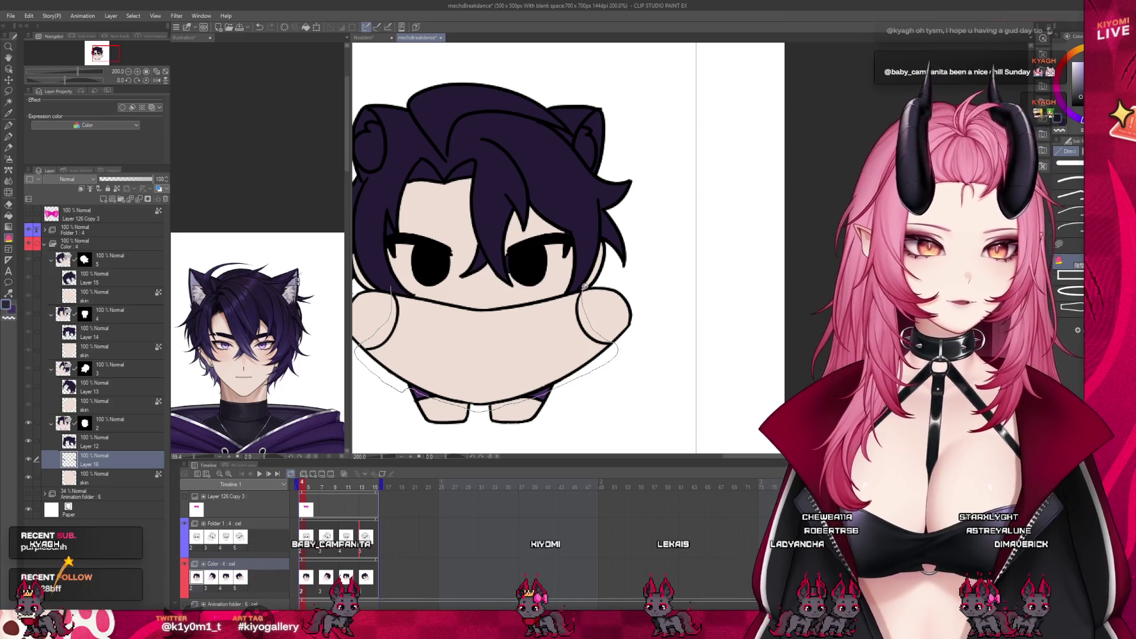
# Fill the traced shirt area dark purple on the front-facing frame.
pyautogui.moveTo(480, 297); pyautogui.dragTo(522, 305)
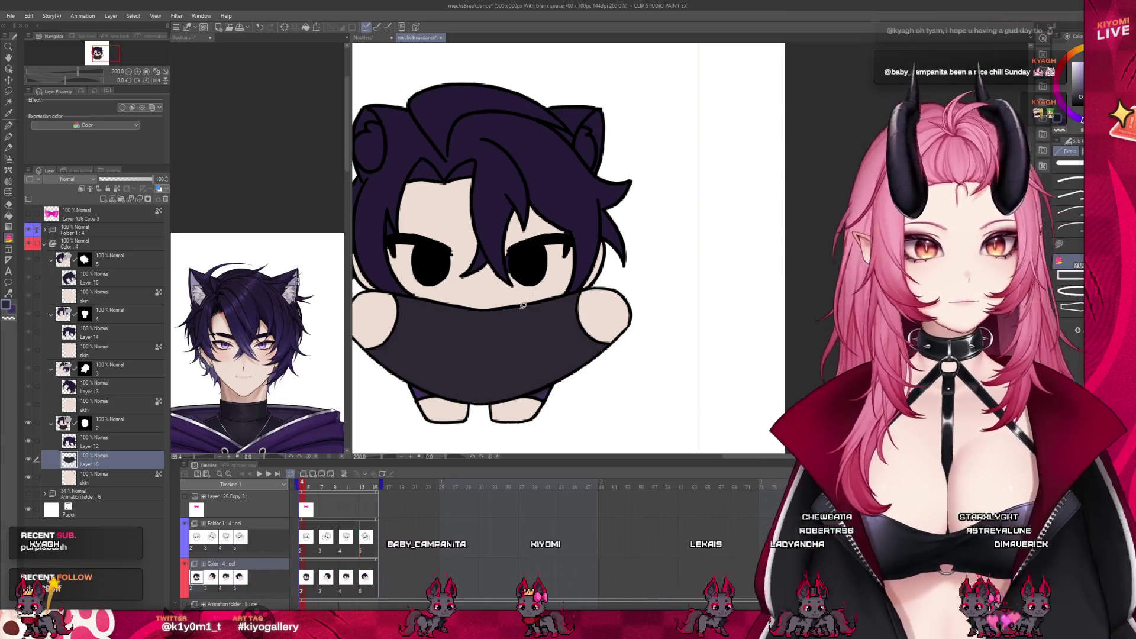
pyautogui.scroll(-3, 522, 305)
pyautogui.scroll(-2, 550, 311)
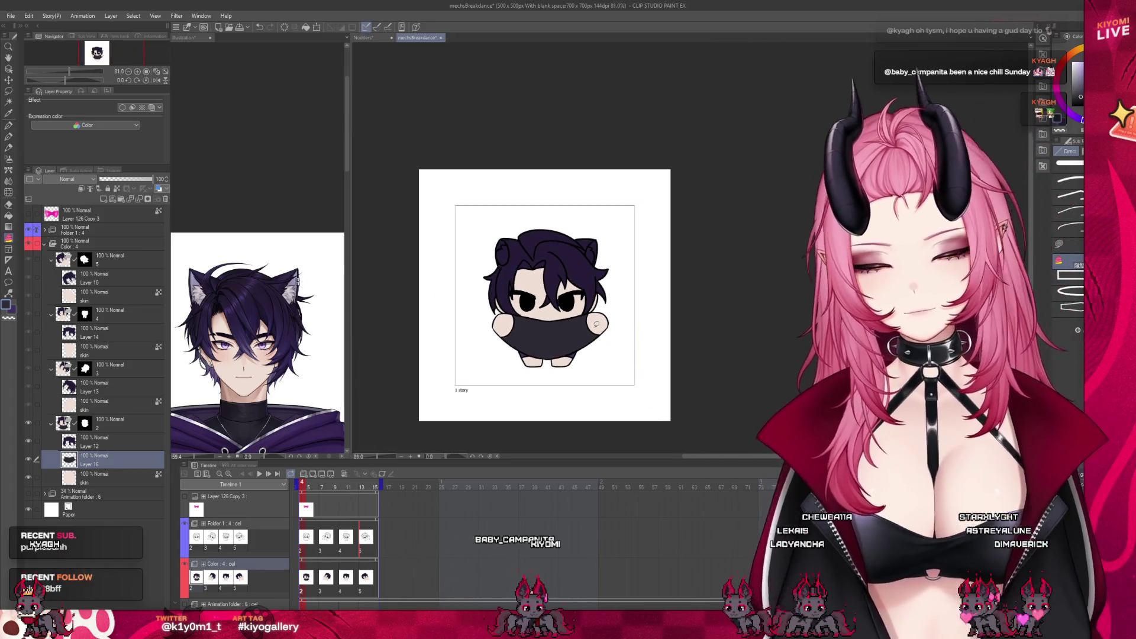
pyautogui.scroll(2, 600, 326)
pyautogui.scroll(2, 601, 327)
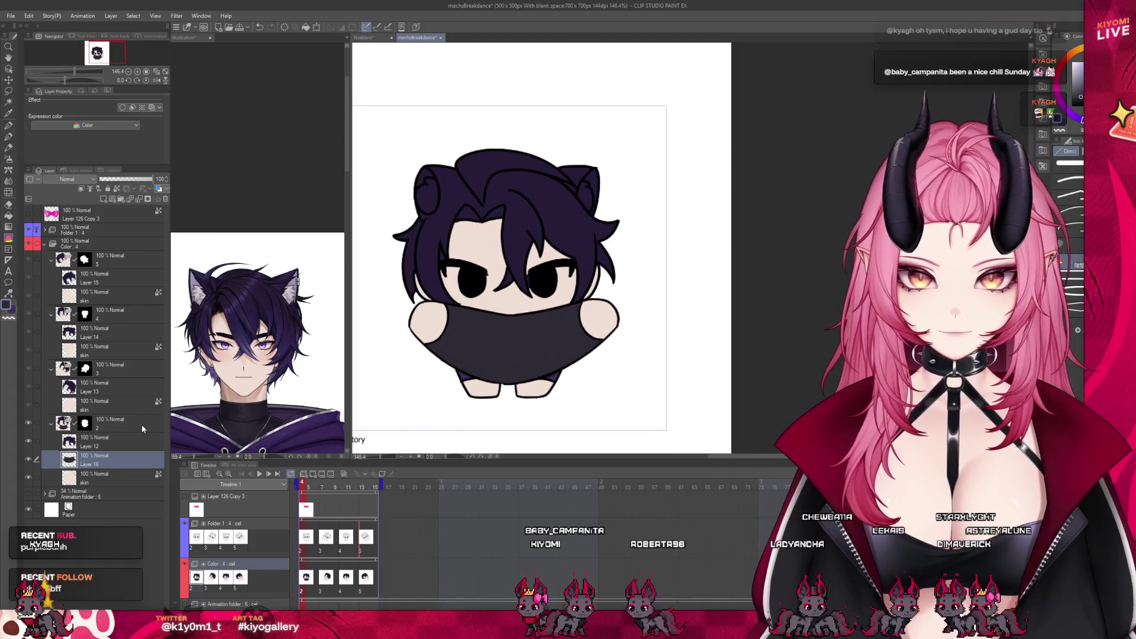
pyautogui.click(107, 404)
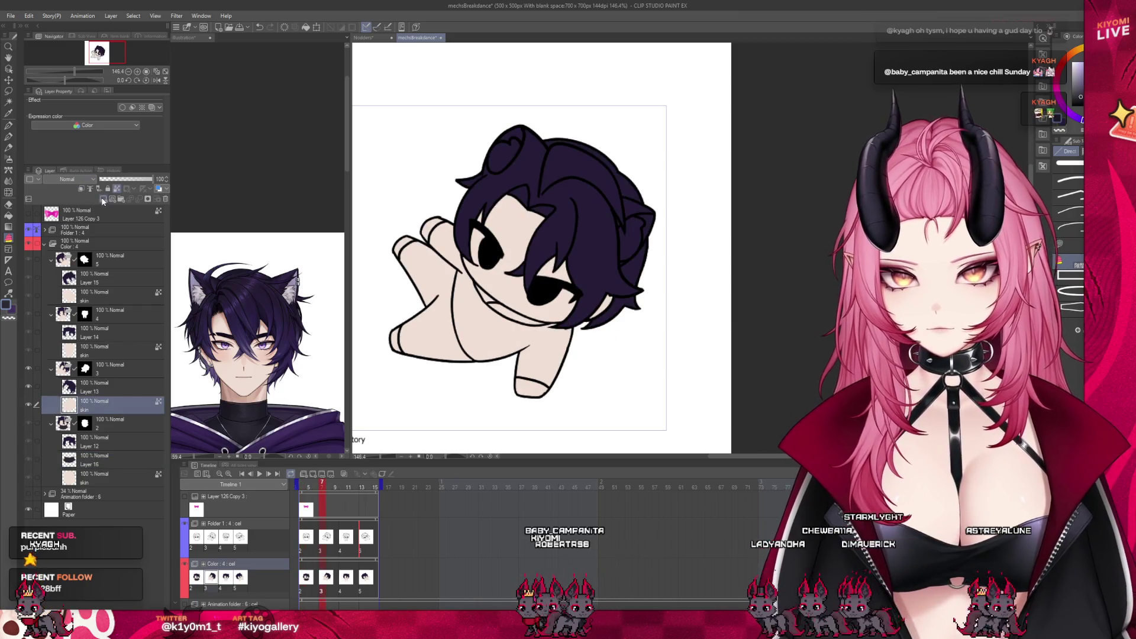
pyautogui.scroll(1, 503, 298)
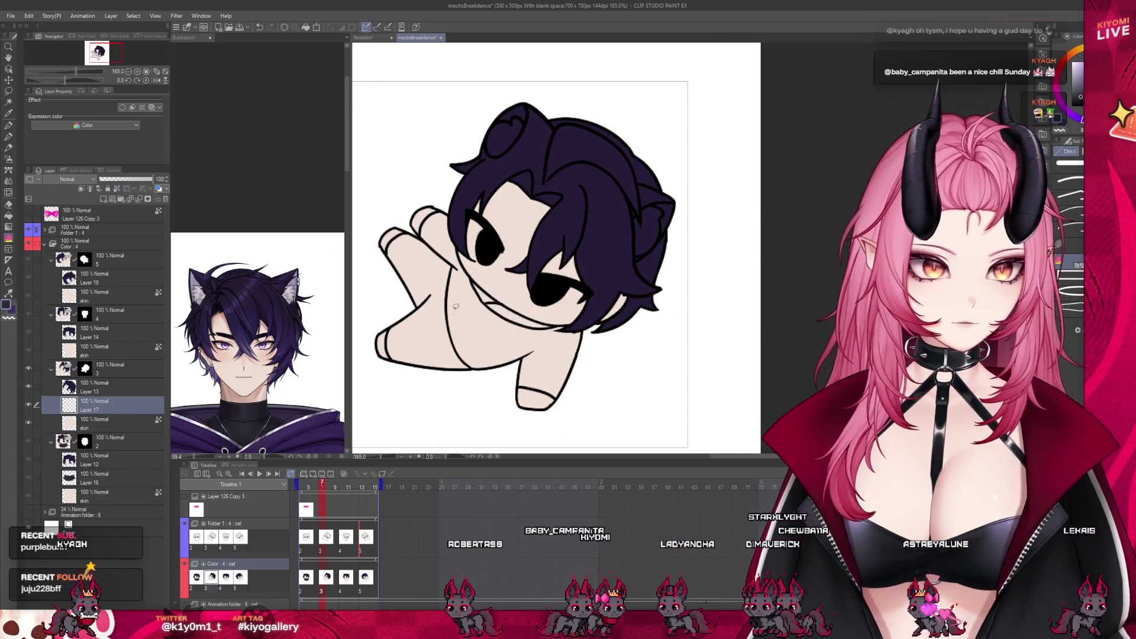
# Trace and fill the shirt purple on the next frame, then advance a frame.
pyautogui.moveTo(413, 233)
pyautogui.mouseDown()
pyautogui.moveTo(391, 322)
pyautogui.moveTo(480, 264)
pyautogui.mouseUp()
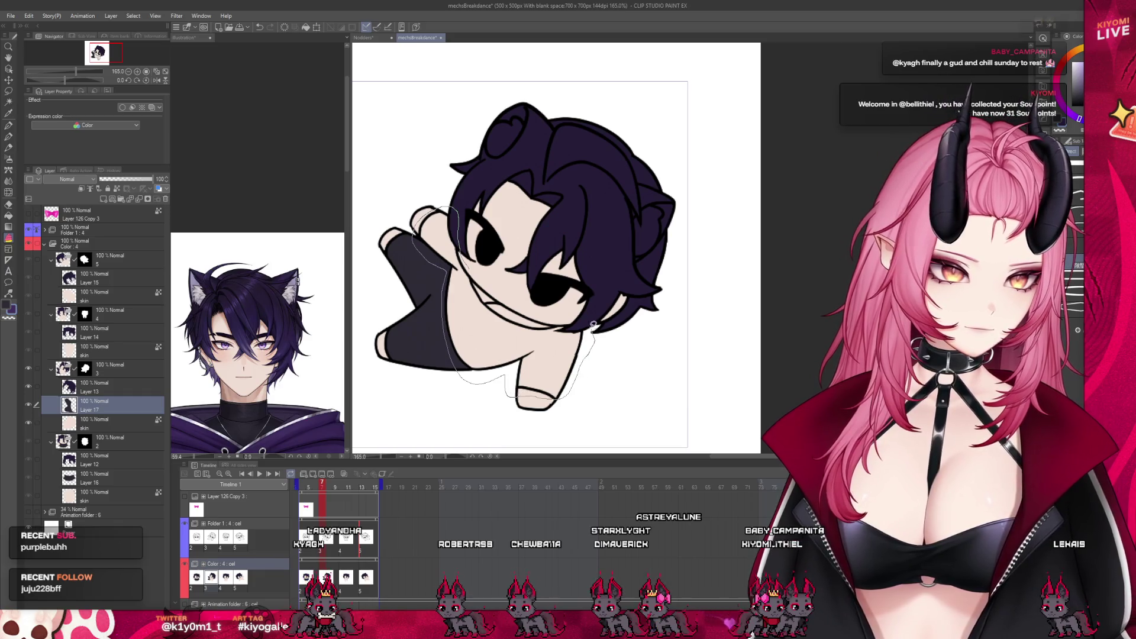
pyautogui.moveTo(512, 297); pyautogui.dragTo(479, 241)
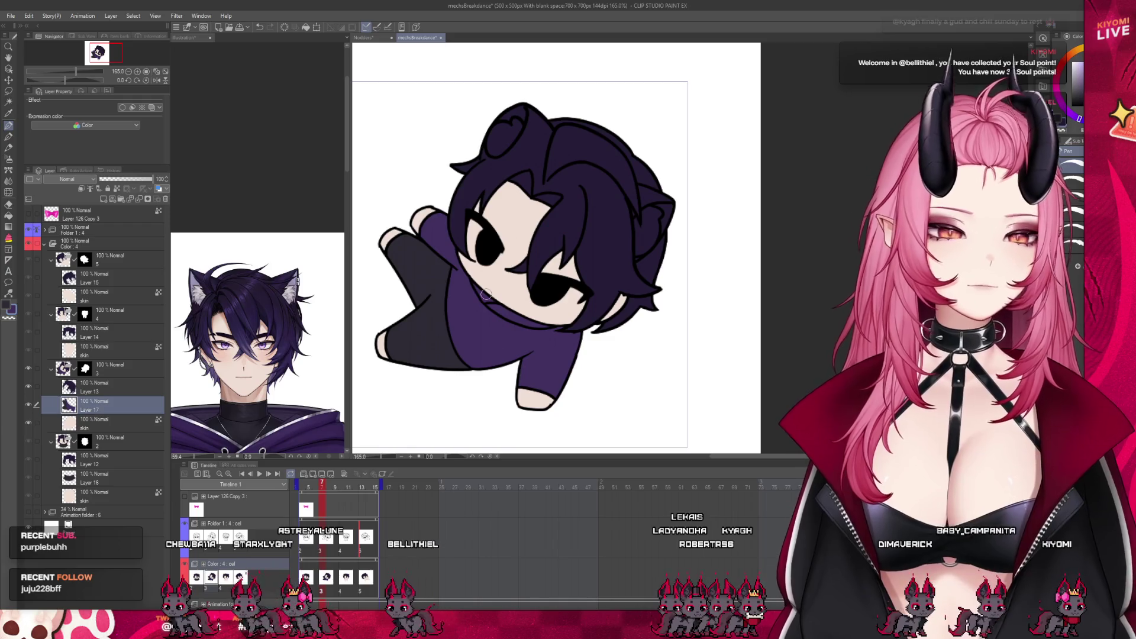
pyautogui.scroll(-2, 487, 296)
pyautogui.scroll(-2, 451, 358)
pyautogui.scroll(2, 477, 278)
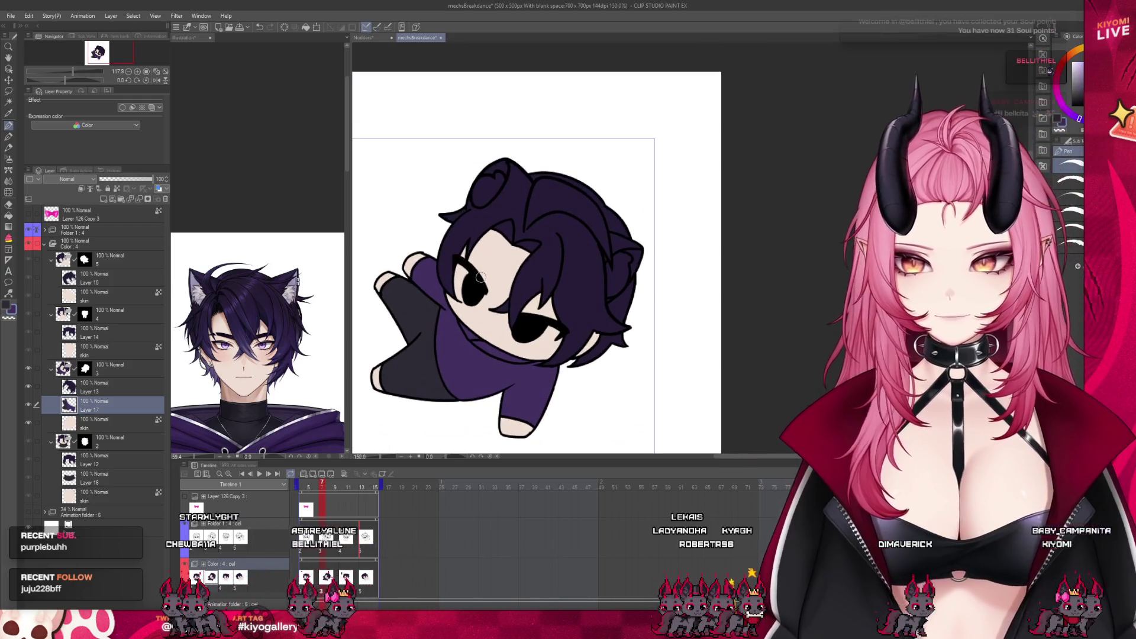
pyautogui.scroll(-1, 478, 278)
pyautogui.scroll(-1, 478, 277)
pyautogui.press('Right')
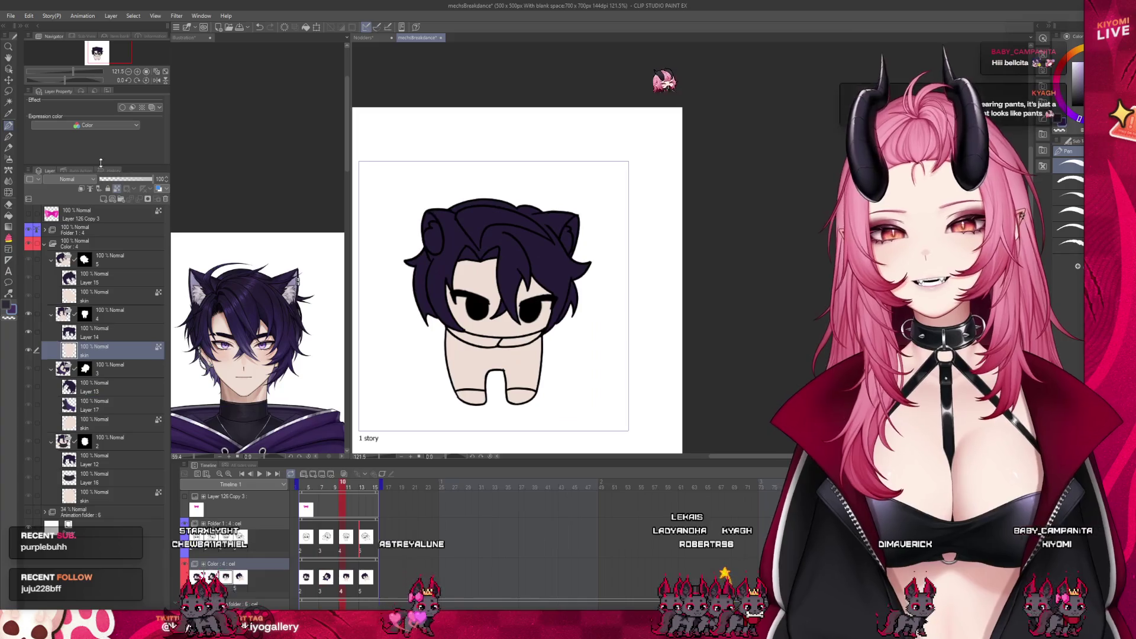
# Outline the lying-down body's shirt with the lasso fill and fill it purple.
pyautogui.hotkey('ctrl', '=')
pyautogui.hotkey('ctrl', '=')
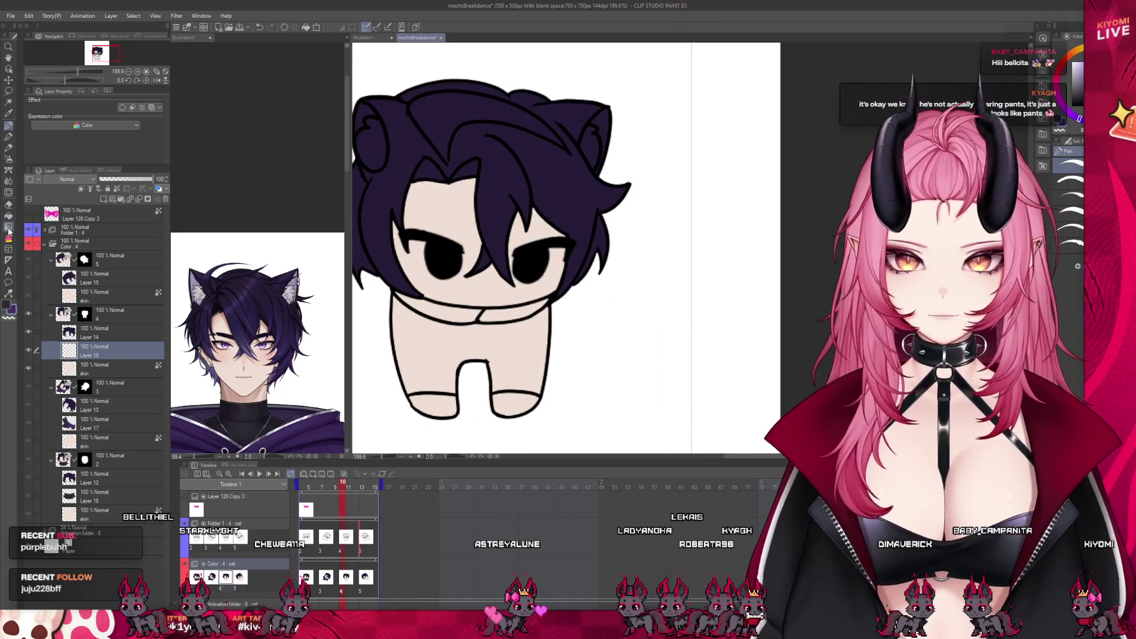
pyautogui.scroll(-1, 497, 293)
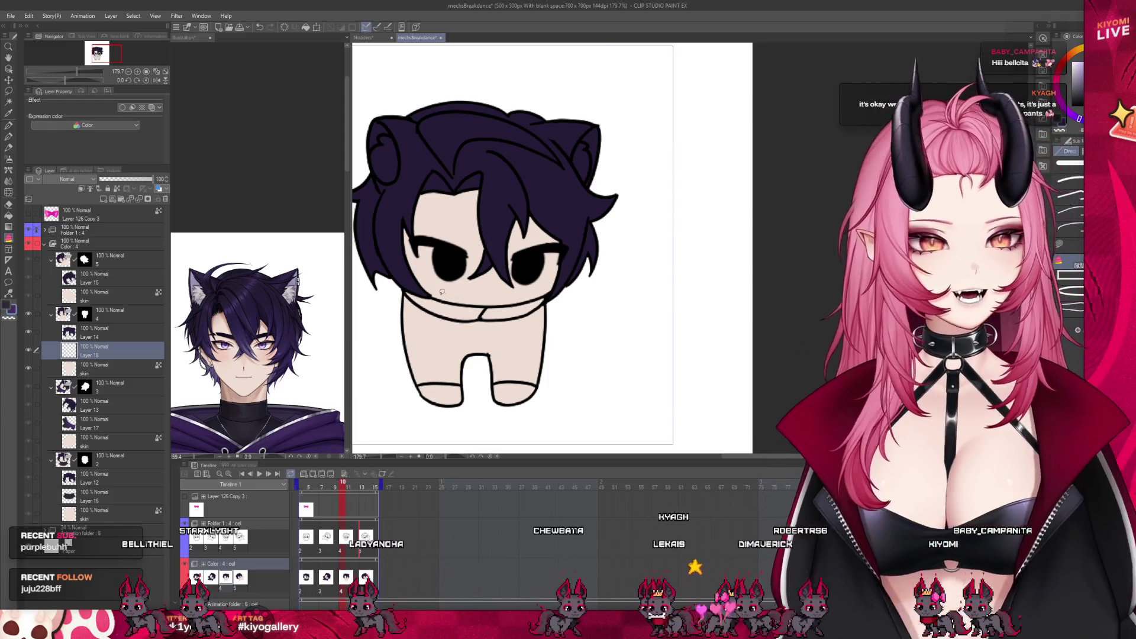
pyautogui.moveTo(404, 284)
pyautogui.mouseDown()
pyautogui.moveTo(472, 368)
pyautogui.moveTo(408, 289)
pyautogui.mouseUp()
pyautogui.click(366, 577)
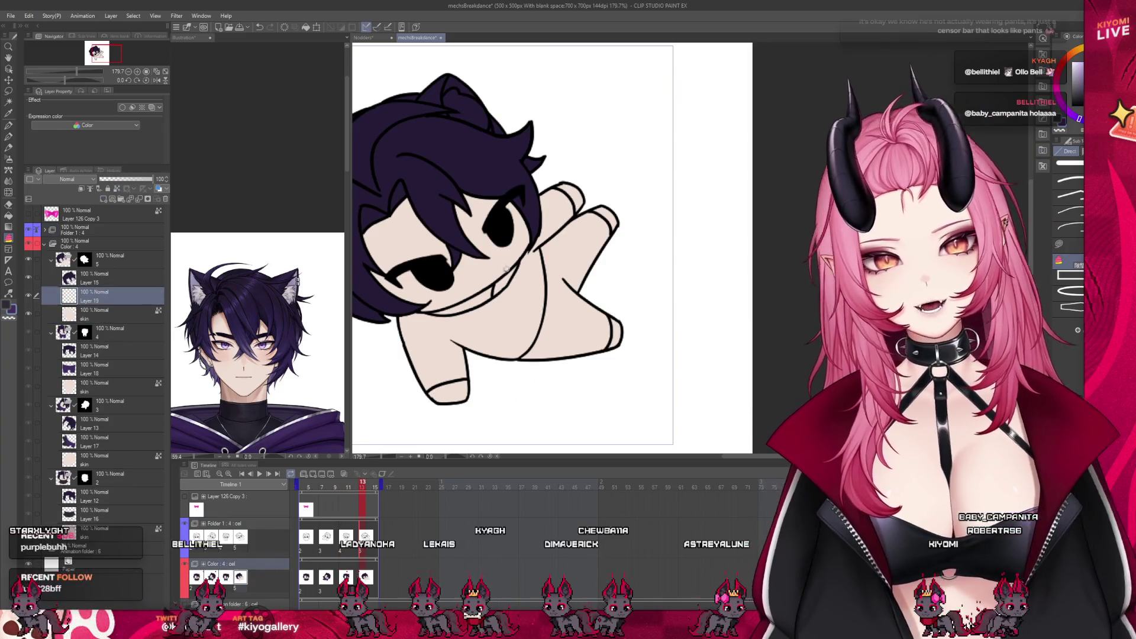
pyautogui.moveTo(404, 297)
pyautogui.mouseDown()
pyautogui.moveTo(438, 393)
pyautogui.moveTo(530, 362)
pyautogui.mouseUp()
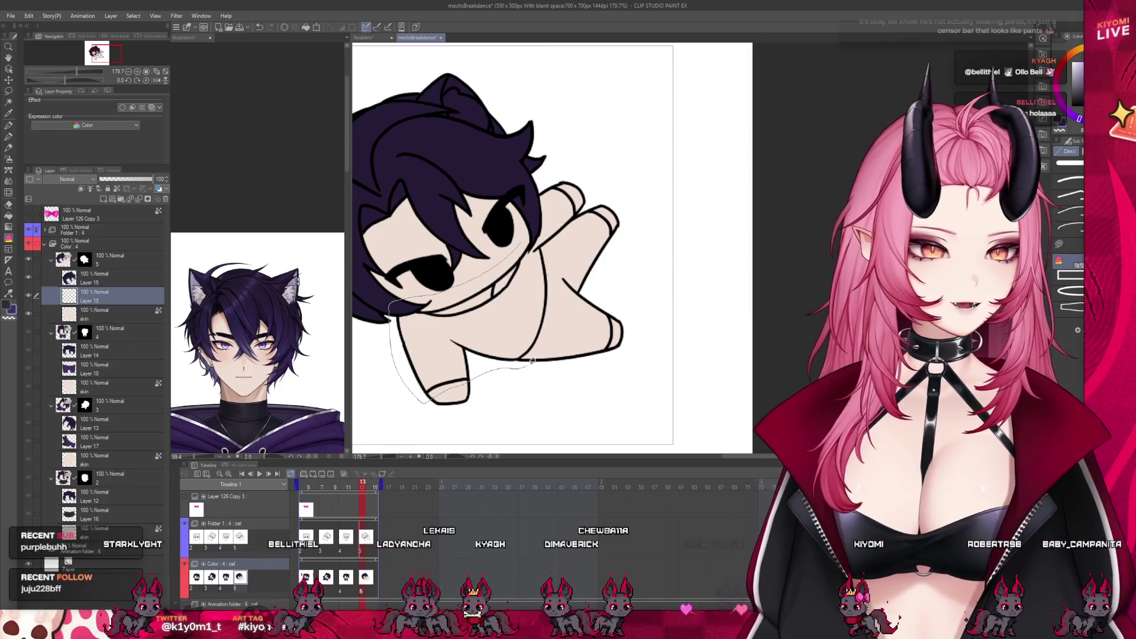
pyautogui.moveTo(568, 170); pyautogui.dragTo(512, 236)
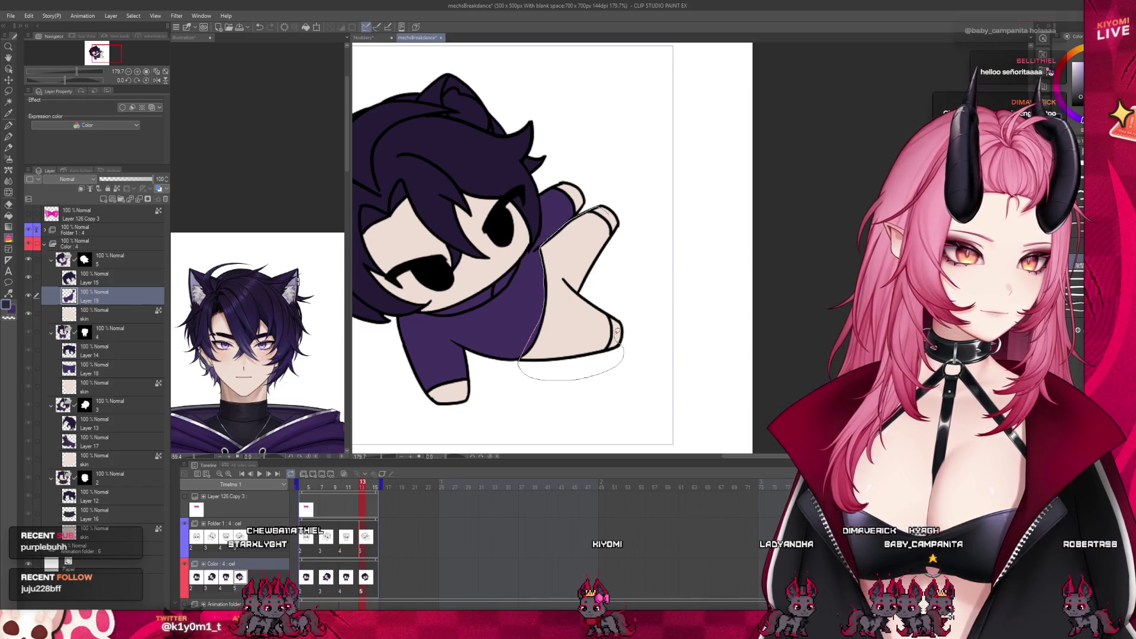
# Fill the arm region dark purple and view the canvas at actual size.
pyautogui.moveTo(619, 249); pyautogui.dragTo(607, 210)
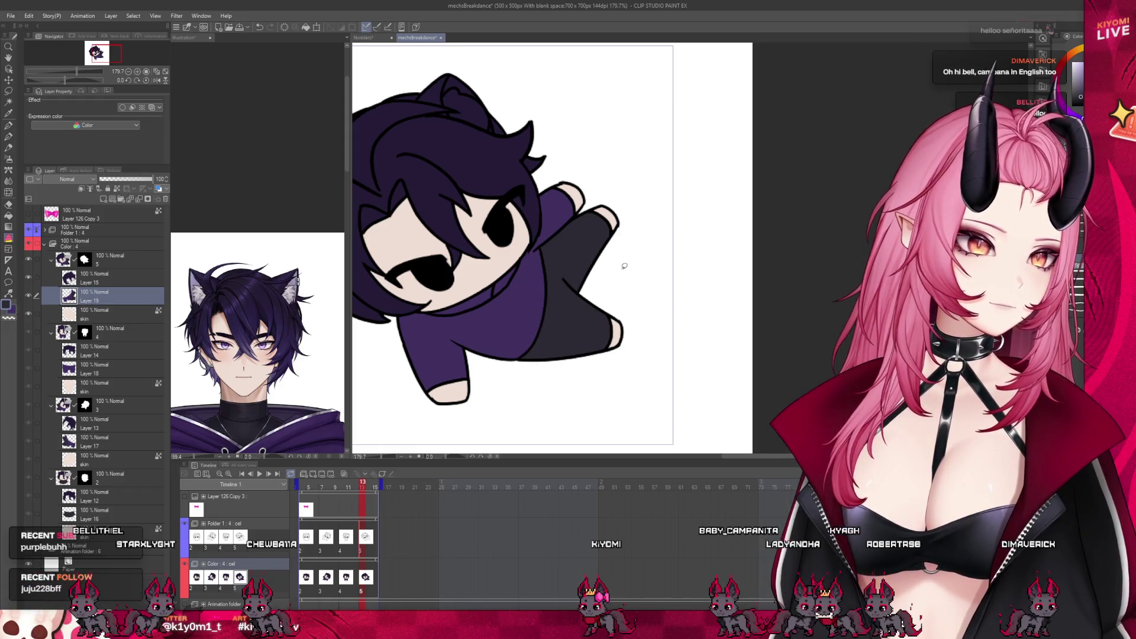
pyautogui.hotkey('ctrl', 'alt', '0')
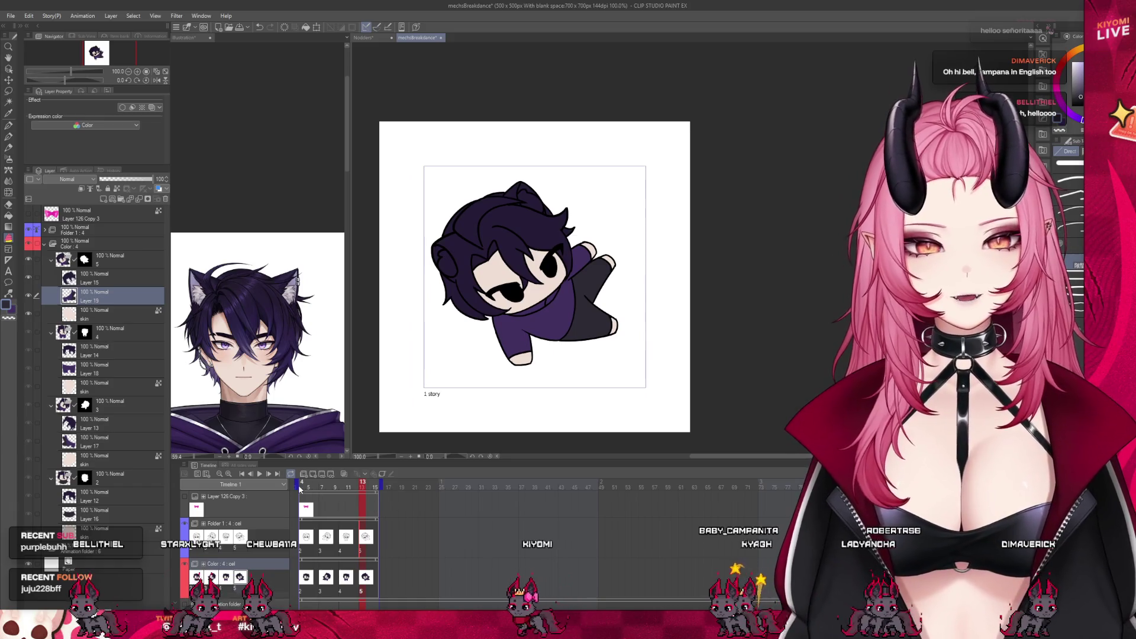
# Play the dance animation back on the Timeline to review the coloured frames.
pyautogui.click(255, 477)
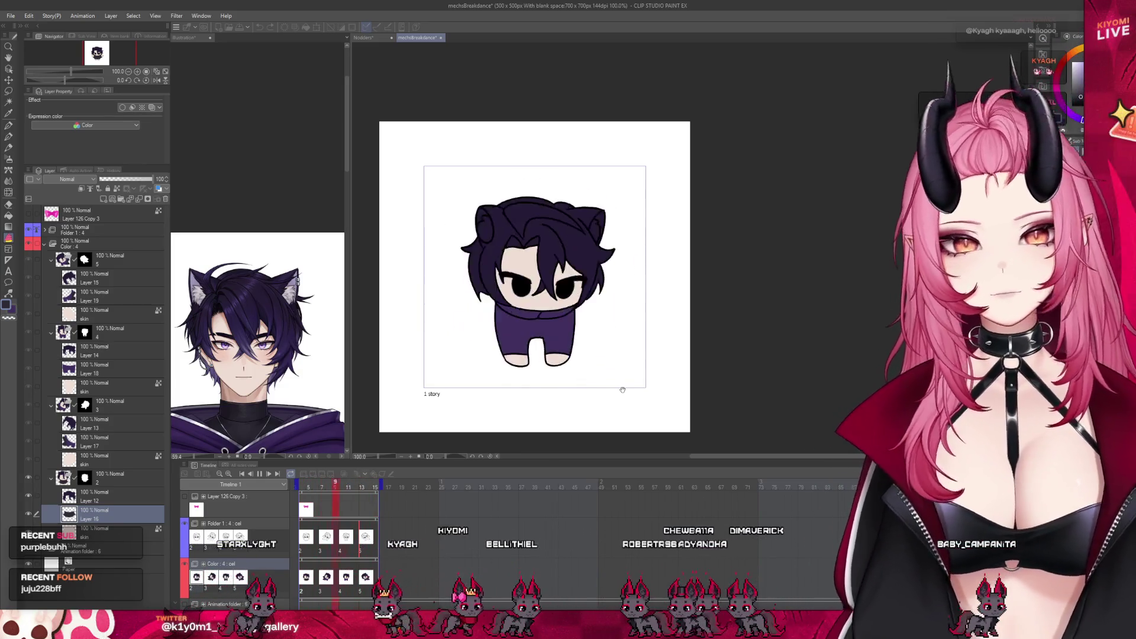
pyautogui.scroll(1, 644, 293)
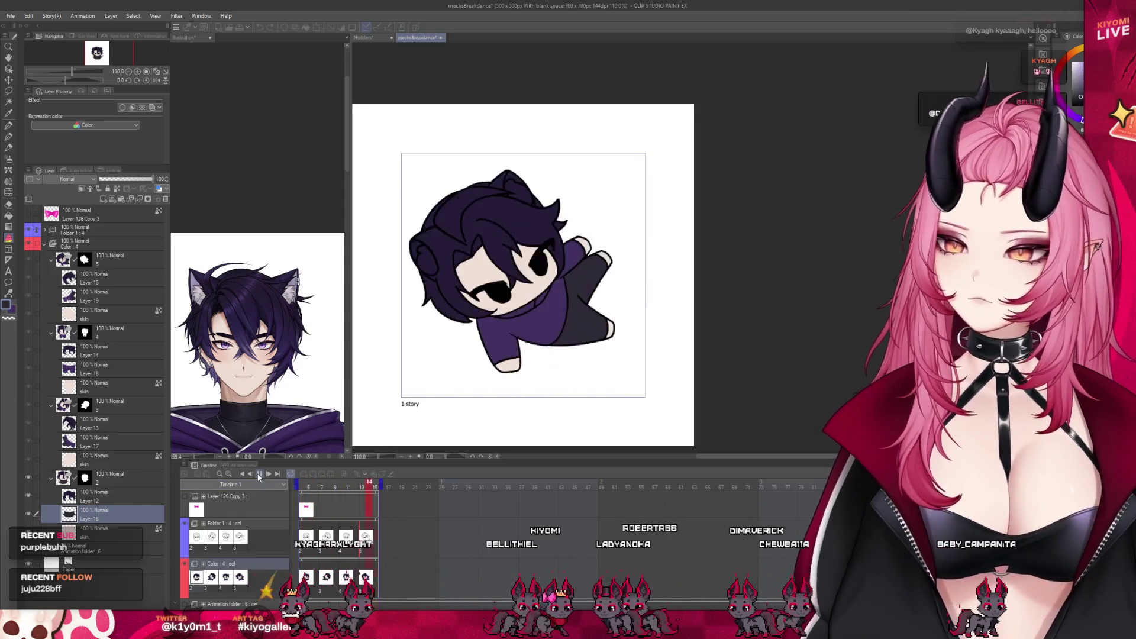
pyautogui.click(259, 477)
pyautogui.hotkey('ctrl', '+')
pyautogui.hotkey('ctrl', '+')
pyautogui.click(312, 489)
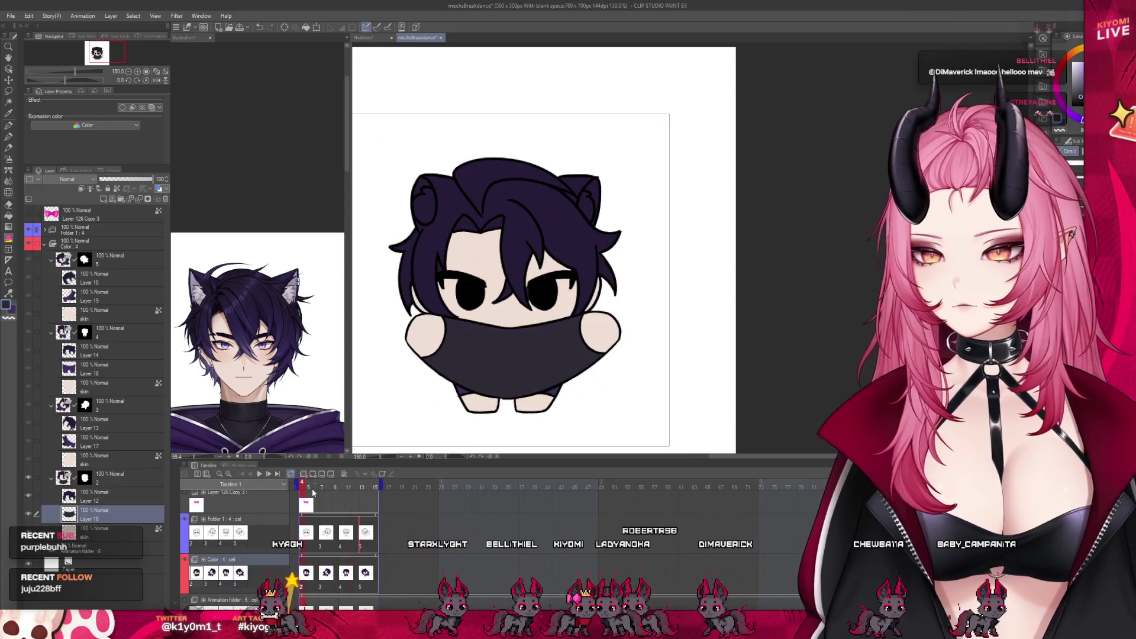
pyautogui.scroll(-1, 315, 323)
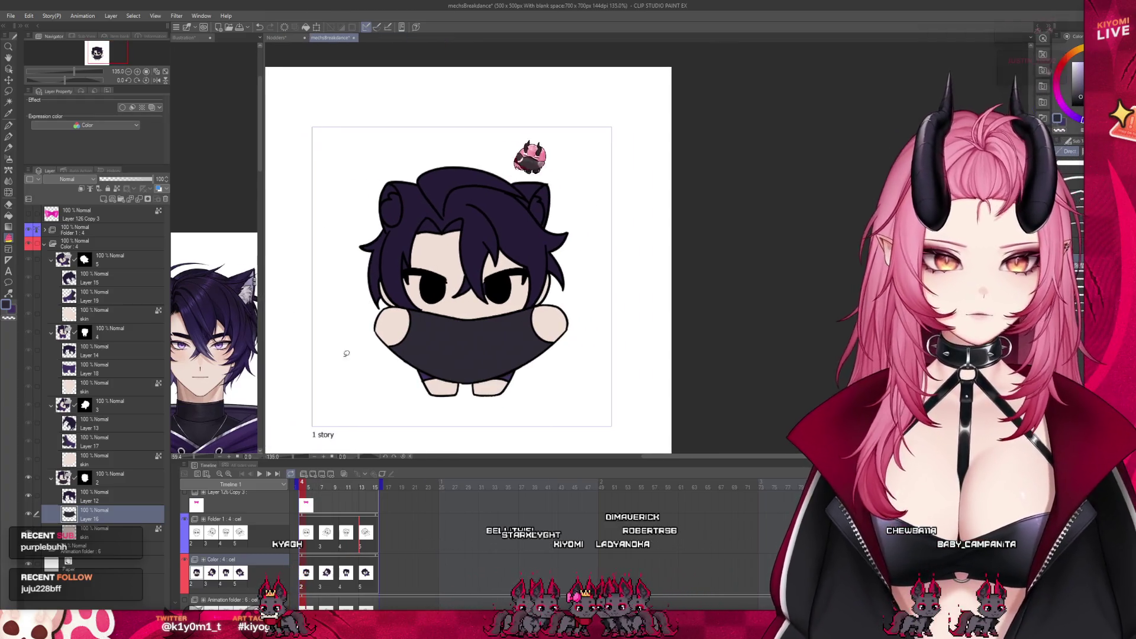
pyautogui.press('Return')
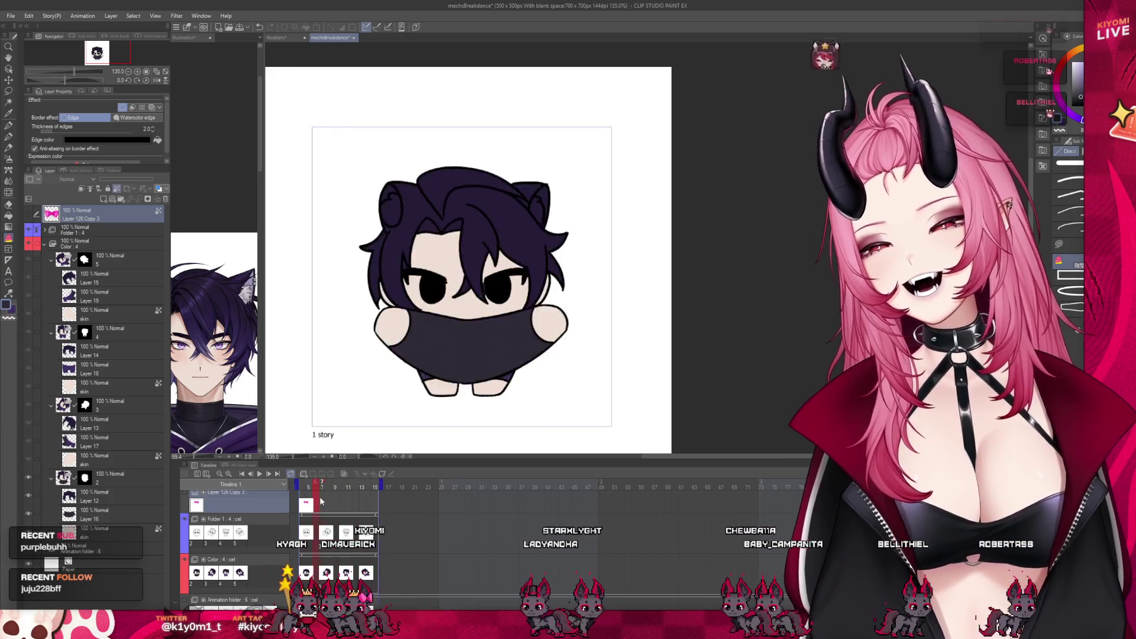
pyautogui.hotkey('ctrl', '+')
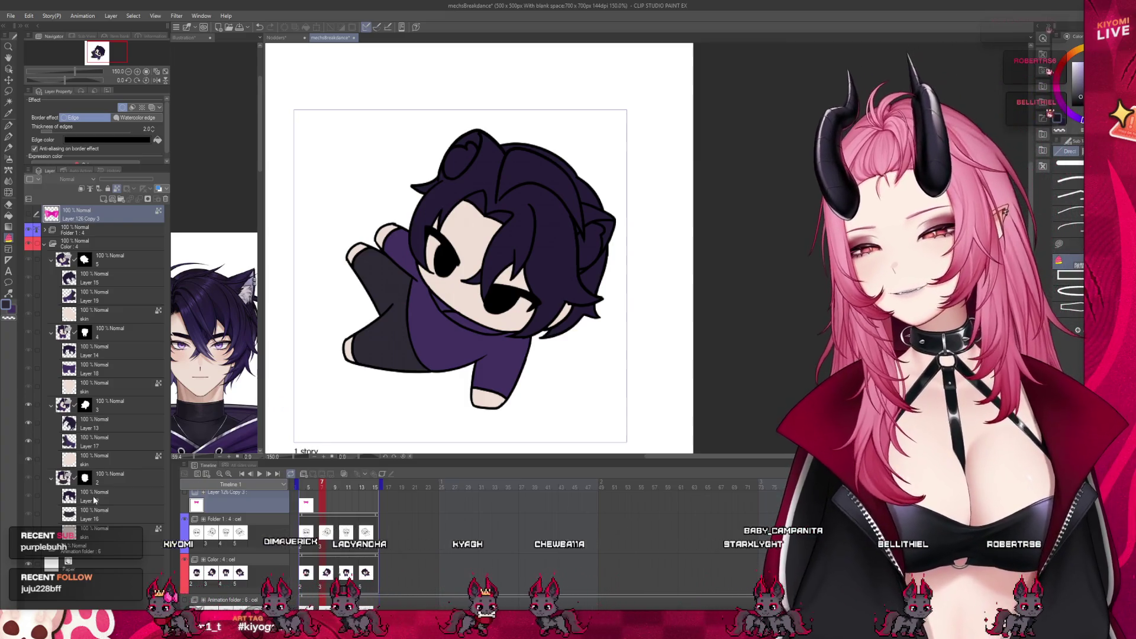
# Select Layer 12 in the front-pose frame for a new empty Layer 20.
pyautogui.click(93, 494)
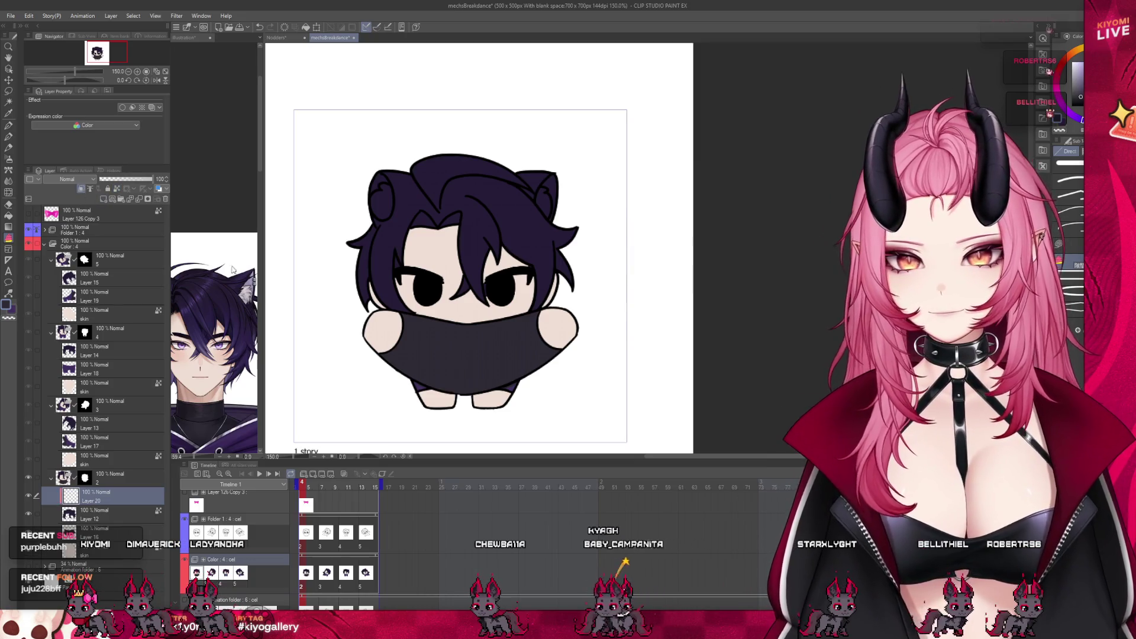
# Sample the hair colour from the reference portrait and paint a soft lighter-purple gradient on Layer 20.
pyautogui.moveTo(264, 295); pyautogui.dragTo(388, 298)
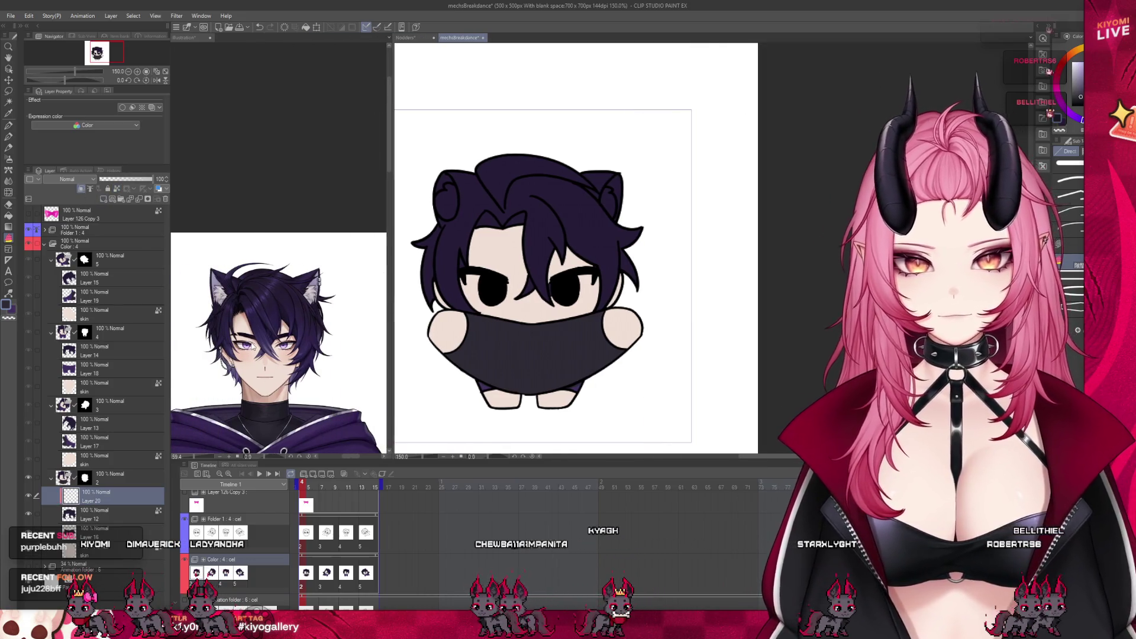
pyautogui.click(374, 298)
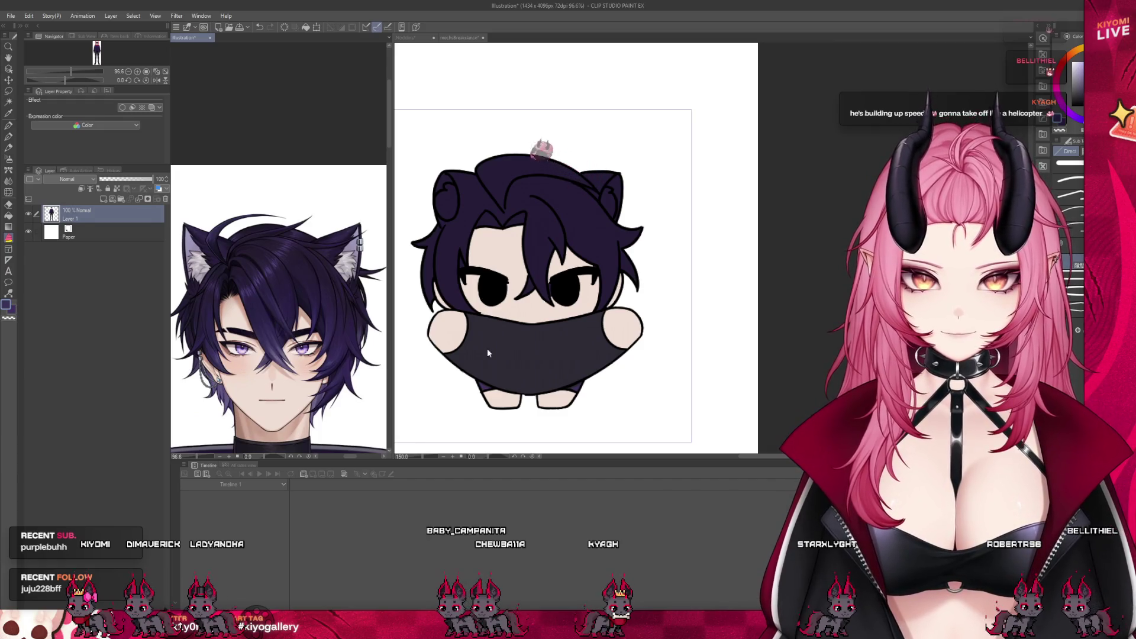
pyautogui.hotkey('ctrl', 'Tab')
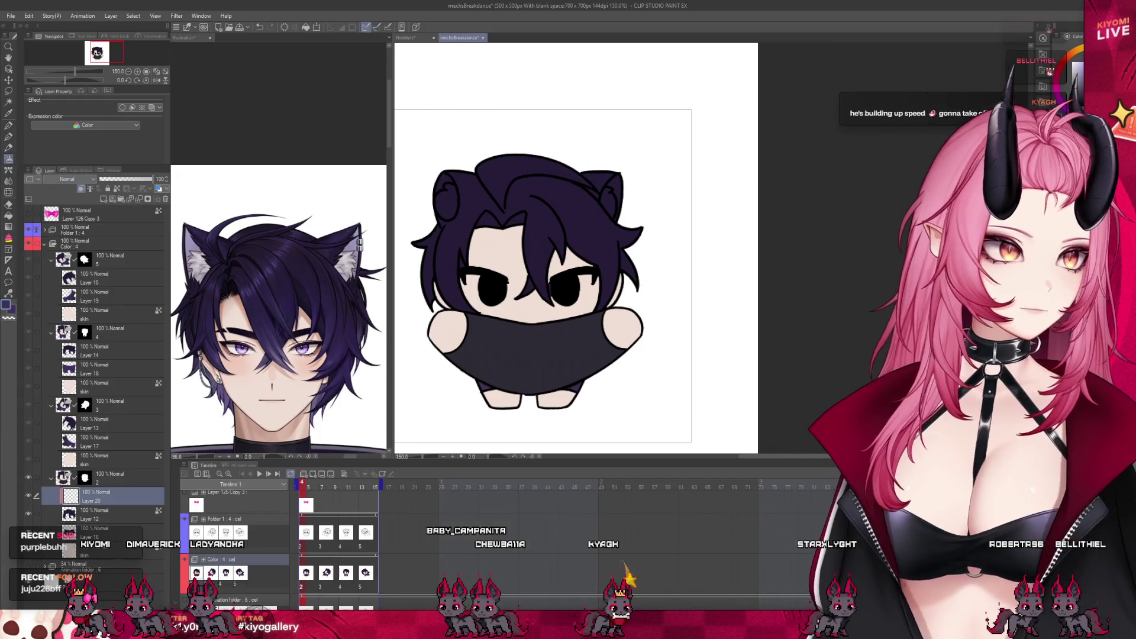
pyautogui.press(']')
pyautogui.press(']')
pyautogui.press(']')
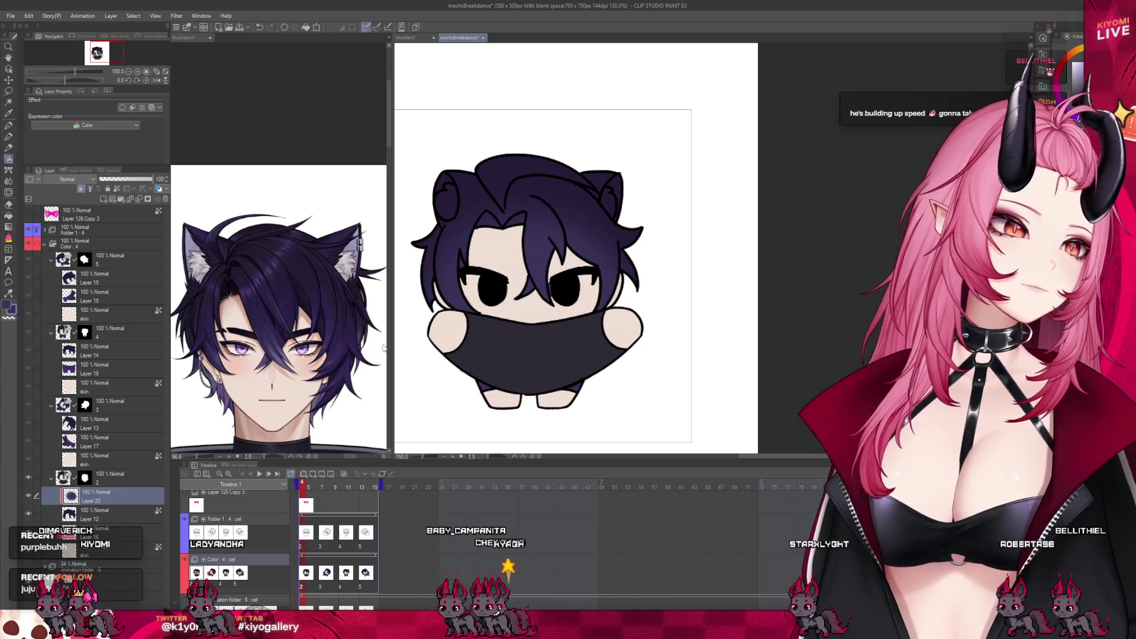
pyautogui.hotkey('ctrl', 'Tab')
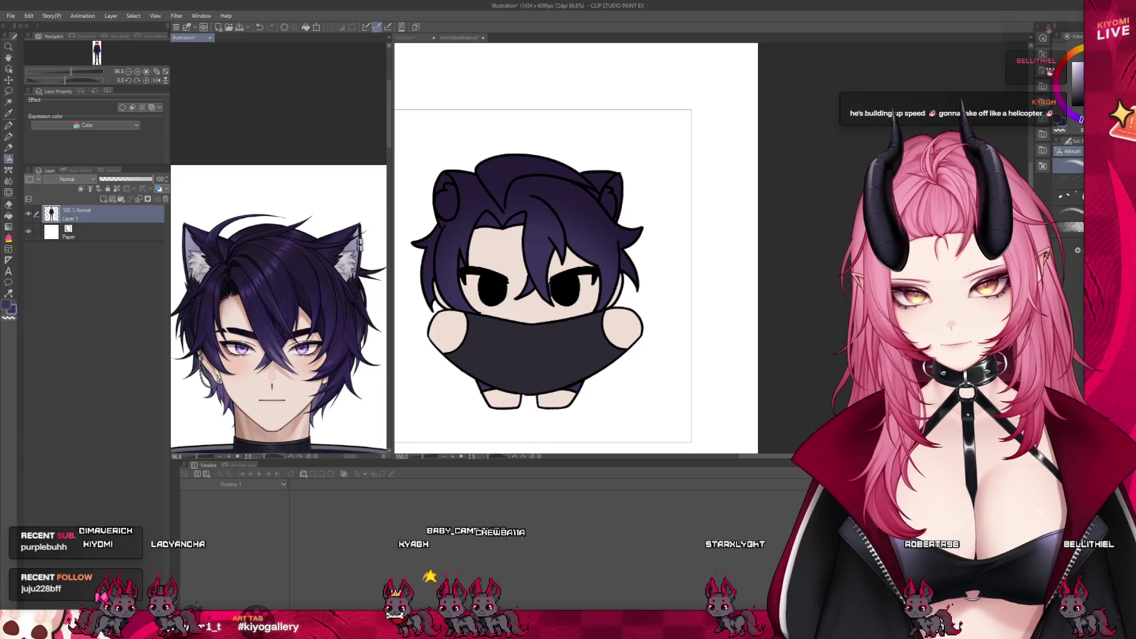
pyautogui.hotkey('ctrl', 'Tab')
pyautogui.hotkey('ctrl', 'Tab')
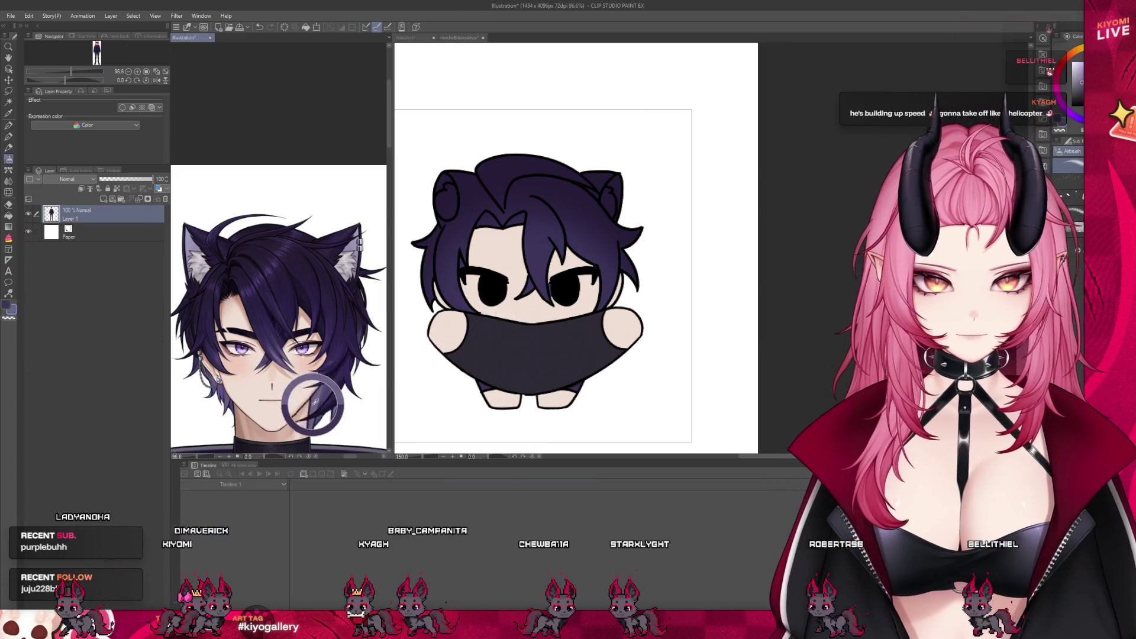
pyautogui.hotkey('ctrl', 'Tab')
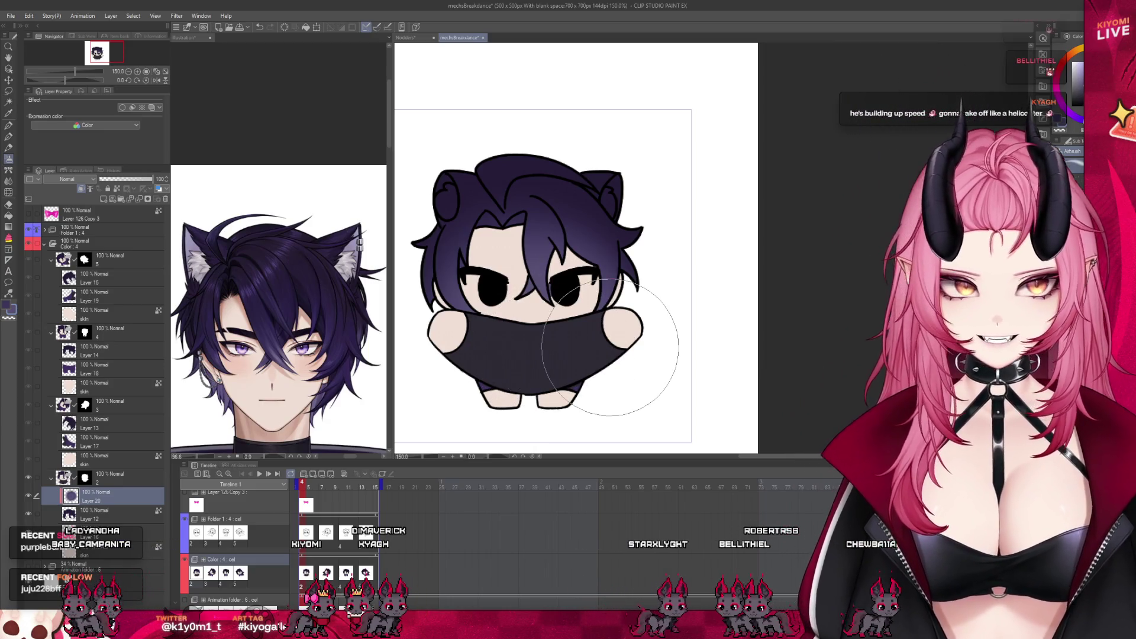
# Rotate and enlarge the copied hair gradient to match the lying-down frame's tilted head.
pyautogui.hotkey('ctrl', 'Right')
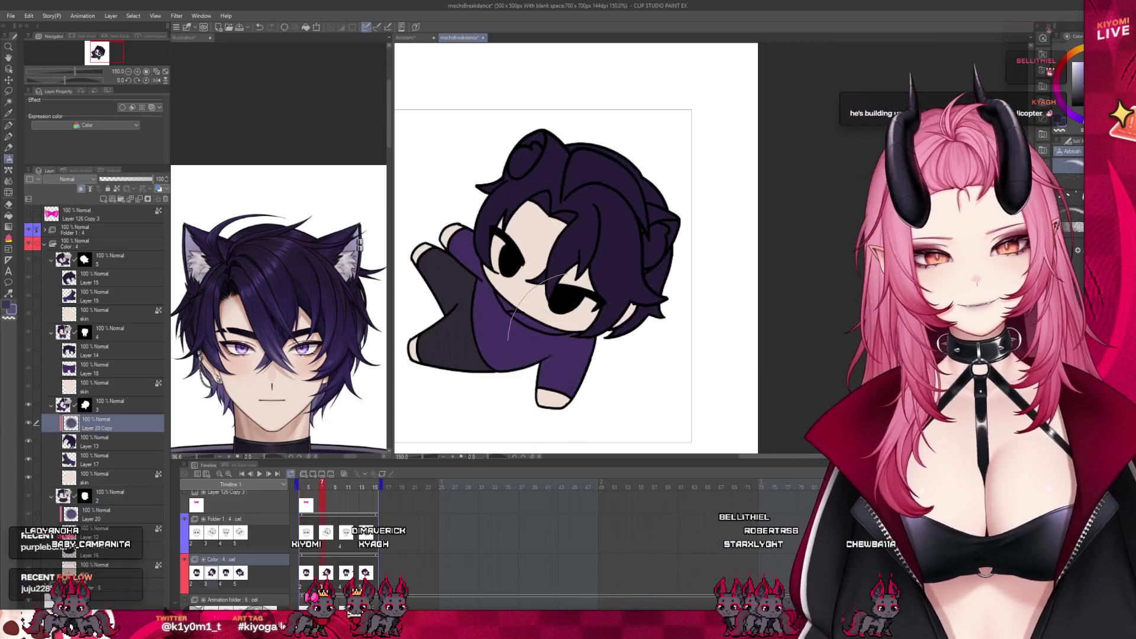
pyautogui.click(306, 30)
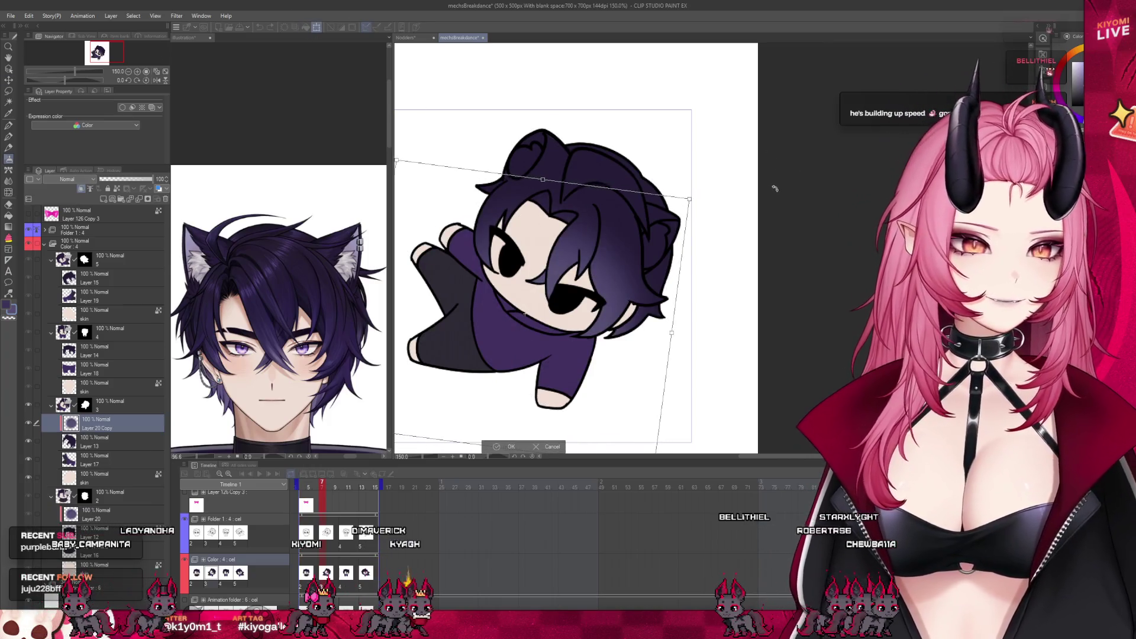
pyautogui.moveTo(759, 133); pyautogui.dragTo(772, 187)
pyautogui.moveTo(568, 258); pyautogui.dragTo(531, 280)
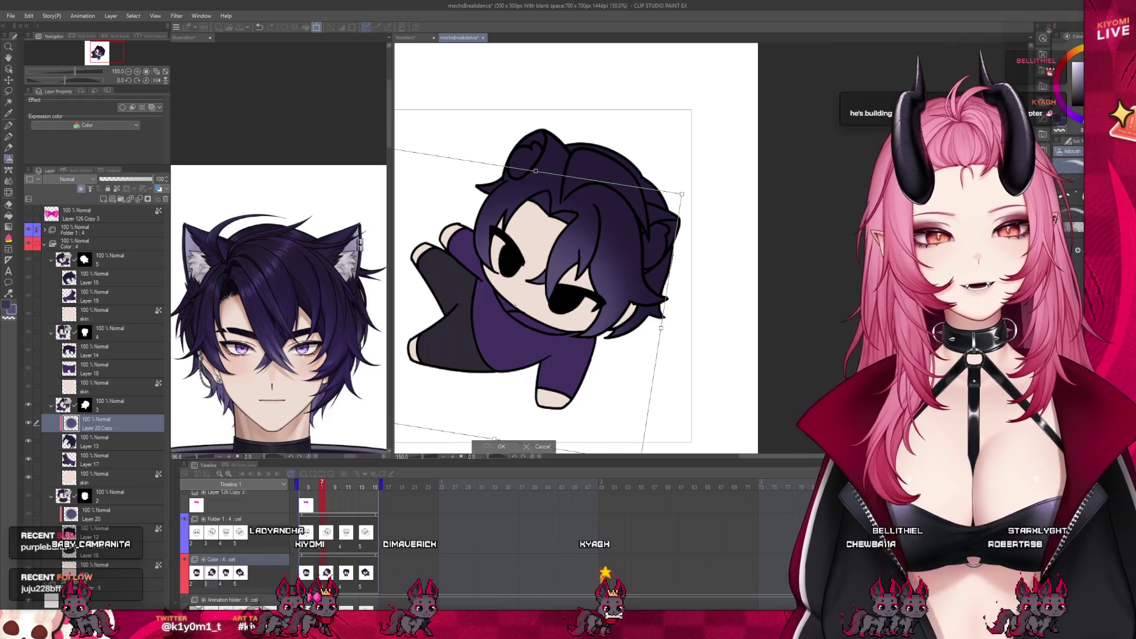
pyautogui.press('Return')
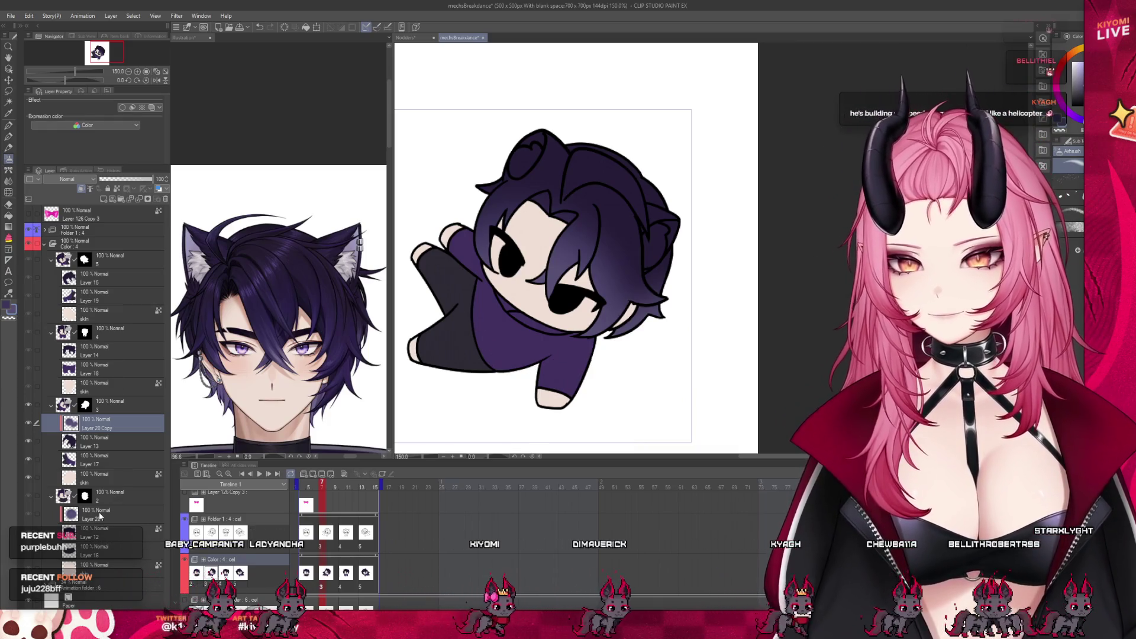
# Paste the hair gradient into the standing and next lying-down frame folders.
pyautogui.press('Right')
pyautogui.hotkey('ctrl', 'v')
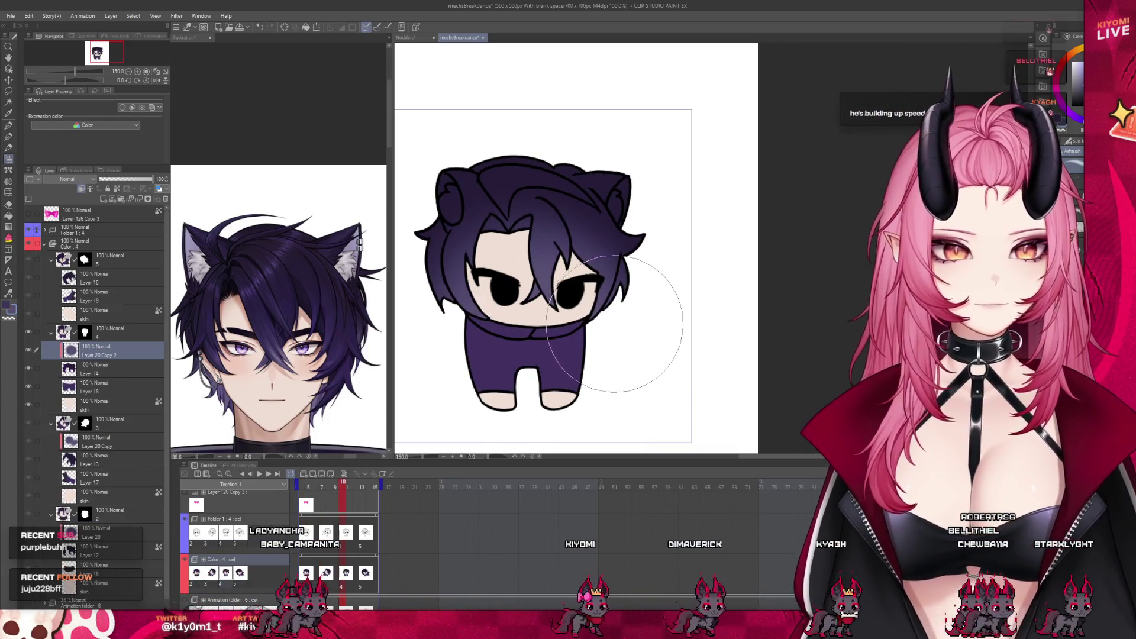
pyautogui.click(100, 442)
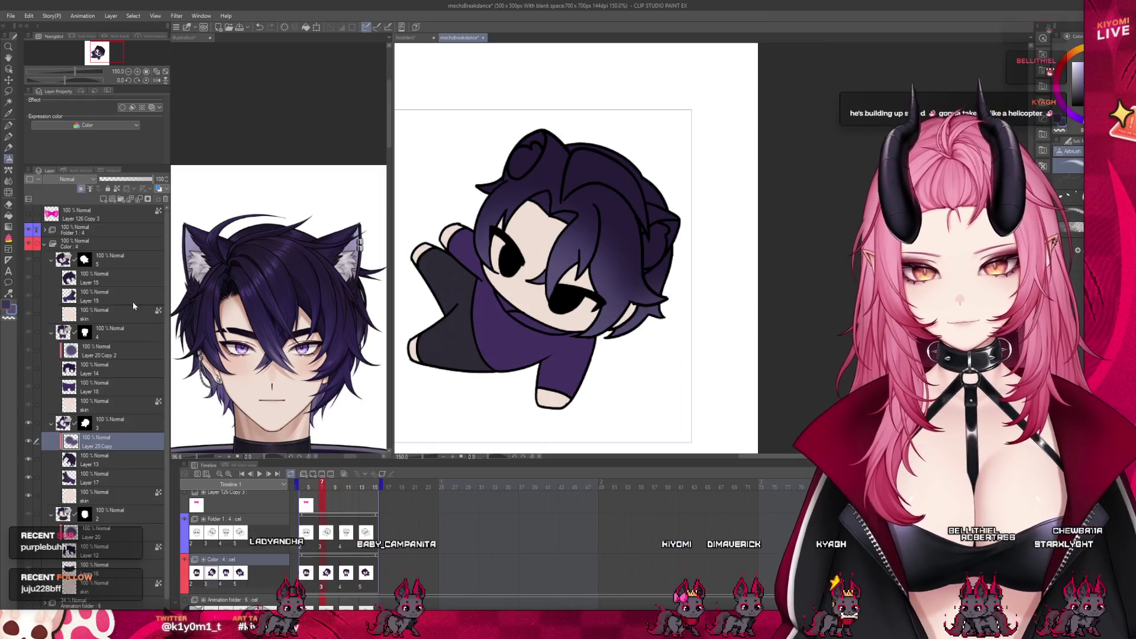
pyautogui.press('Right')
pyautogui.hotkey('ctrl', 'v')
pyautogui.hotkey('ctrl', '-')
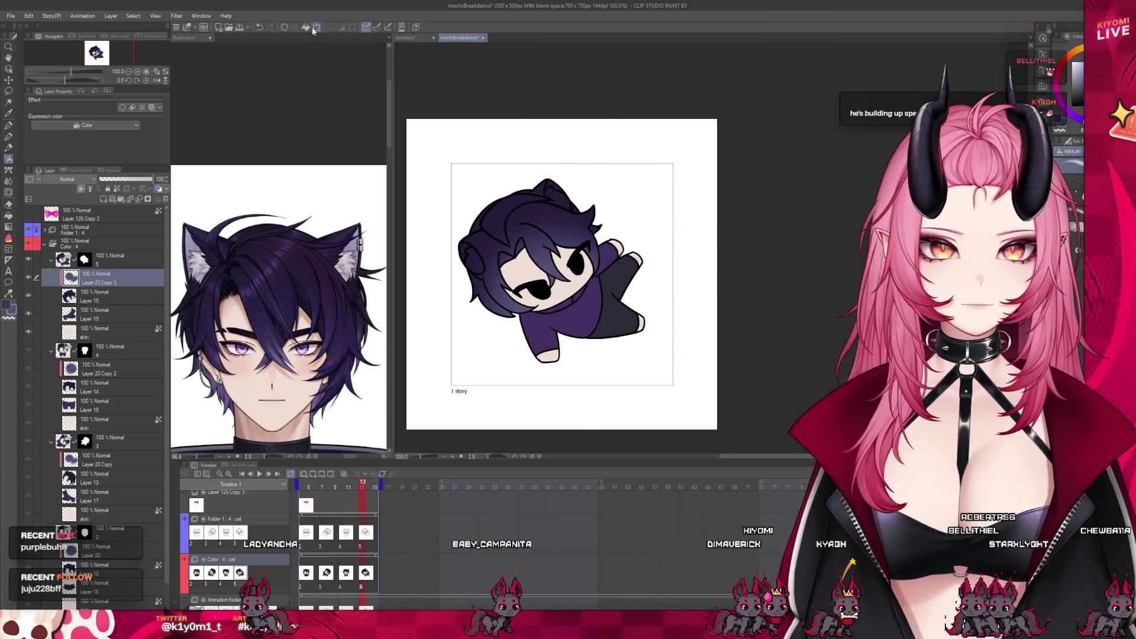
# Shift the pasted gradient down-left onto the head and return to frame 1.
pyautogui.hotkey('ctrl', 't')
pyautogui.moveTo(565, 311); pyautogui.dragTo(547, 327)
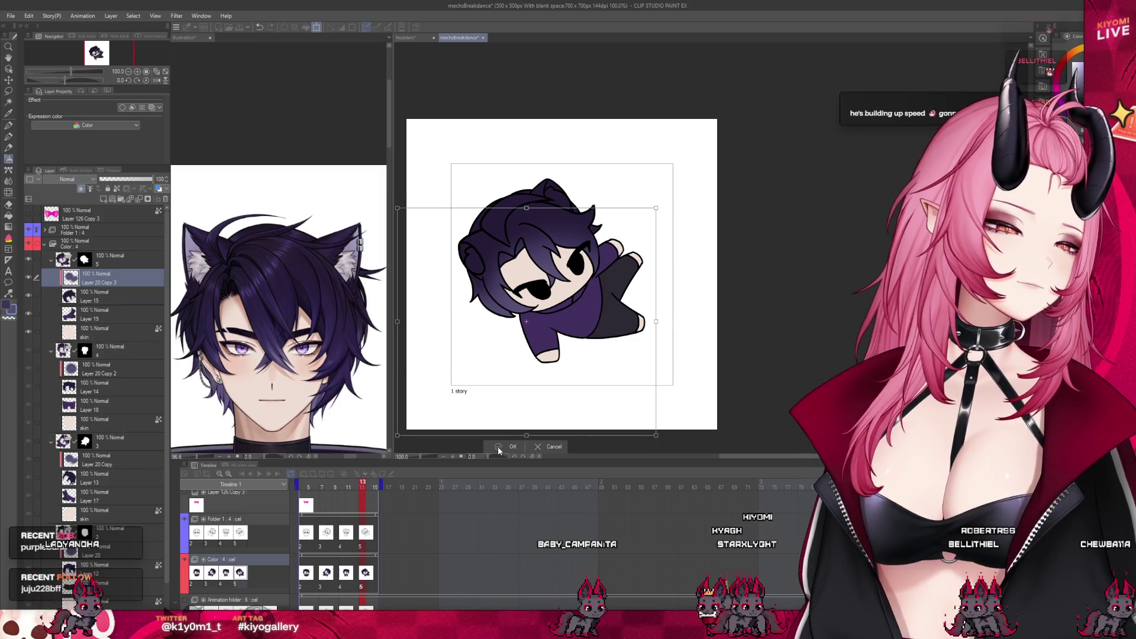
pyautogui.click(509, 447)
pyautogui.scroll(-3, 569, 304)
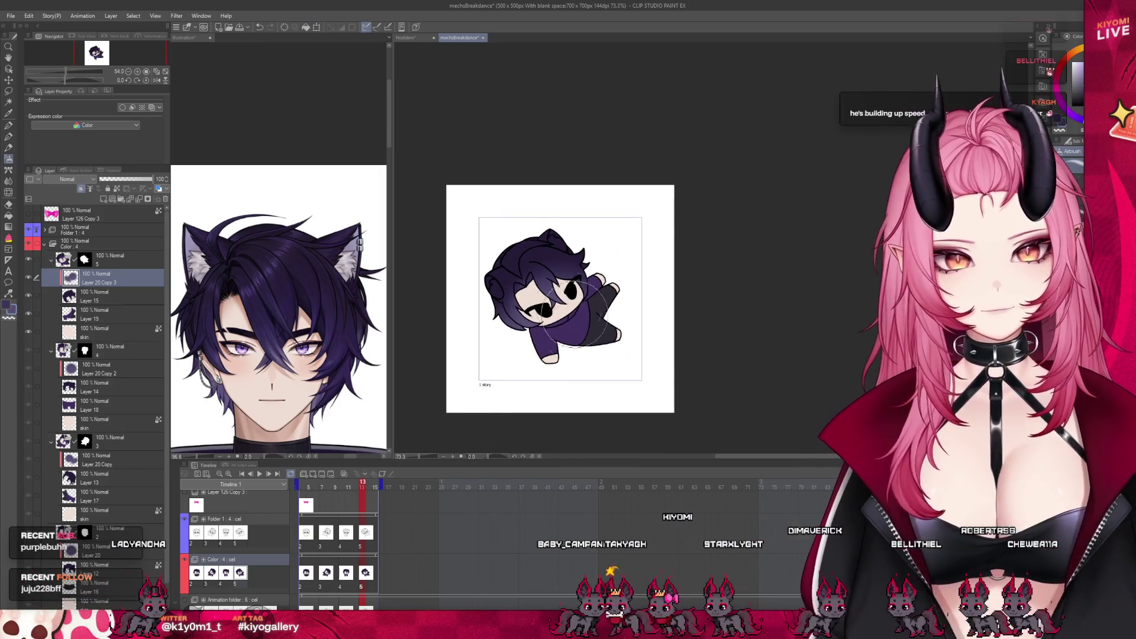
pyautogui.press('space')
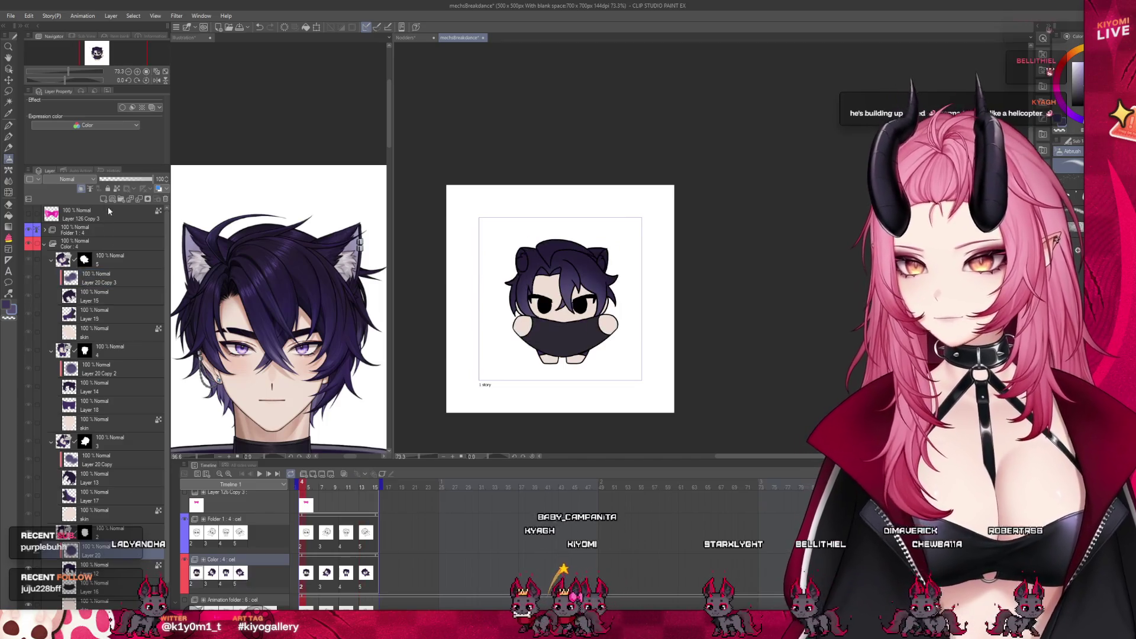
pyautogui.click(267, 258)
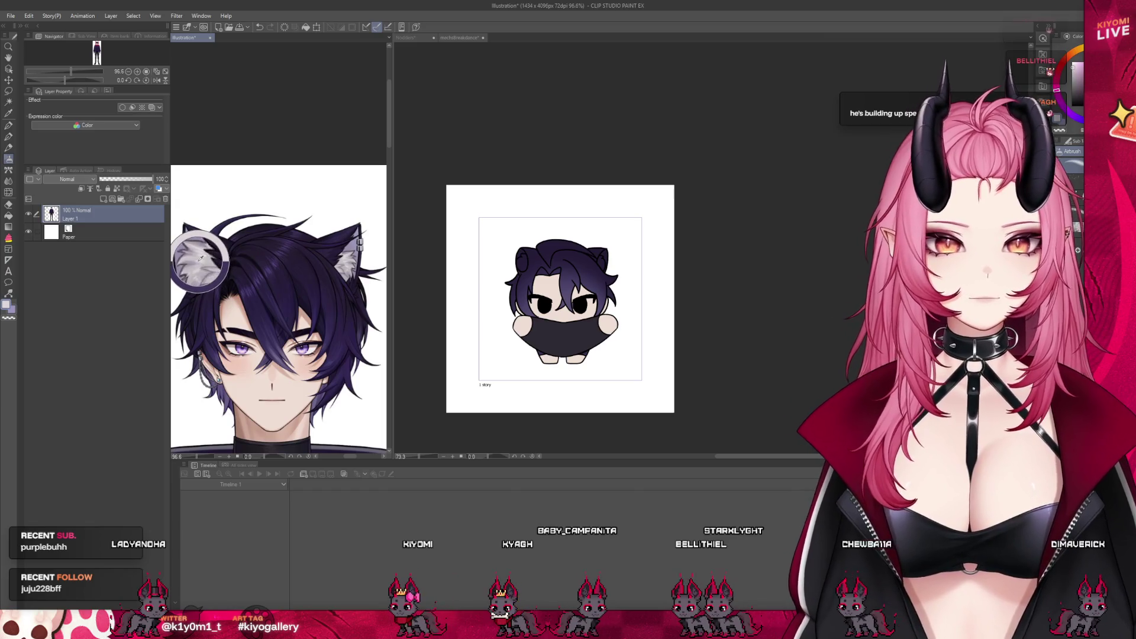
# Switch to the mochiBreakdance document to paint the white inner-ear fills.
pyautogui.hotkey('ctrl', 'Tab')
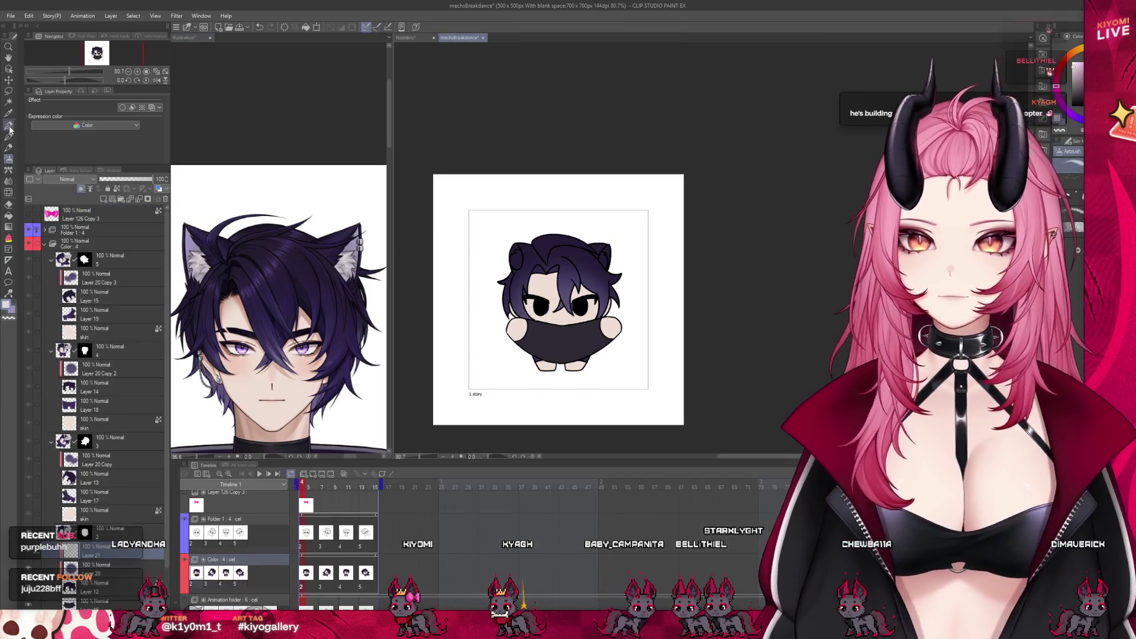
pyautogui.scroll(5, 530, 252)
pyautogui.scroll(3, 530, 252)
pyautogui.scroll(-1, 530, 252)
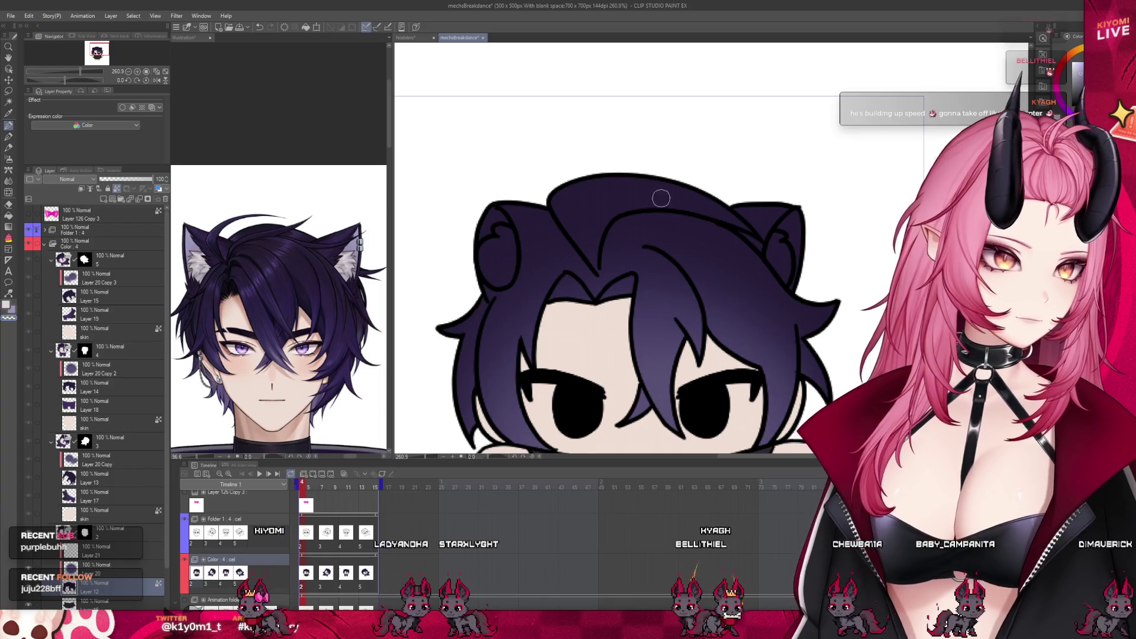
pyautogui.scroll(-2, 558, 250)
pyautogui.scroll(1, 558, 251)
pyautogui.scroll(1, 557, 250)
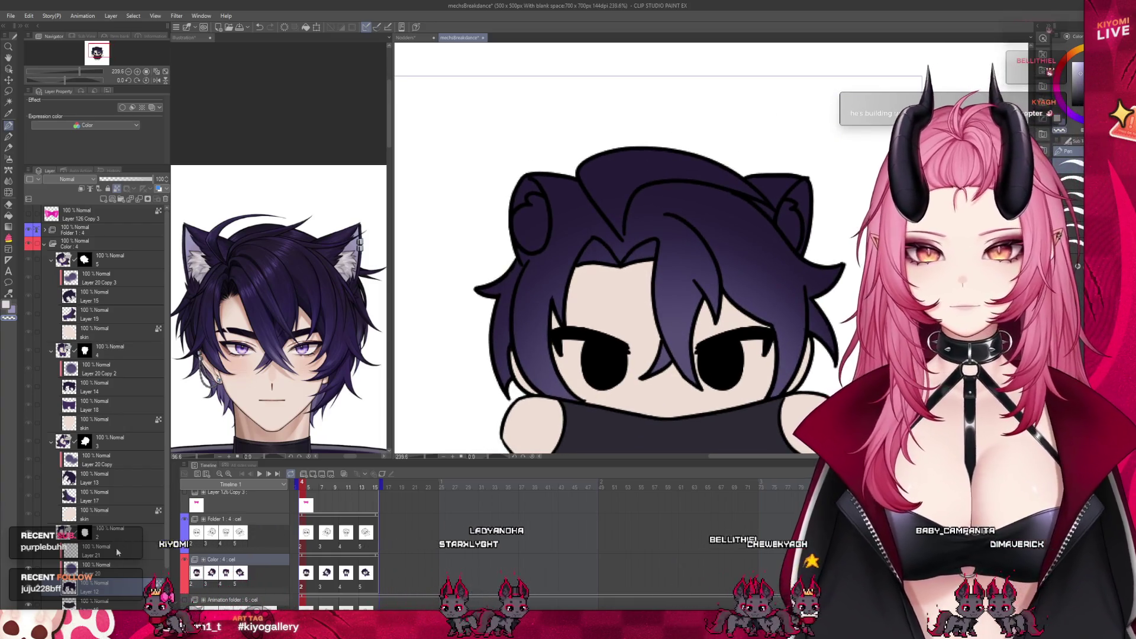
pyautogui.scroll(1, 491, 249)
pyautogui.scroll(1, 491, 249)
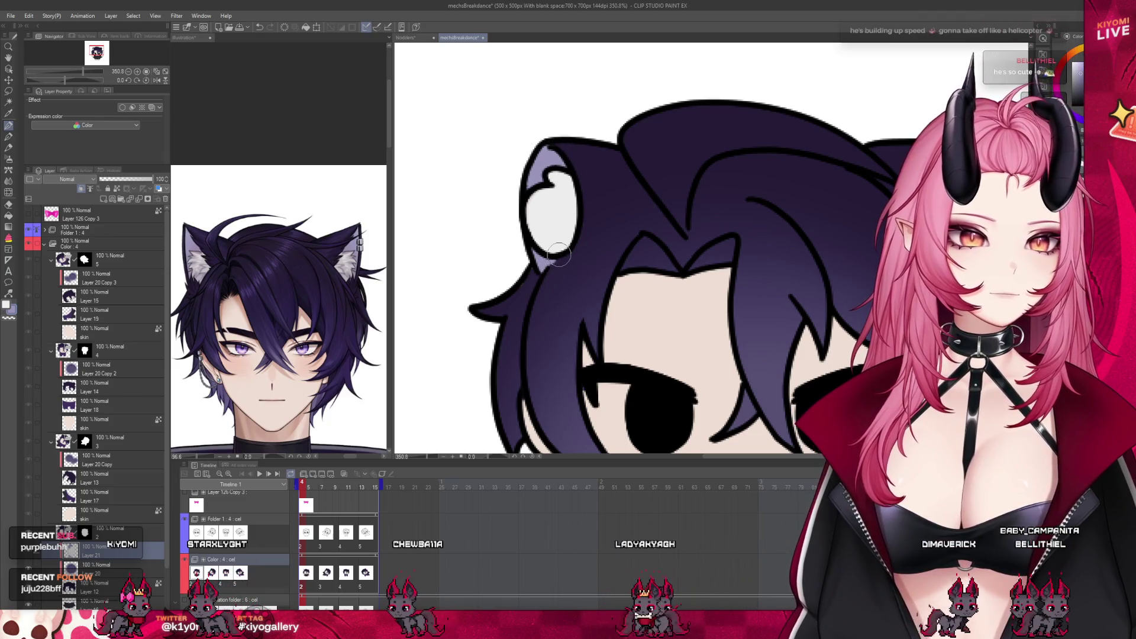
pyautogui.scroll(-3, 744, 188)
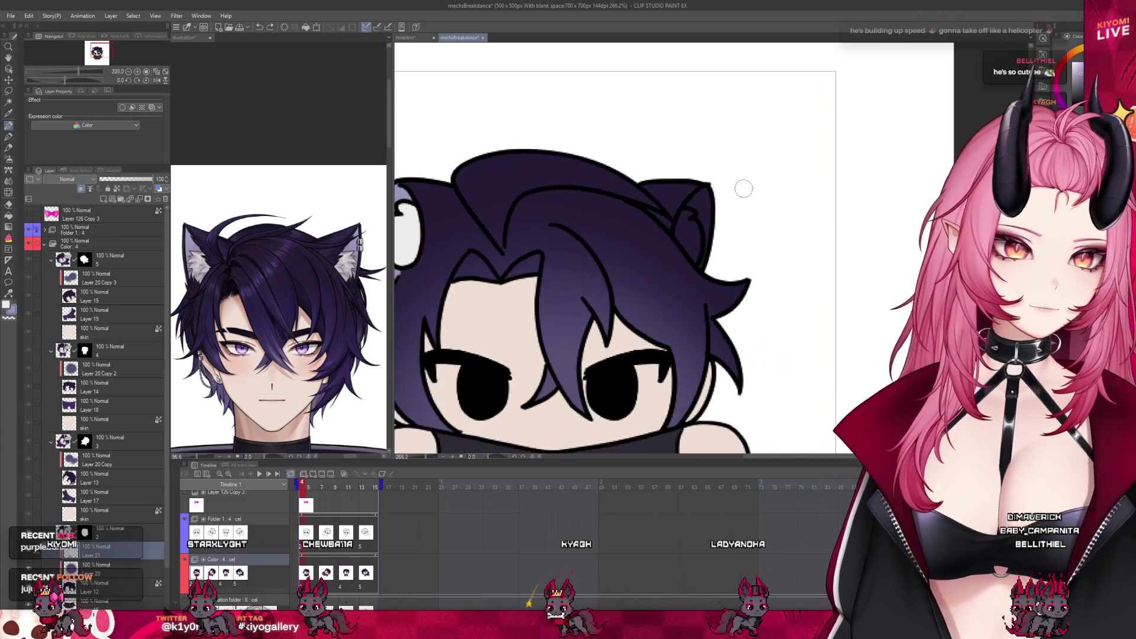
pyautogui.scroll(3, 744, 189)
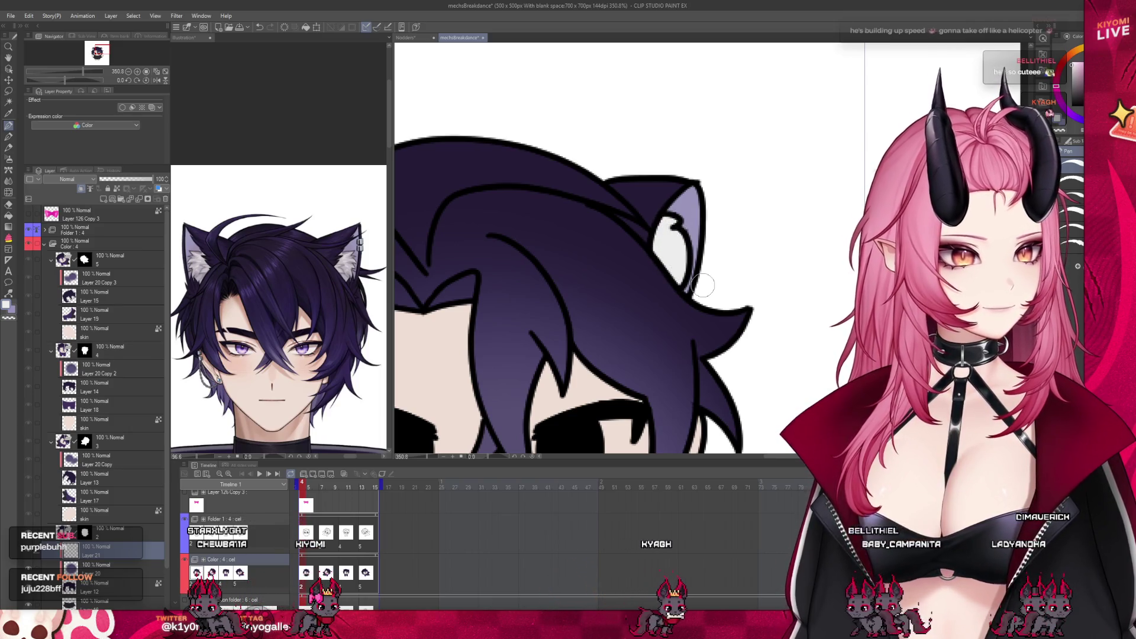
pyautogui.scroll(-3, 679, 186)
pyautogui.scroll(-1, 683, 190)
pyautogui.scroll(1, 692, 195)
pyautogui.scroll(1, 704, 202)
pyautogui.scroll(1, 704, 203)
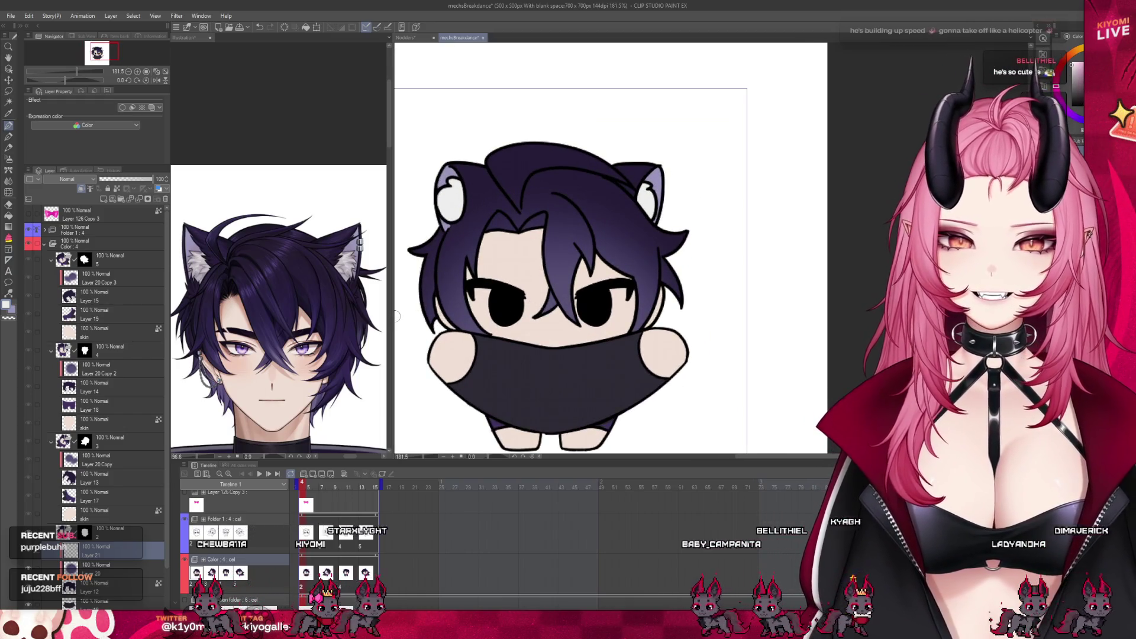
# Brush white inside the tumbling-pose ear on a new layer above Layer 20 Copy, then go to Nodders.
pyautogui.moveTo(392, 318); pyautogui.dragTo(258, 317)
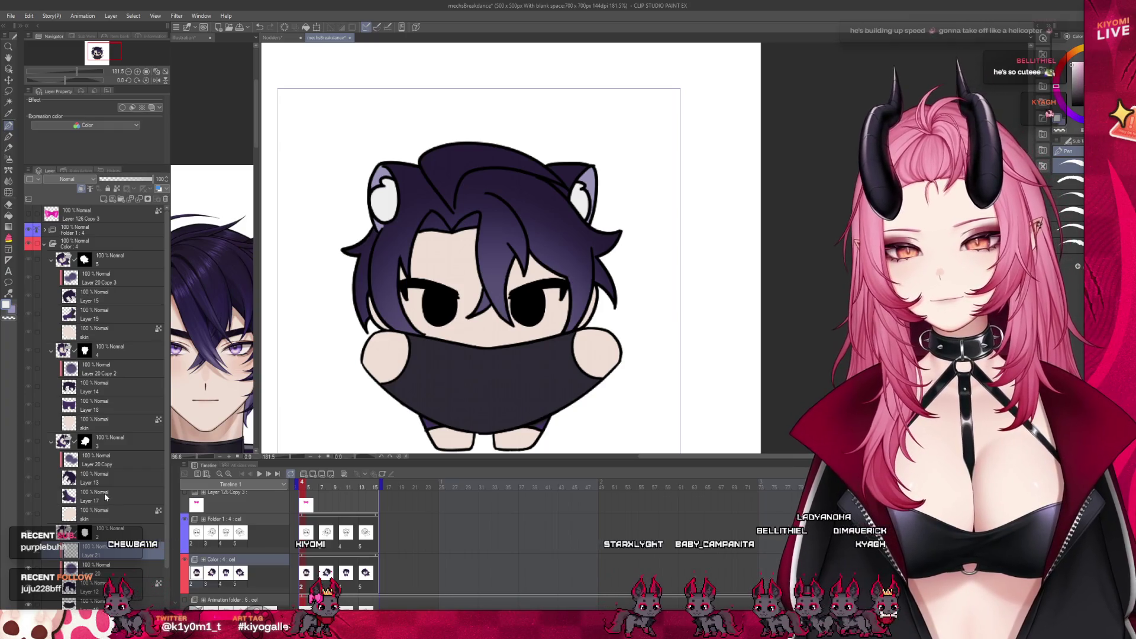
pyautogui.click(104, 460)
pyautogui.hotkey('ctrl', 'shift', 'n')
pyautogui.scroll(3, 510, 249)
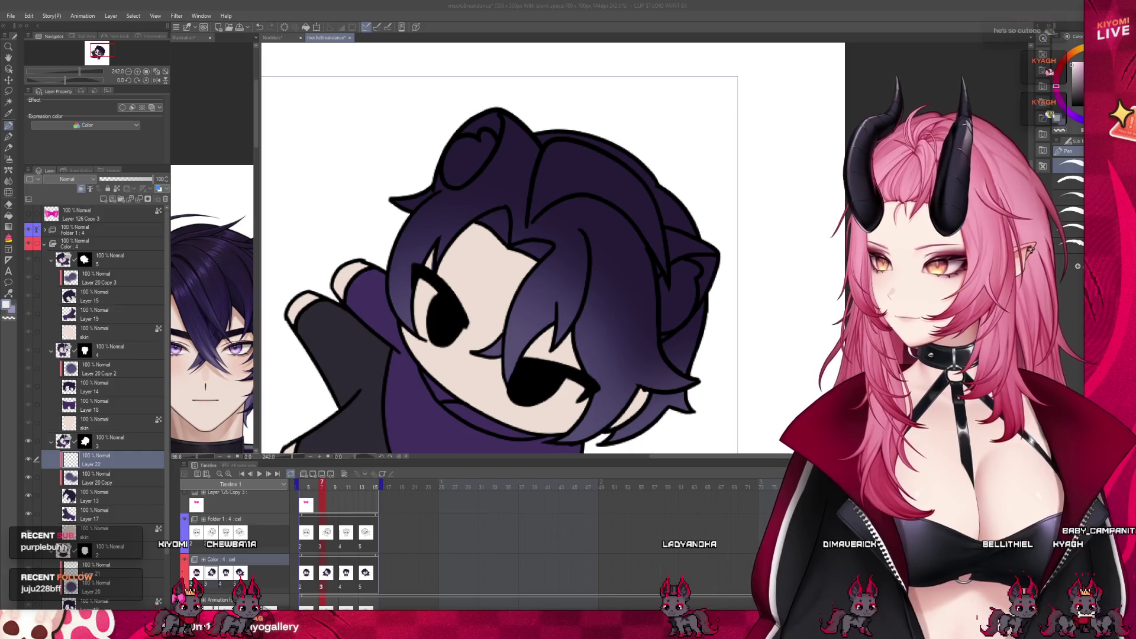
pyautogui.scroll(2, 581, 200)
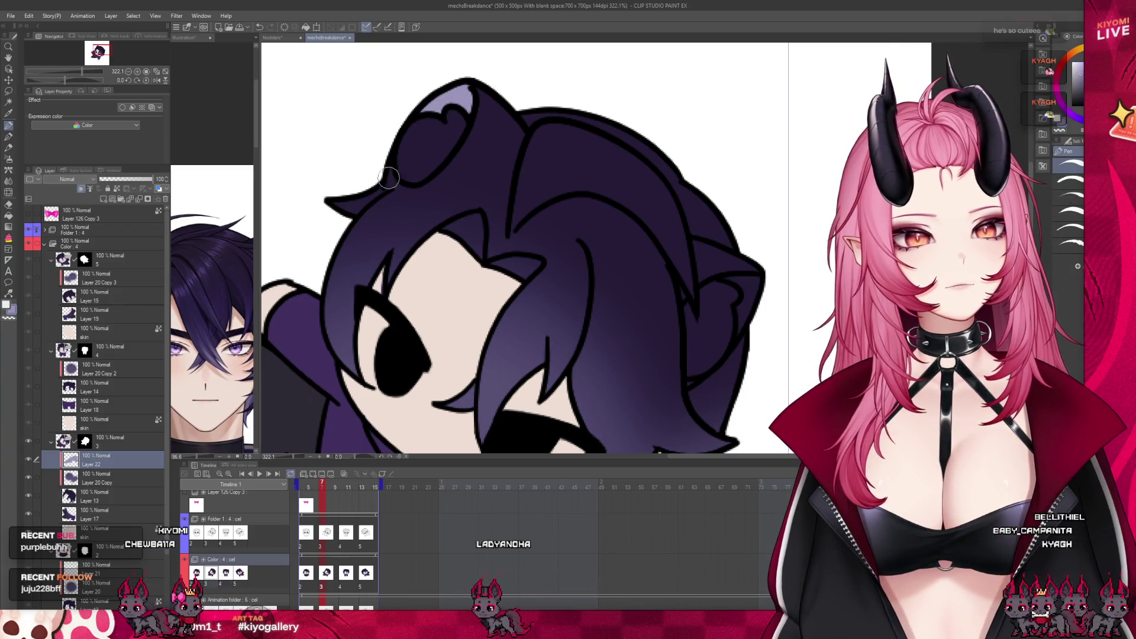
pyautogui.moveTo(434, 124); pyautogui.dragTo(407, 153)
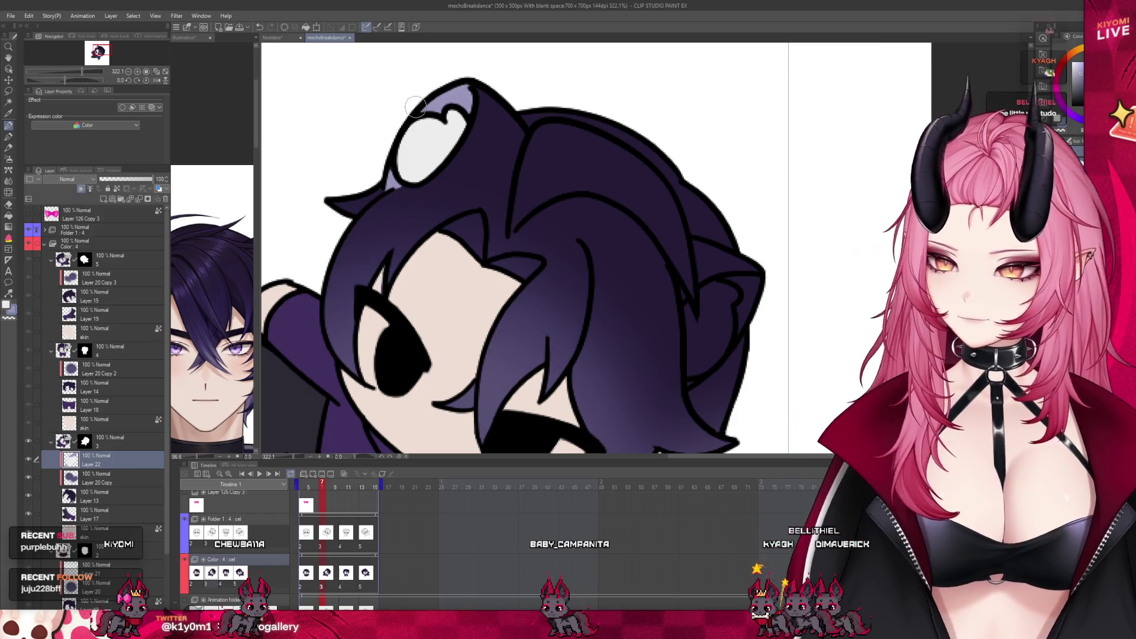
pyautogui.scroll(-2, 429, 108)
pyautogui.scroll(-2, 418, 105)
pyautogui.scroll(-2, 401, 100)
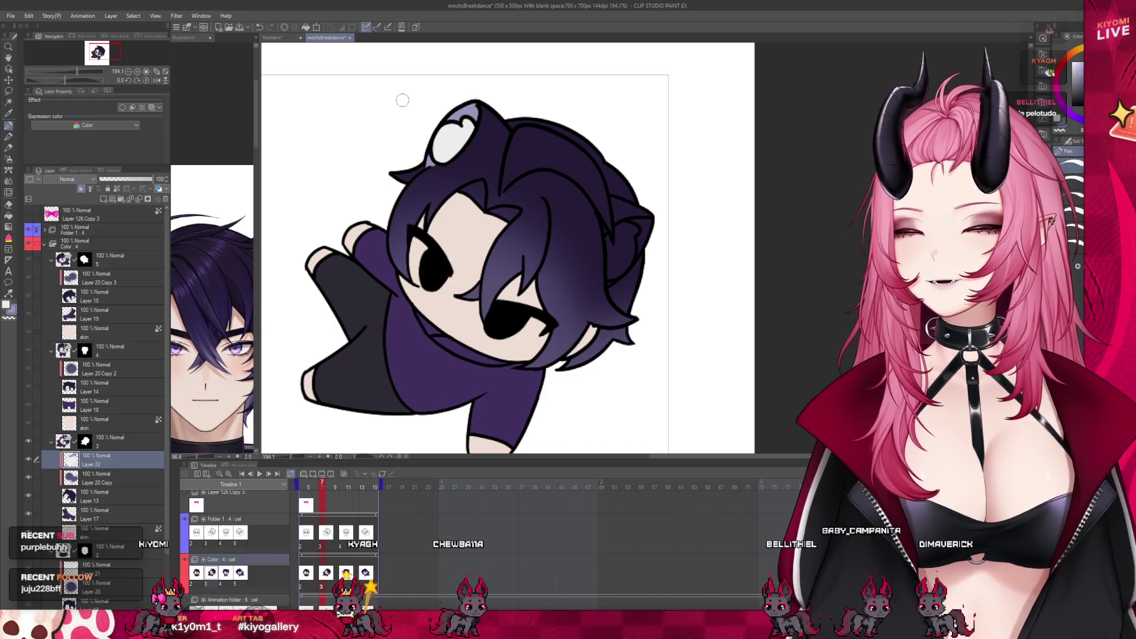
pyautogui.click(288, 40)
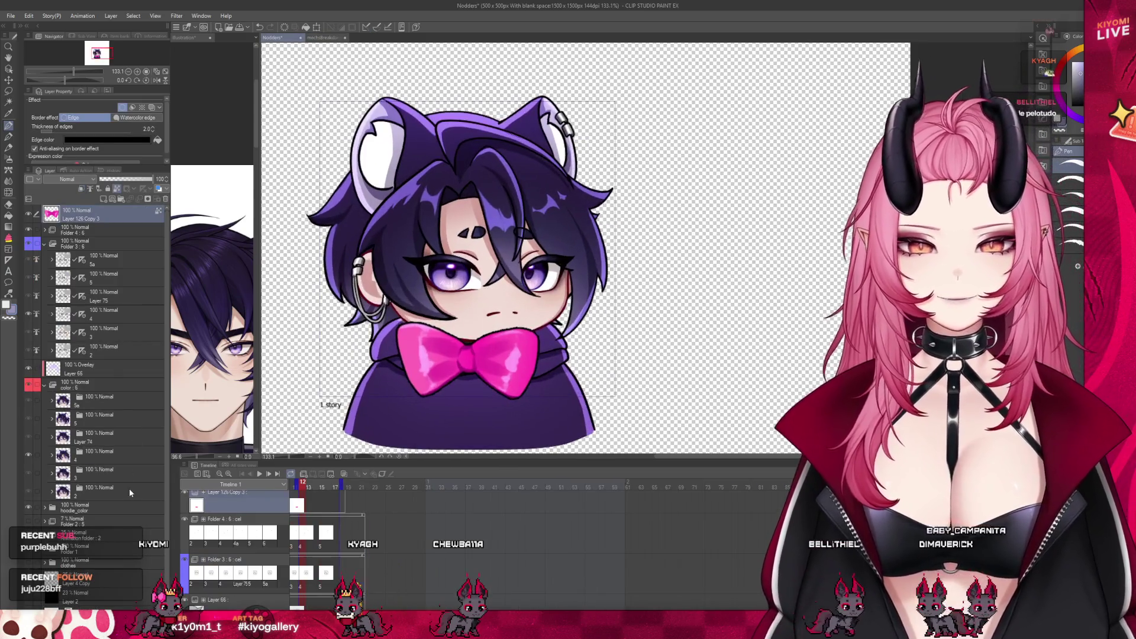
# Review folder 2 of the Nodders animation and return to the mochiBreakdance document.
pyautogui.click(124, 486)
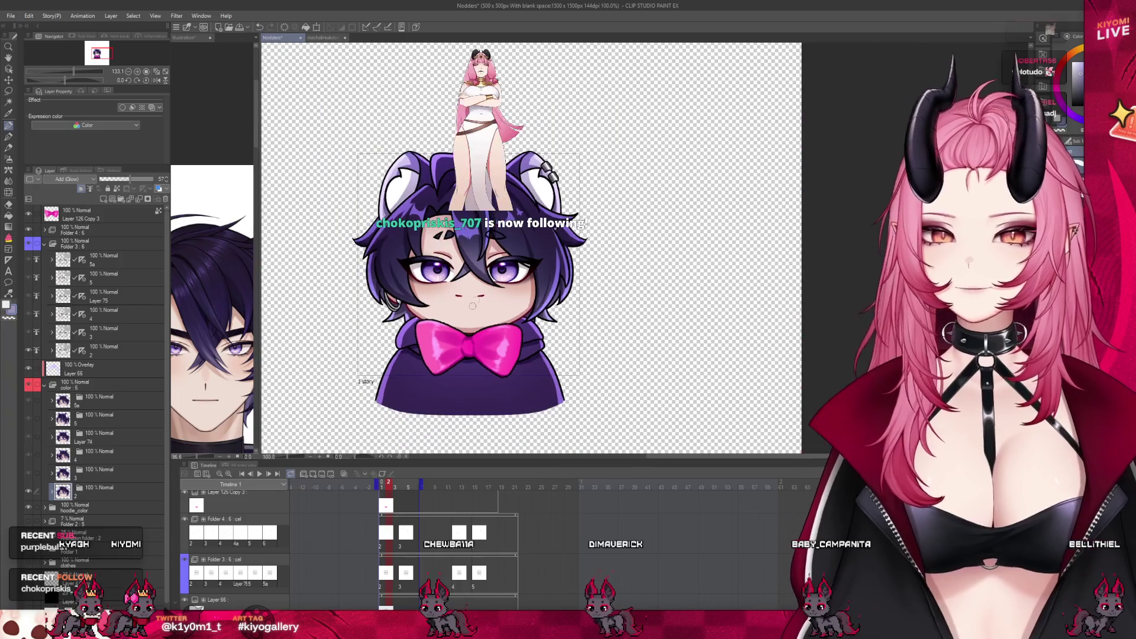
pyautogui.scroll(-1, 454, 311)
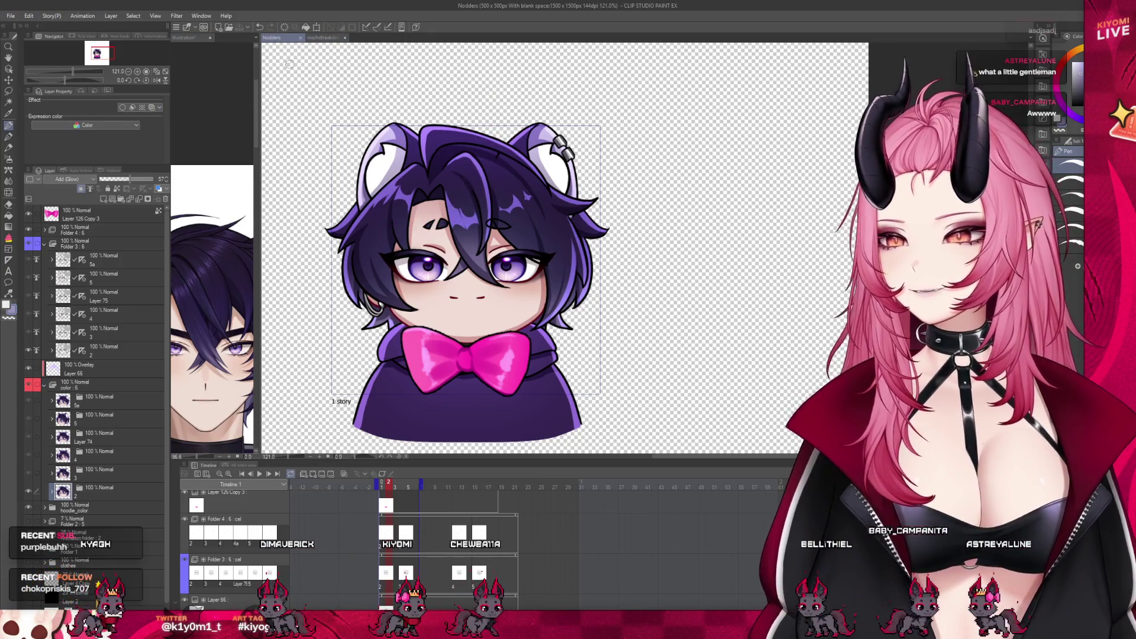
pyautogui.moveTo(259, 78); pyautogui.dragTo(193, 79)
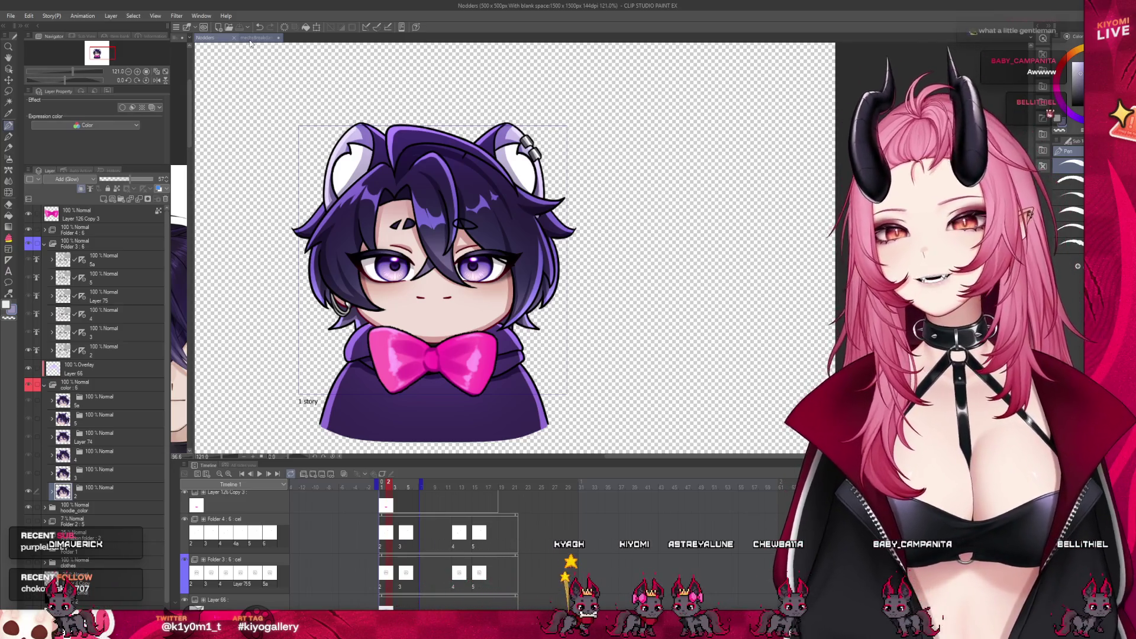
pyautogui.click(256, 38)
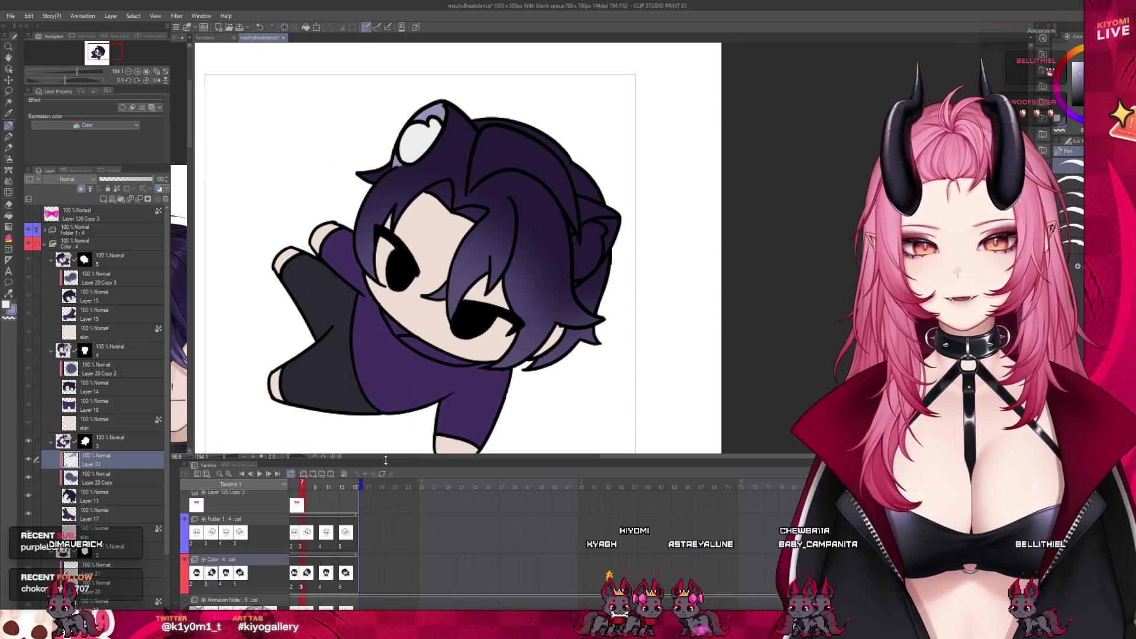
# Step the Timeline to the tumbling-pose frame and select its Layer 22.
pyautogui.moveTo(385, 461); pyautogui.dragTo(370, 505)
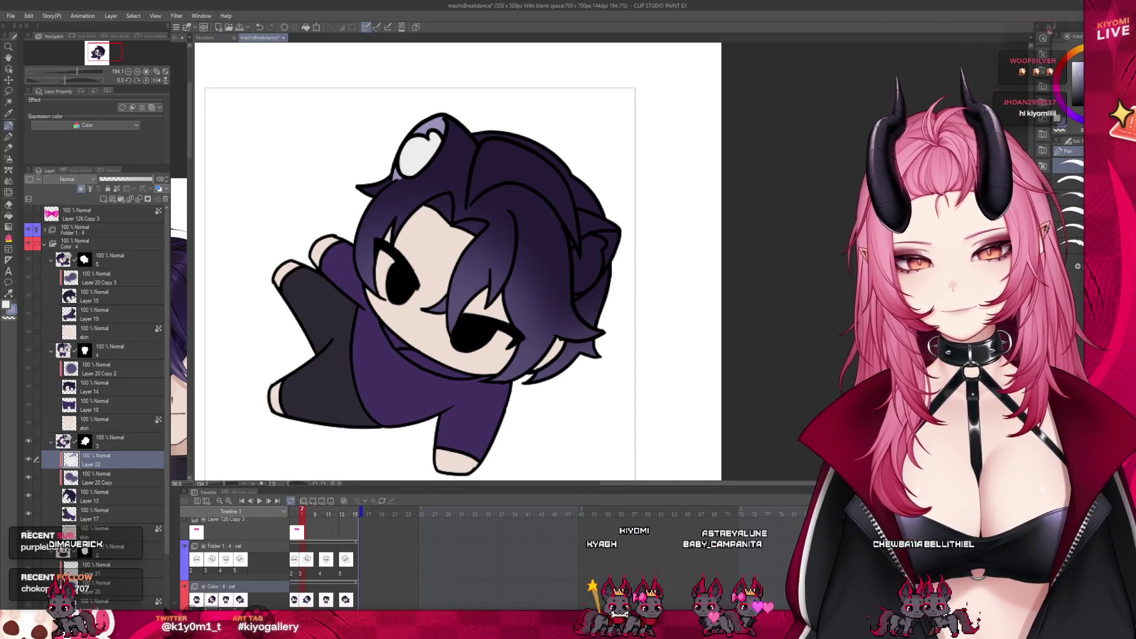
pyautogui.click(326, 513)
pyautogui.moveTo(326, 513); pyautogui.dragTo(331, 523)
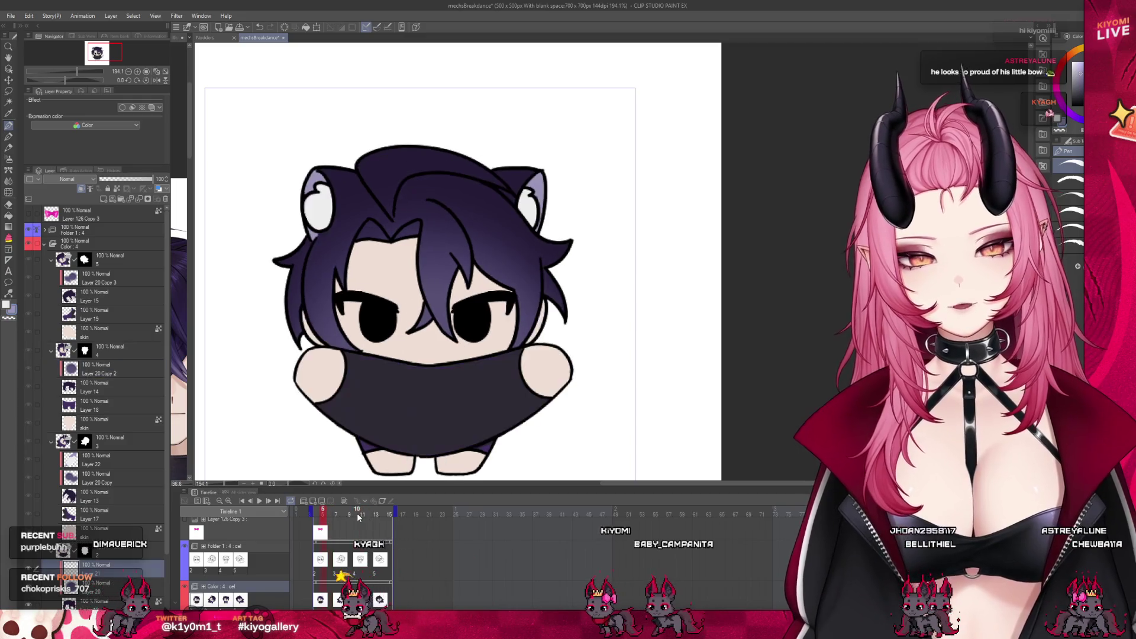
pyautogui.scroll(-3, 488, 232)
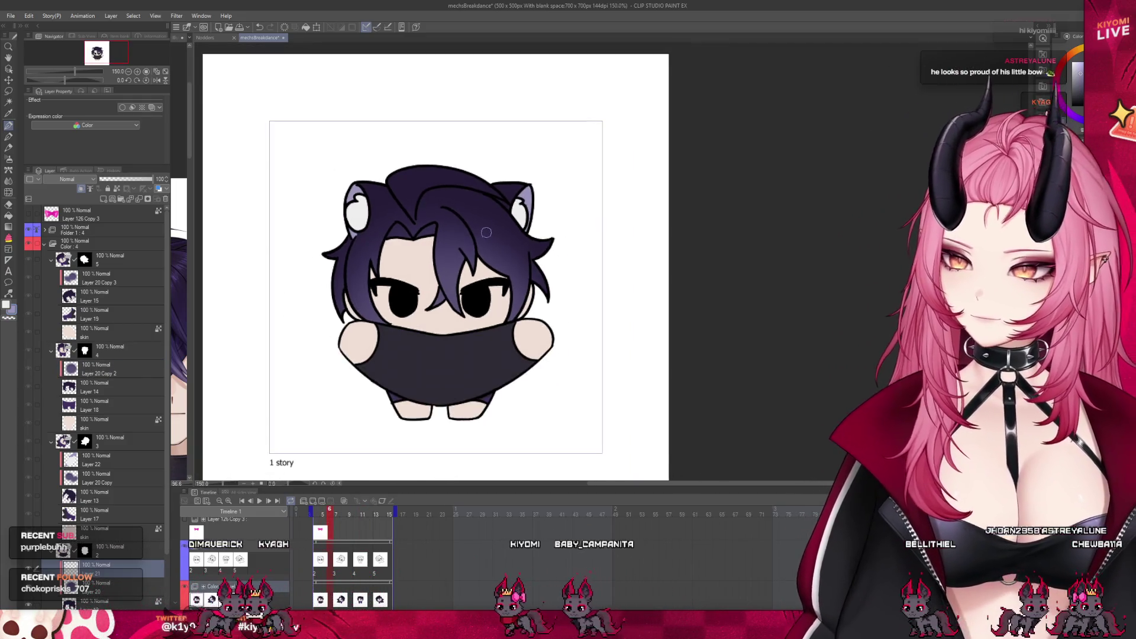
pyautogui.scroll(2, 488, 232)
pyautogui.scroll(-3, 444, 355)
pyautogui.scroll(1, 399, 444)
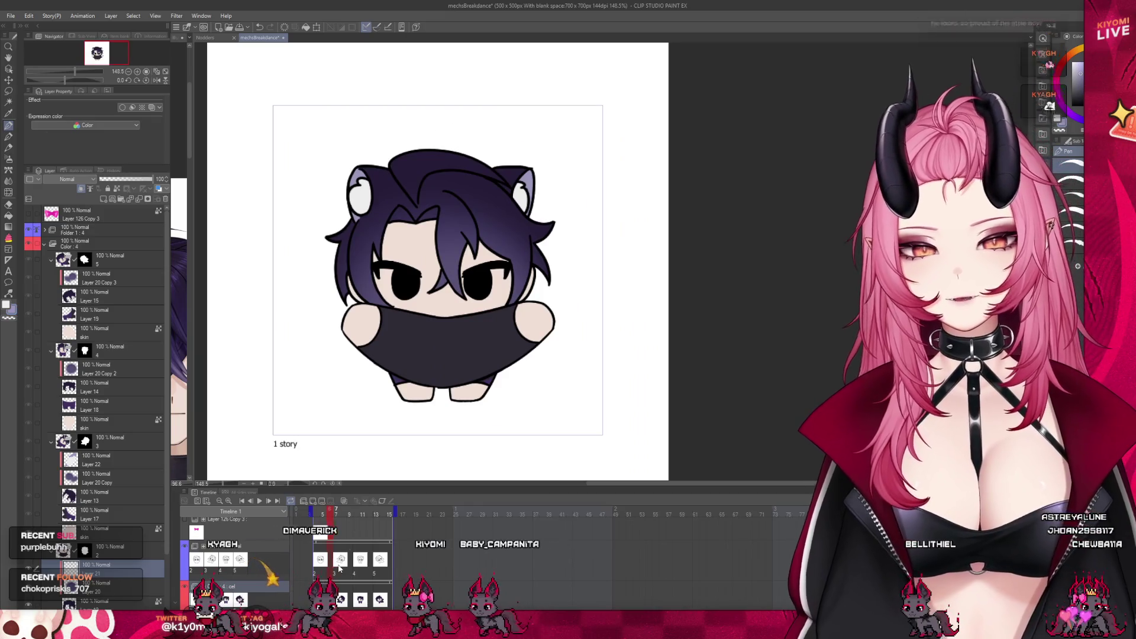
pyautogui.click(336, 515)
pyautogui.click(104, 462)
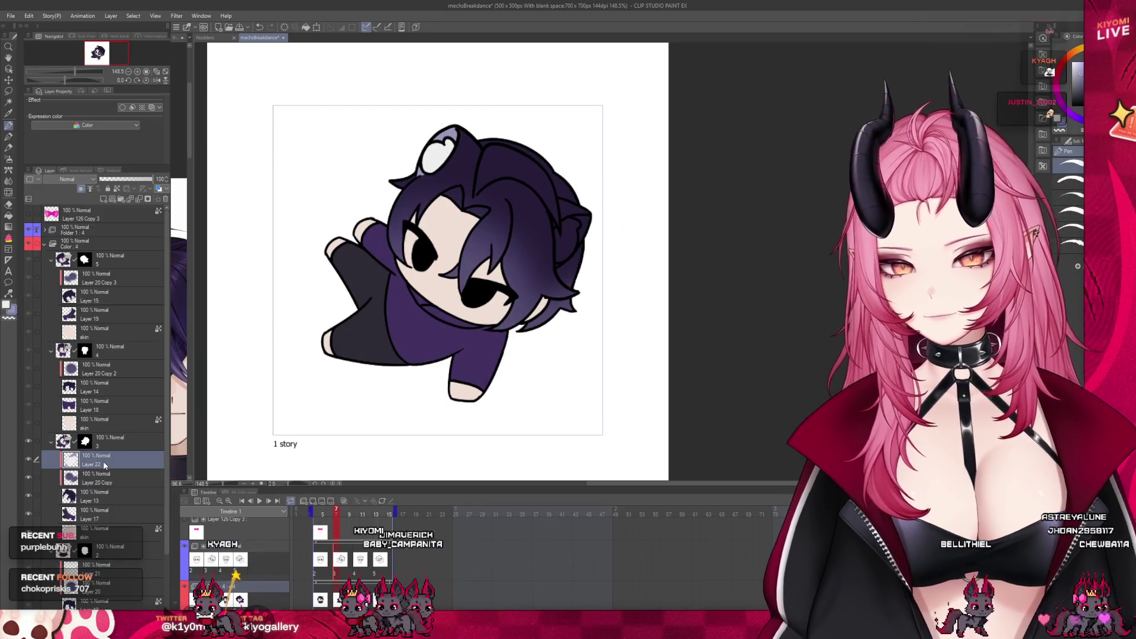
pyautogui.scroll(1, 576, 216)
pyautogui.scroll(1, 577, 217)
pyautogui.scroll(2, 578, 217)
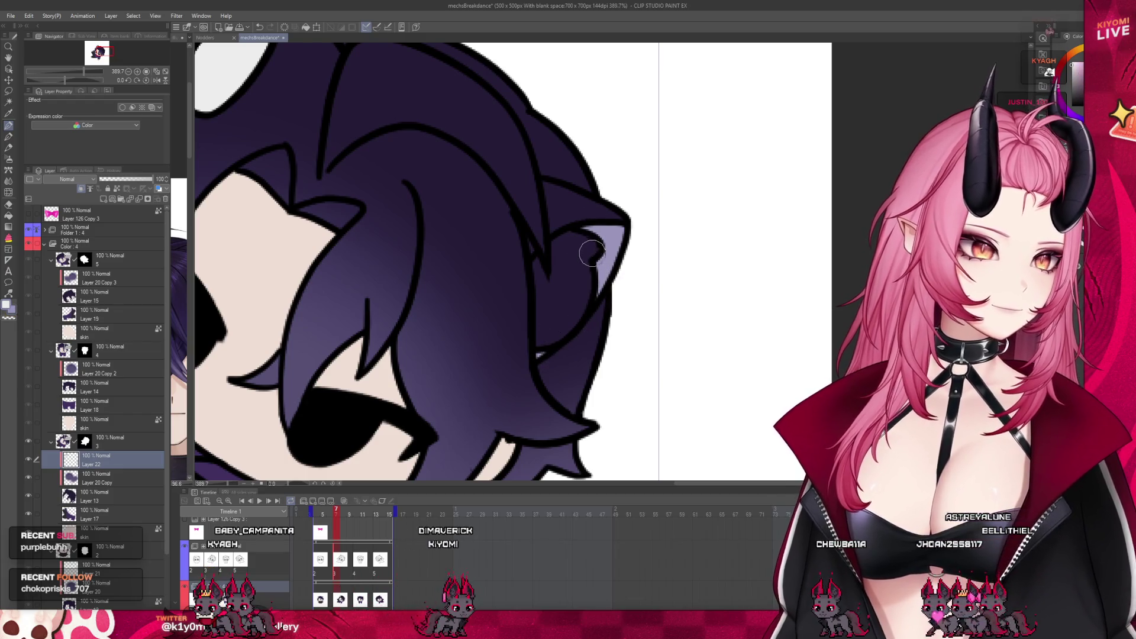
# Brush white inside the second cat ear so both ears match.
pyautogui.moveTo(581, 257)
pyautogui.mouseDown()
pyautogui.moveTo(545, 273)
pyautogui.moveTo(565, 260)
pyautogui.mouseUp()
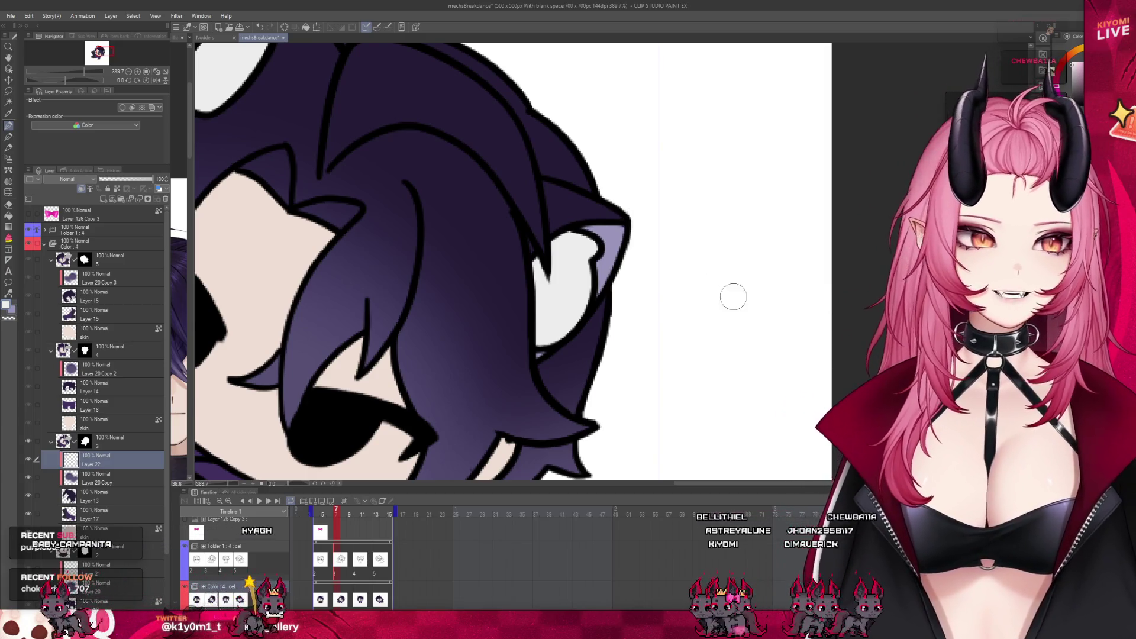
pyautogui.scroll(-1, 726, 294)
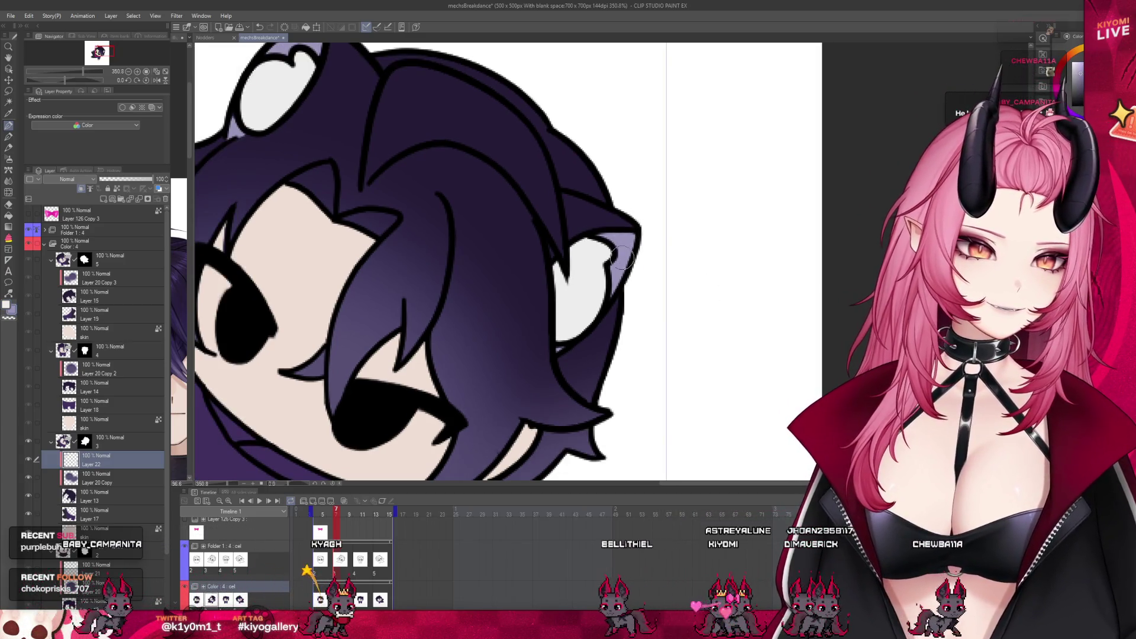
pyautogui.scroll(-2, 612, 293)
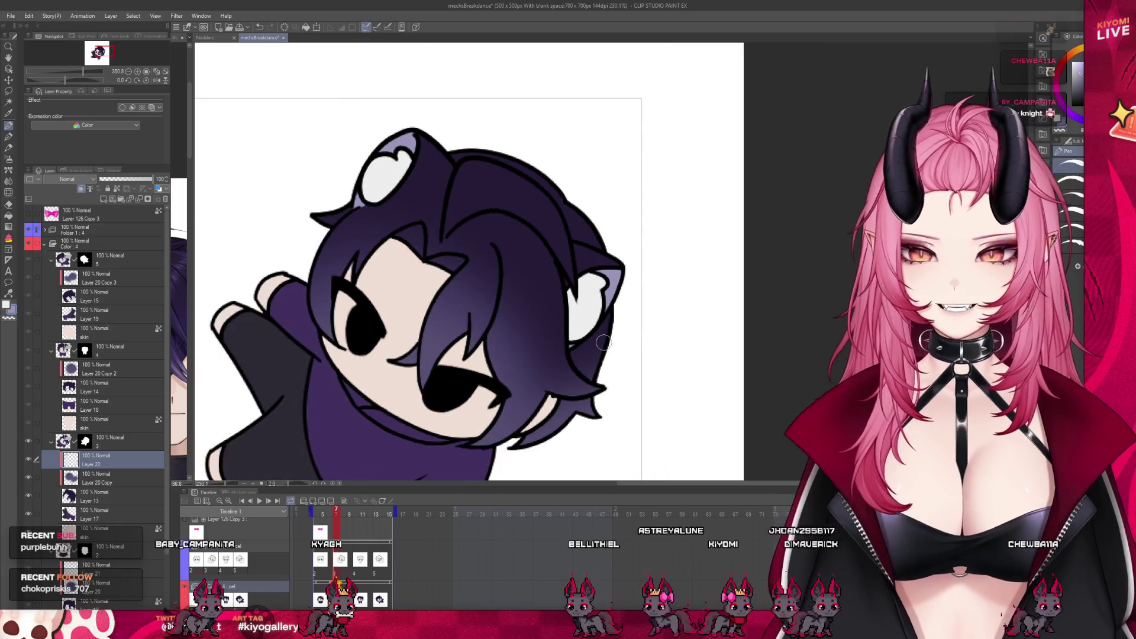
pyautogui.scroll(-1, 605, 341)
pyautogui.scroll(-2, 533, 350)
pyautogui.scroll(2, 450, 360)
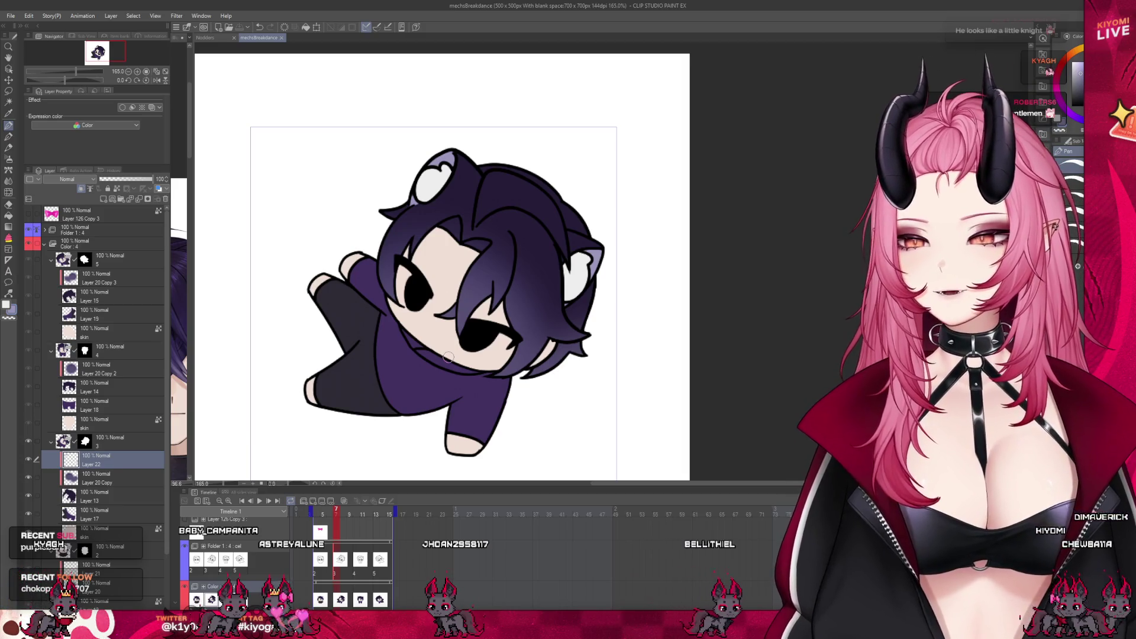
pyautogui.click(204, 37)
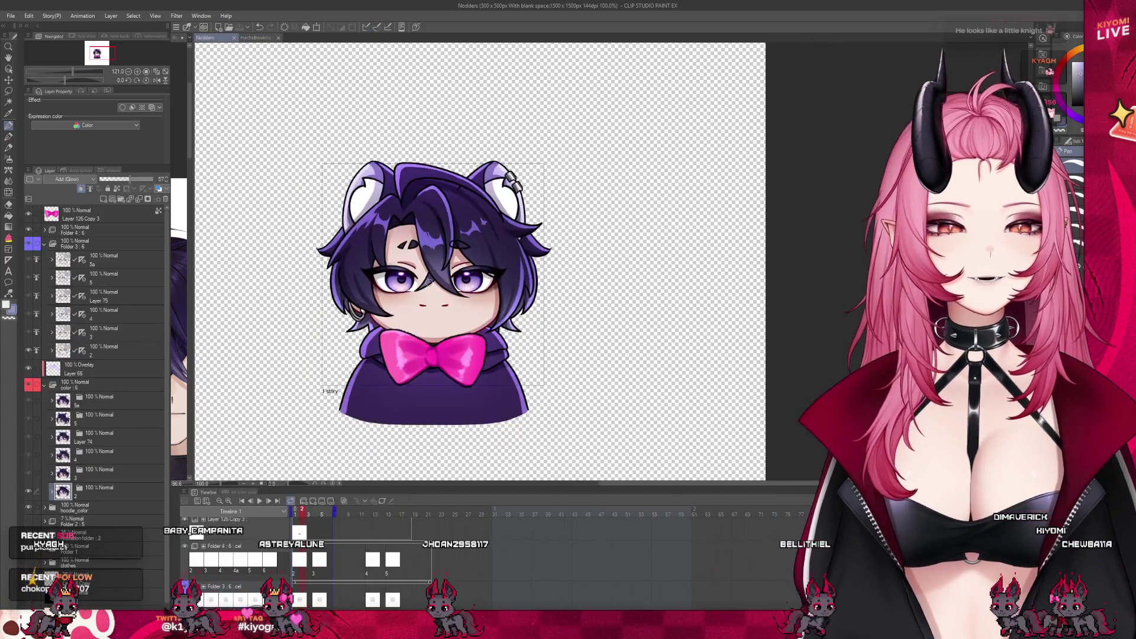
# Back in the breakdance document, add a new layer above Layer 20 Copy 2.
pyautogui.click(258, 37)
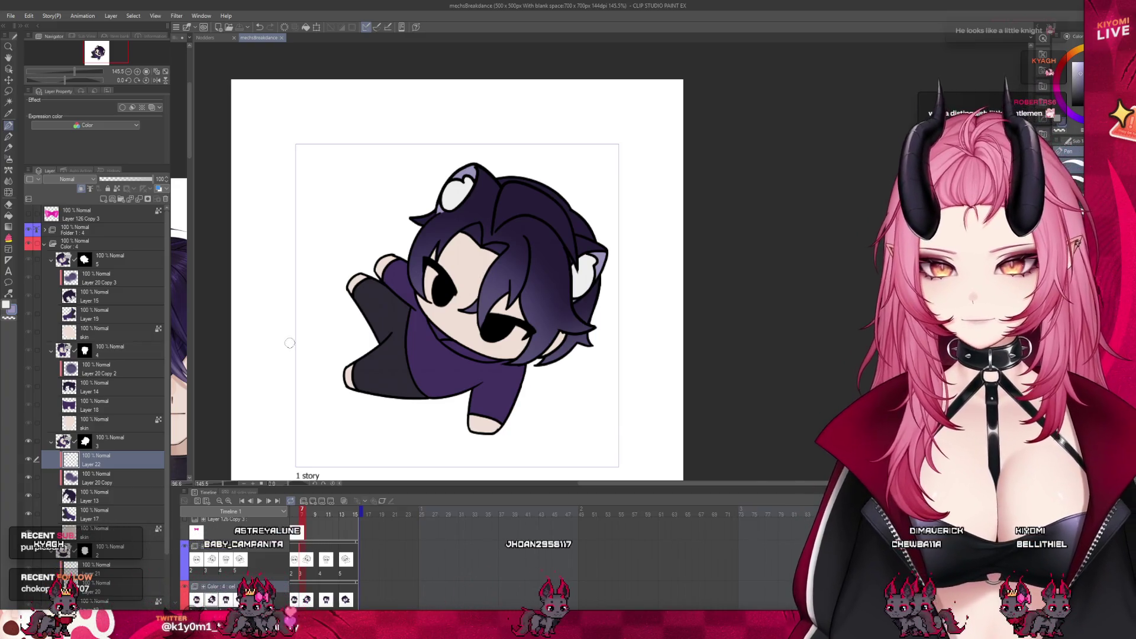
pyautogui.click(120, 373)
pyautogui.click(100, 198)
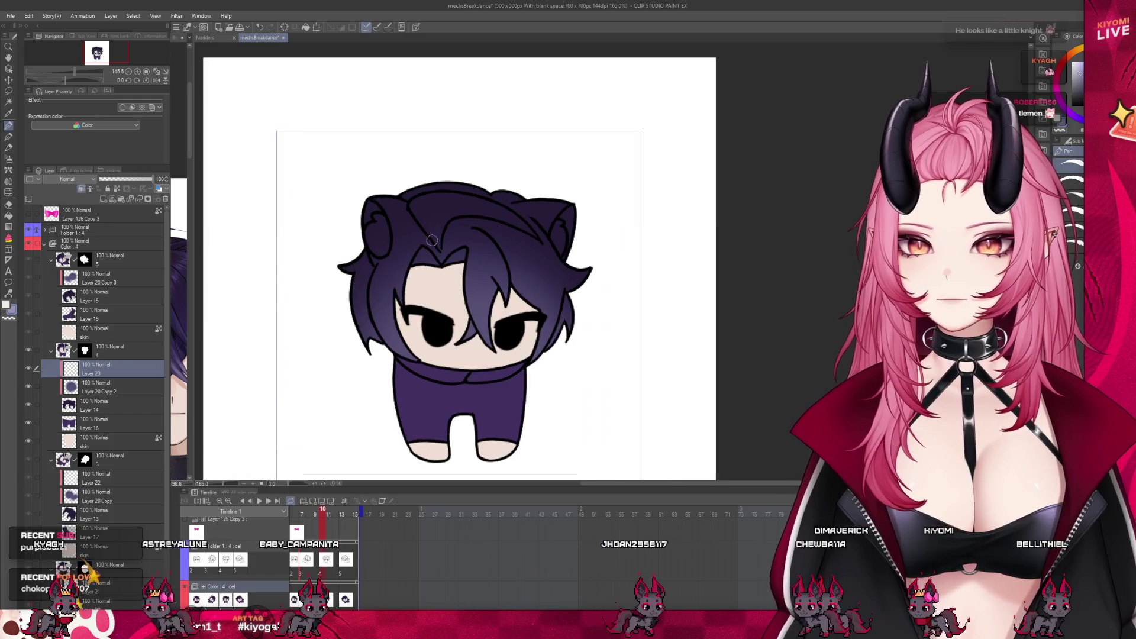
pyautogui.scroll(3, 448, 221)
pyautogui.scroll(3, 448, 221)
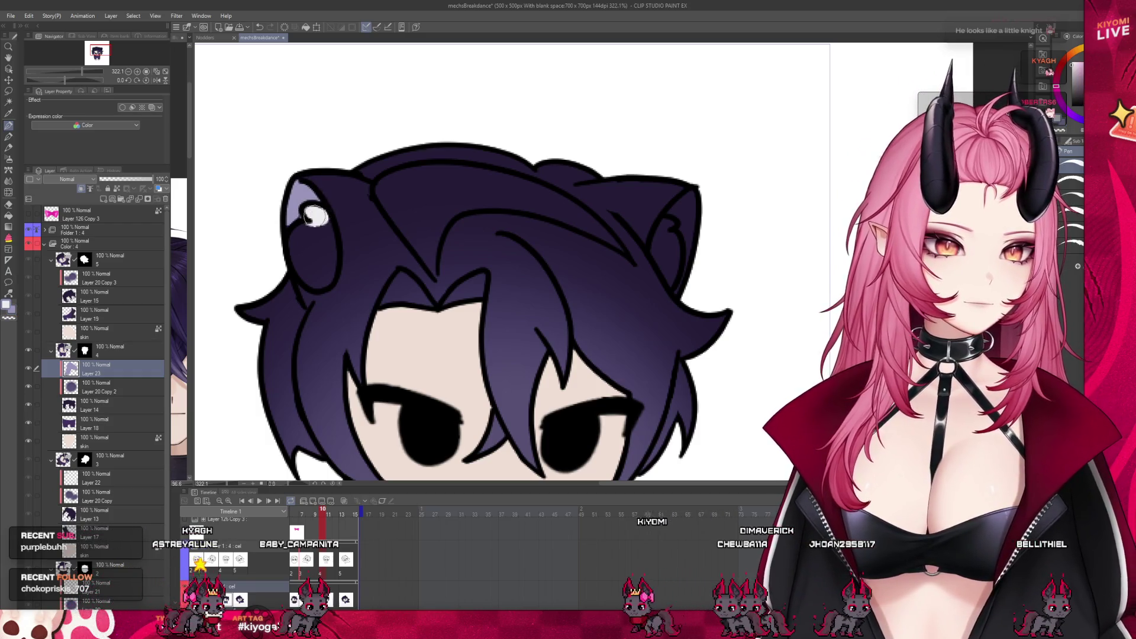
# Brush white inner-ear patches on both cat ears of the standing frame, then advance a frame.
pyautogui.moveTo(313, 215); pyautogui.dragTo(305, 275)
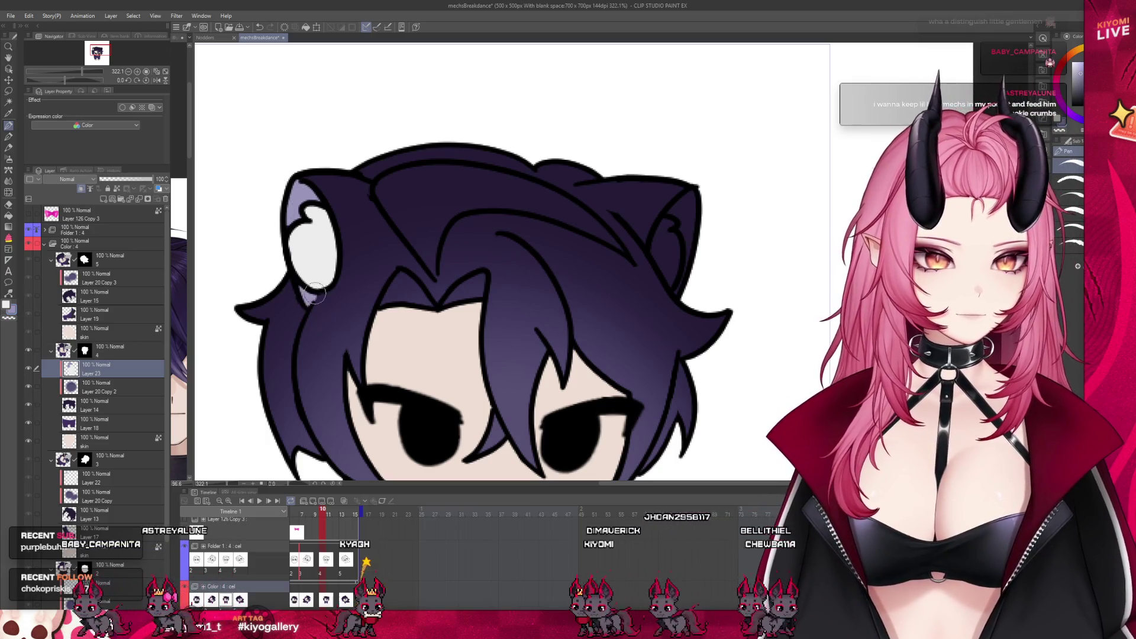
pyautogui.moveTo(686, 193)
pyautogui.mouseDown()
pyautogui.moveTo(681, 282)
pyautogui.moveTo(670, 224)
pyautogui.mouseUp()
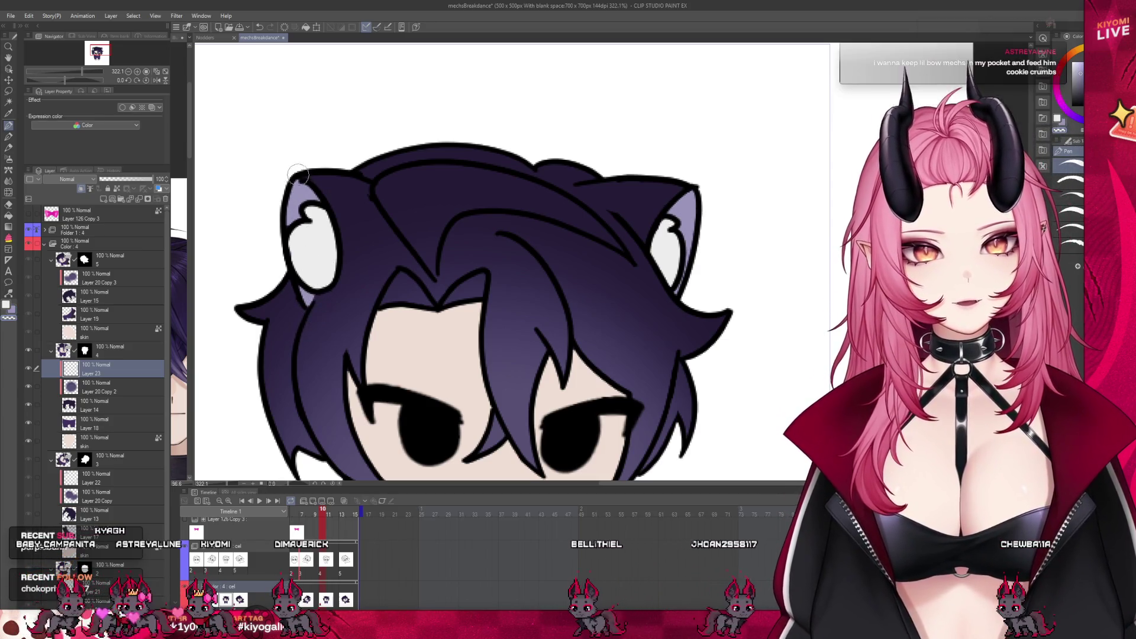
pyautogui.scroll(-3, 332, 163)
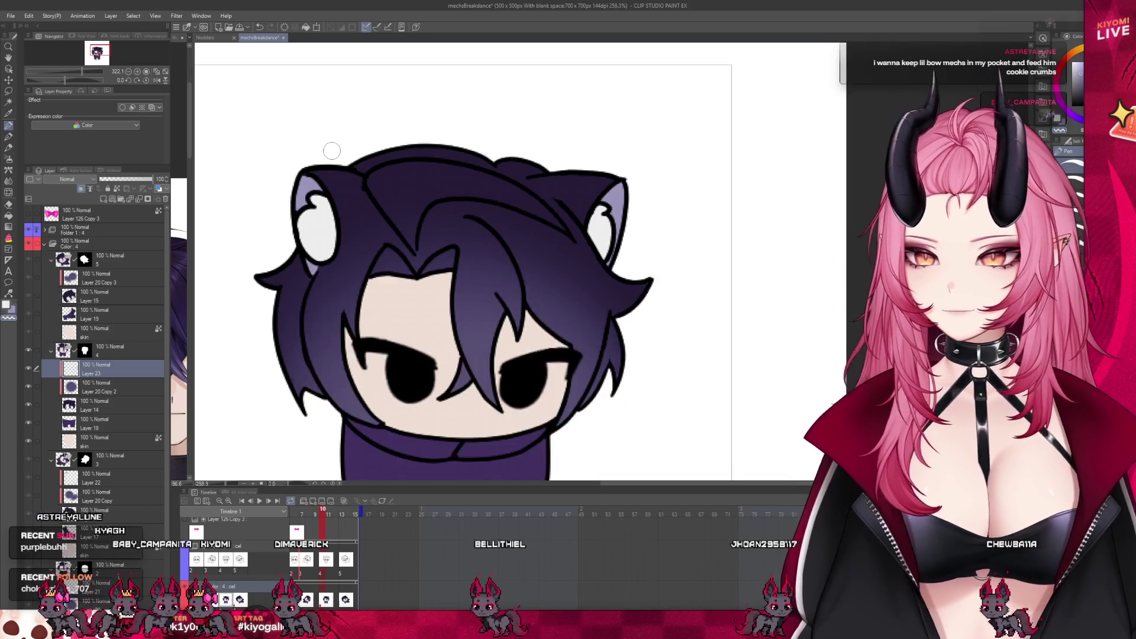
pyautogui.scroll(-2, 374, 222)
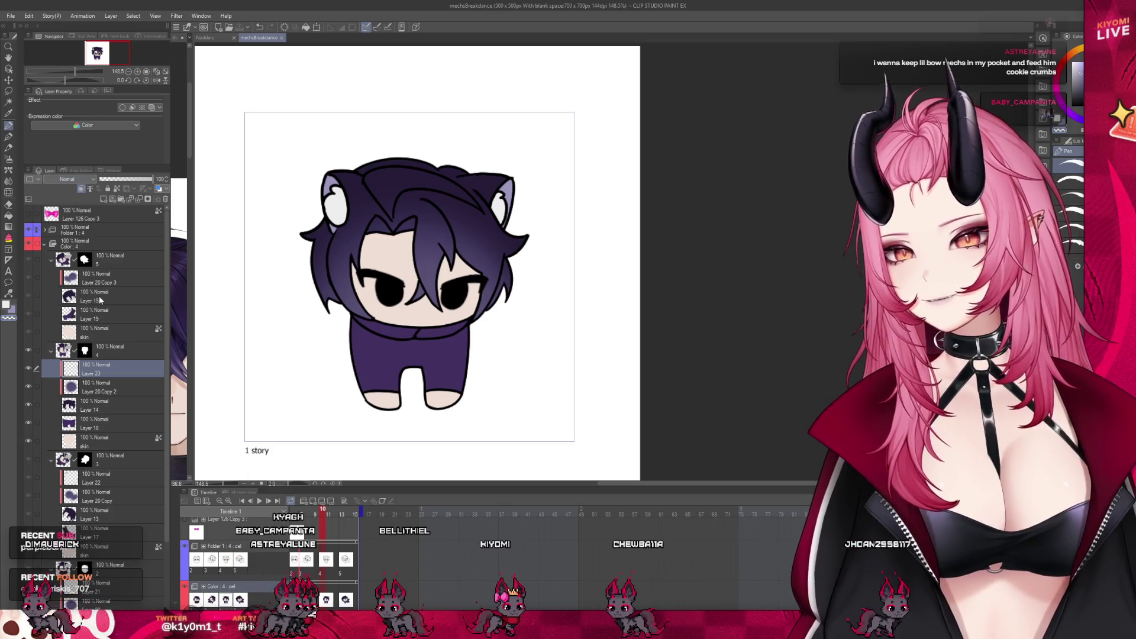
pyautogui.hotkey('ctrl', 'Right')
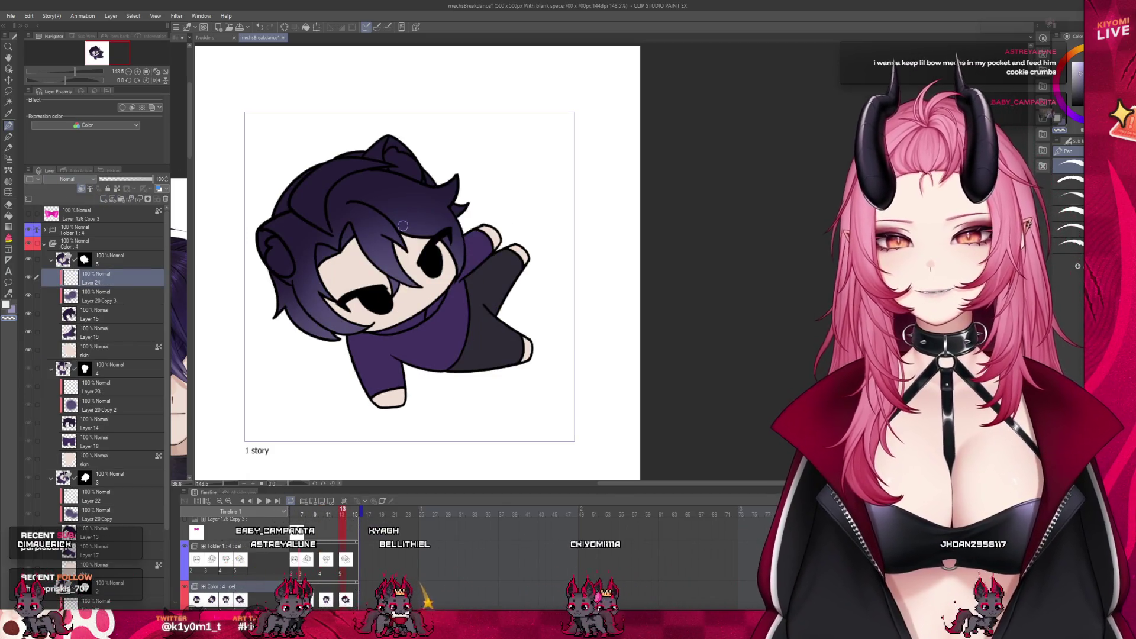
pyautogui.scroll(2, 266, 210)
pyautogui.scroll(2, 266, 211)
pyautogui.scroll(2, 270, 211)
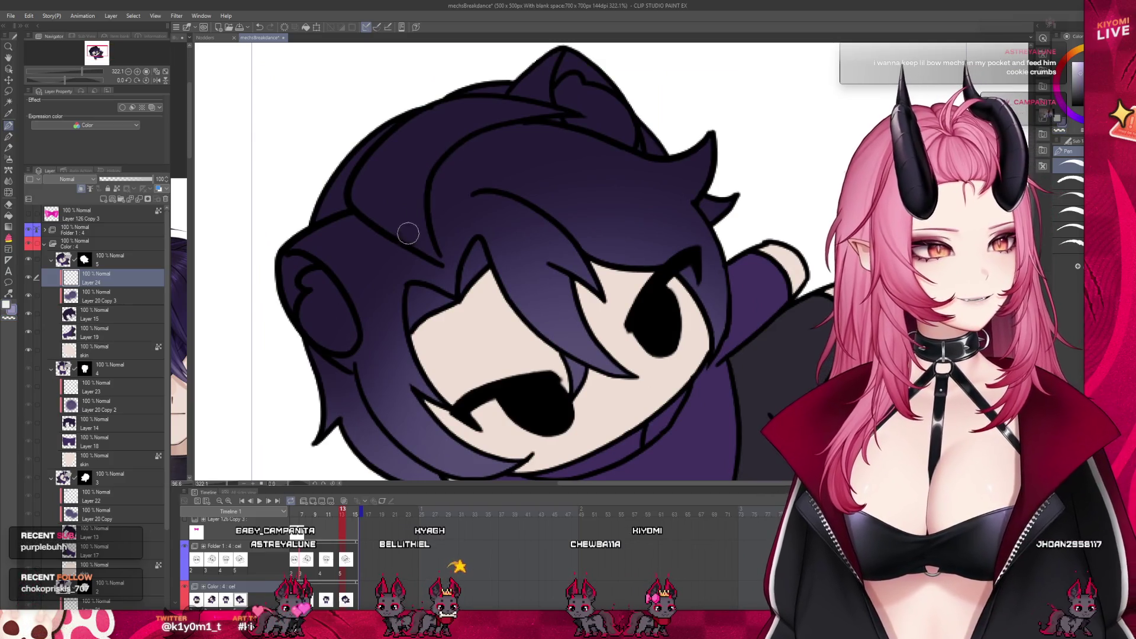
# Brush white inner-ear patches into both cat ears and clean the dark mark off the ear tip.
pyautogui.moveTo(307, 264); pyautogui.dragTo(292, 295)
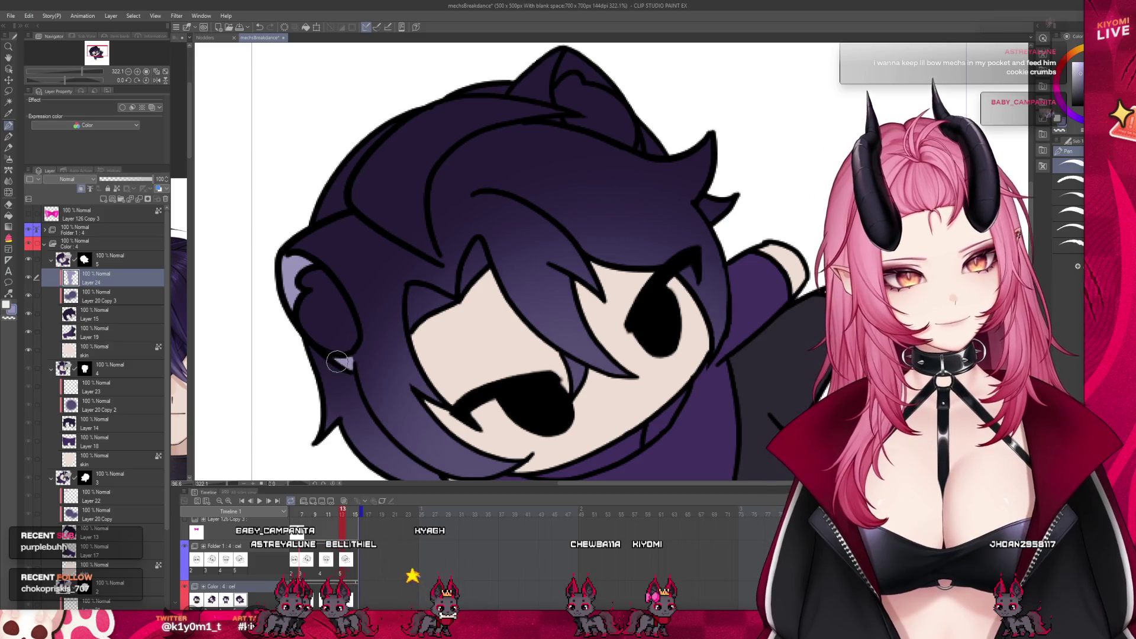
pyautogui.moveTo(307, 307); pyautogui.dragTo(315, 332)
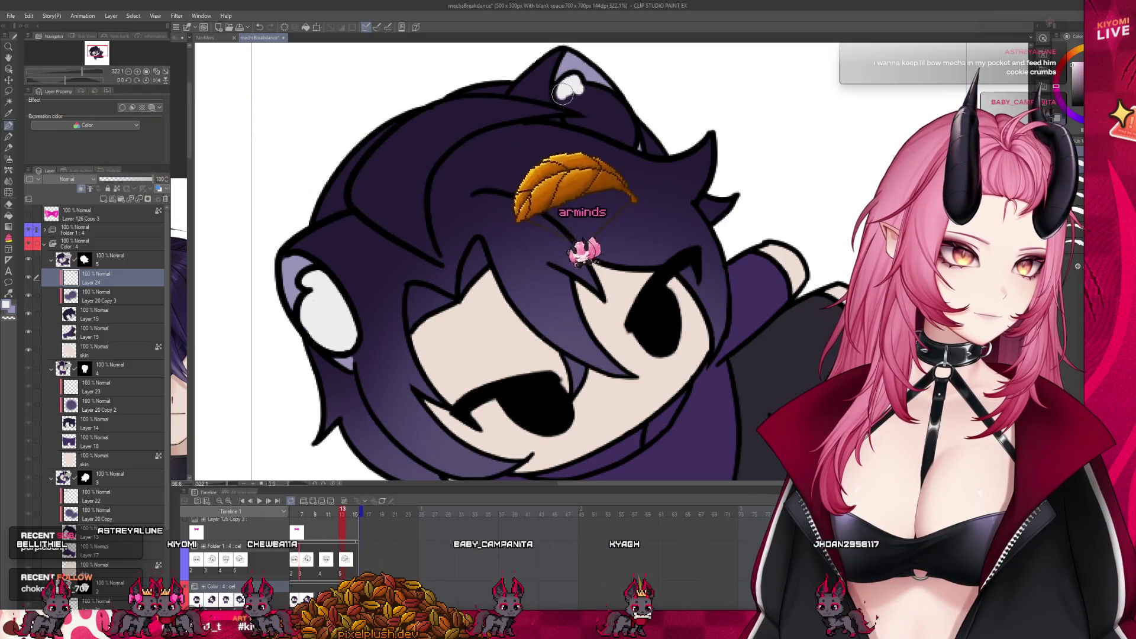
pyautogui.moveTo(577, 81); pyautogui.dragTo(595, 104)
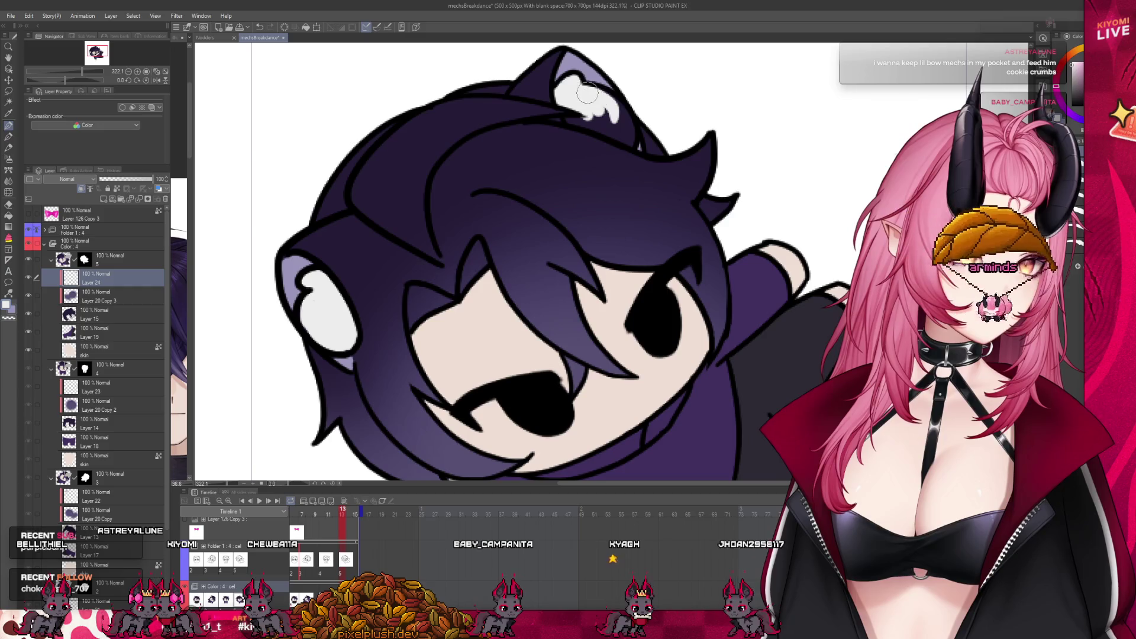
pyautogui.moveTo(569, 120); pyautogui.dragTo(573, 121)
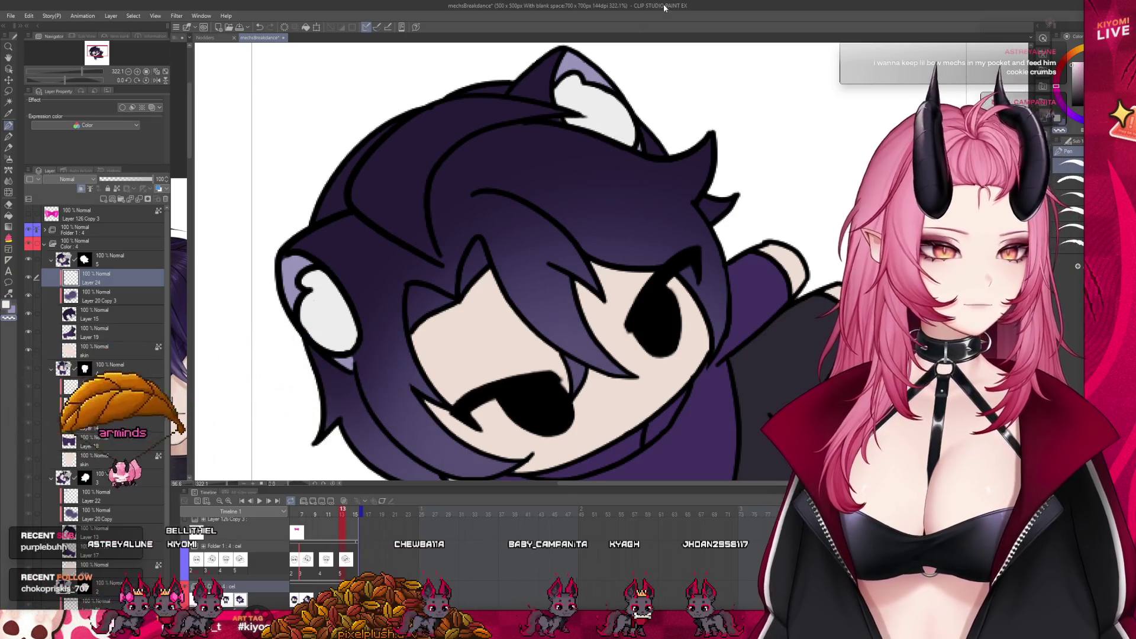
pyautogui.scroll(-3, 584, 160)
pyautogui.scroll(-3, 584, 160)
pyautogui.scroll(-3, 584, 160)
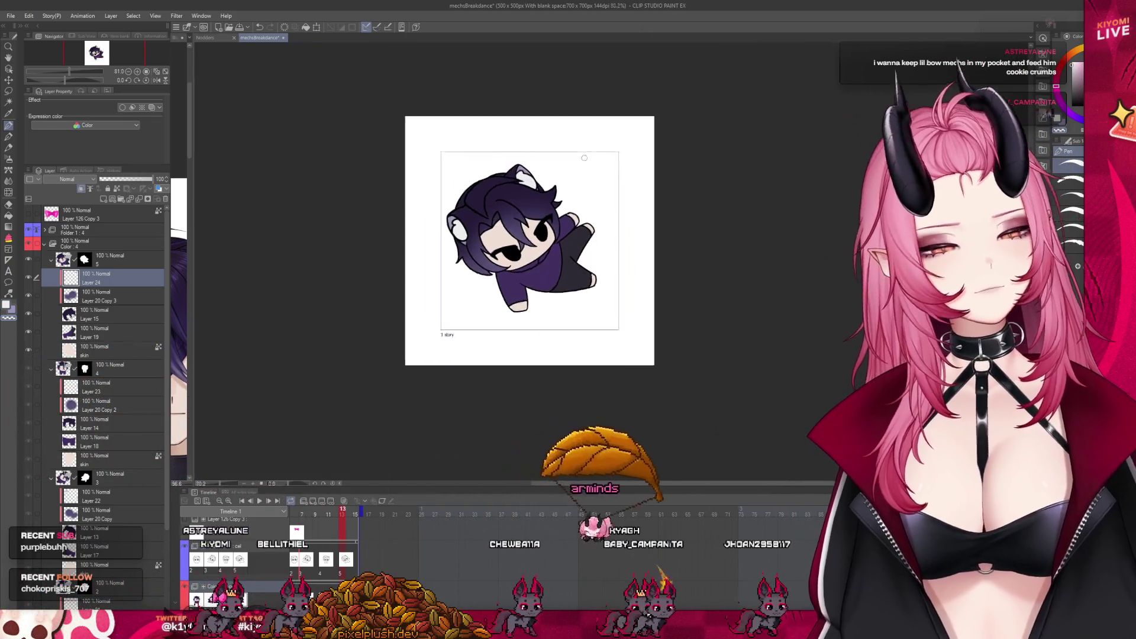
pyautogui.scroll(2, 584, 160)
# Rewind the animation and play it back once to review the ear details.
pyautogui.click(507, 604)
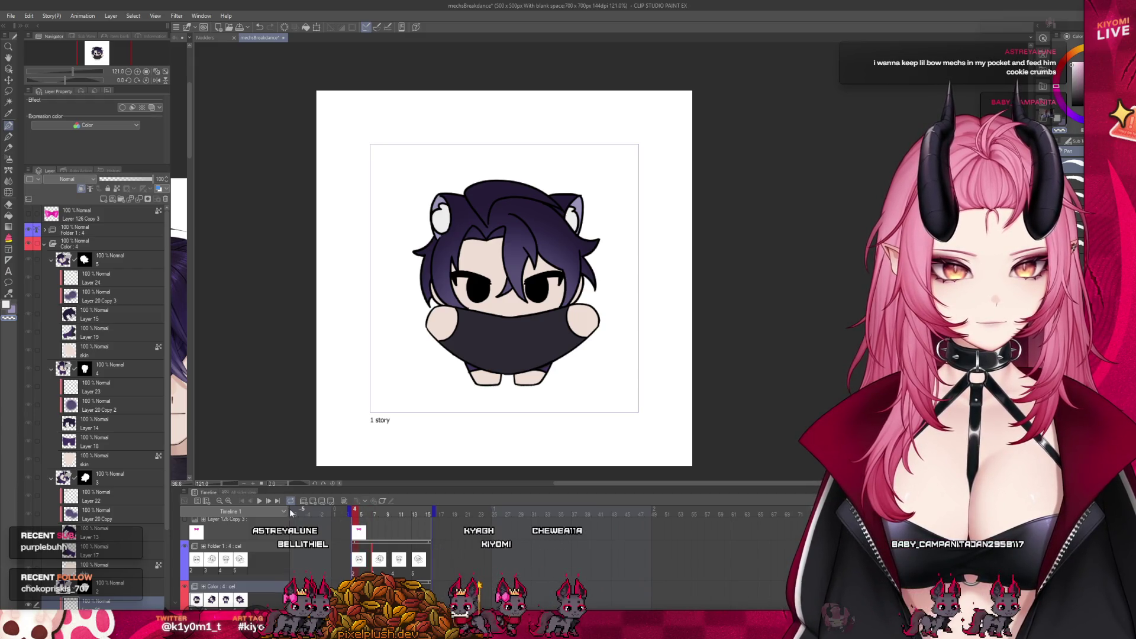
pyautogui.click(259, 502)
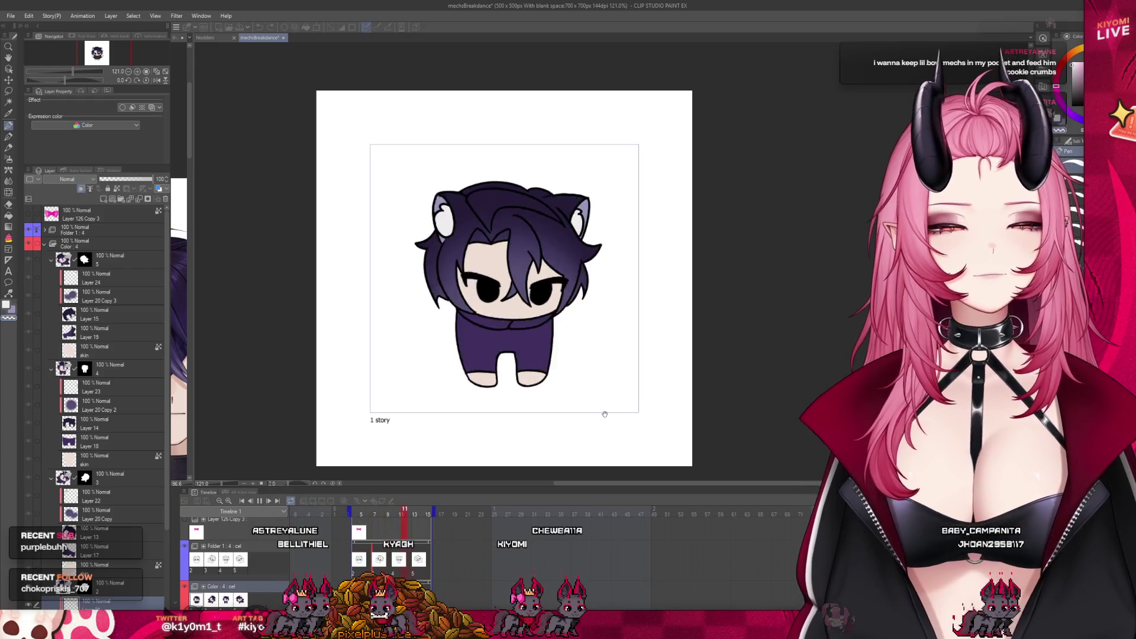
pyautogui.click(258, 501)
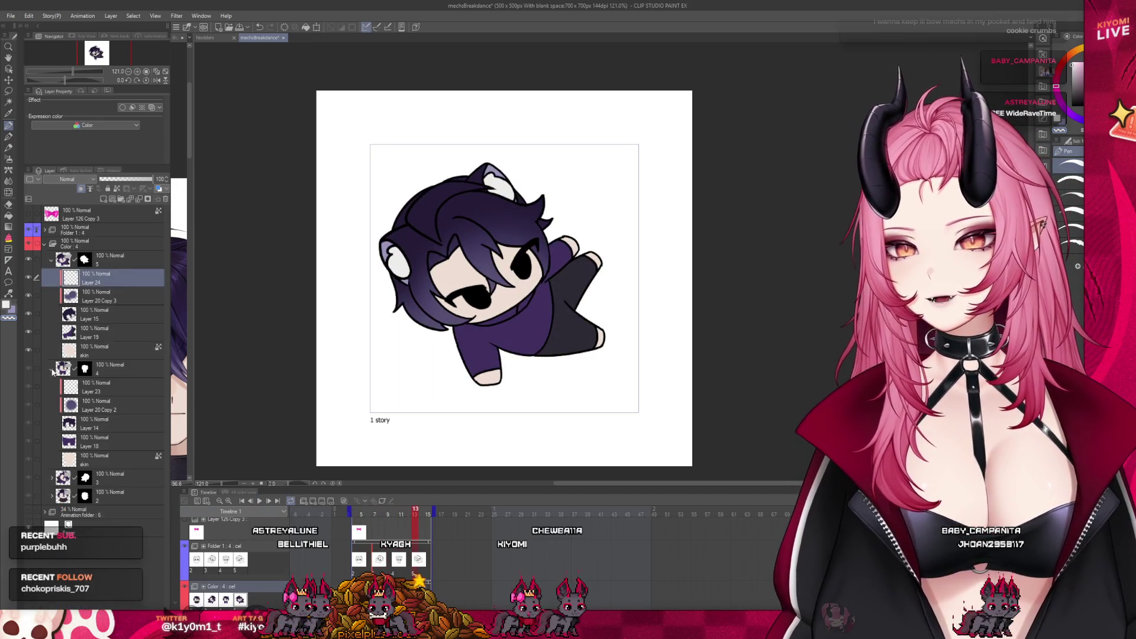
# Collapse the frame folders and Color : 4 cels, then select the Paper layer.
pyautogui.click(56, 371)
pyautogui.click(53, 257)
pyautogui.click(96, 330)
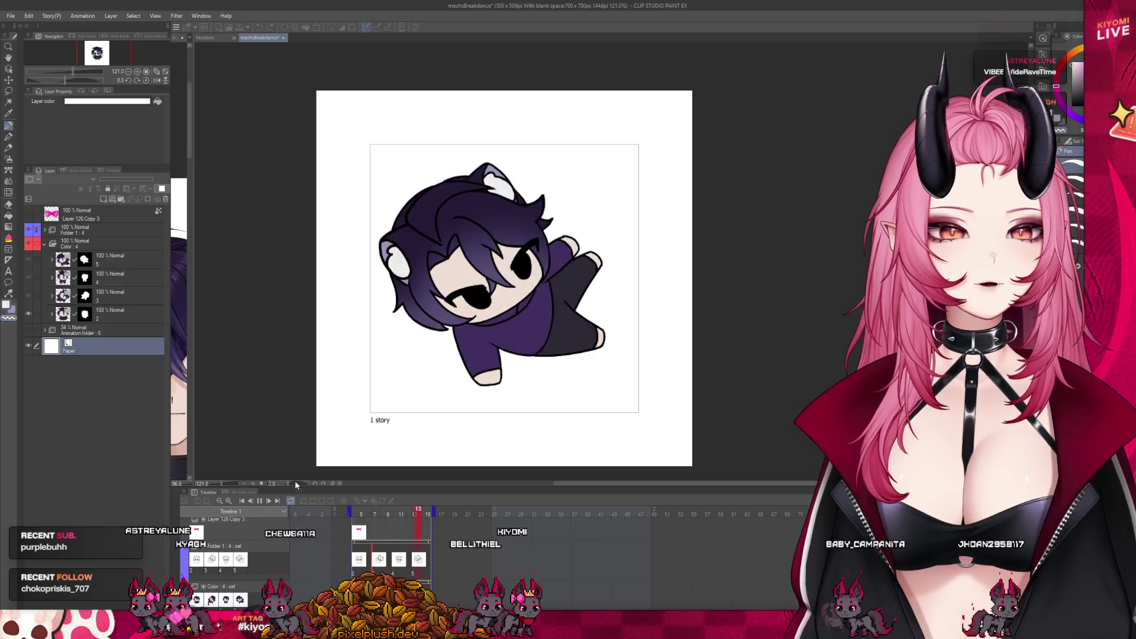
pyautogui.click(98, 243)
pyautogui.click(52, 242)
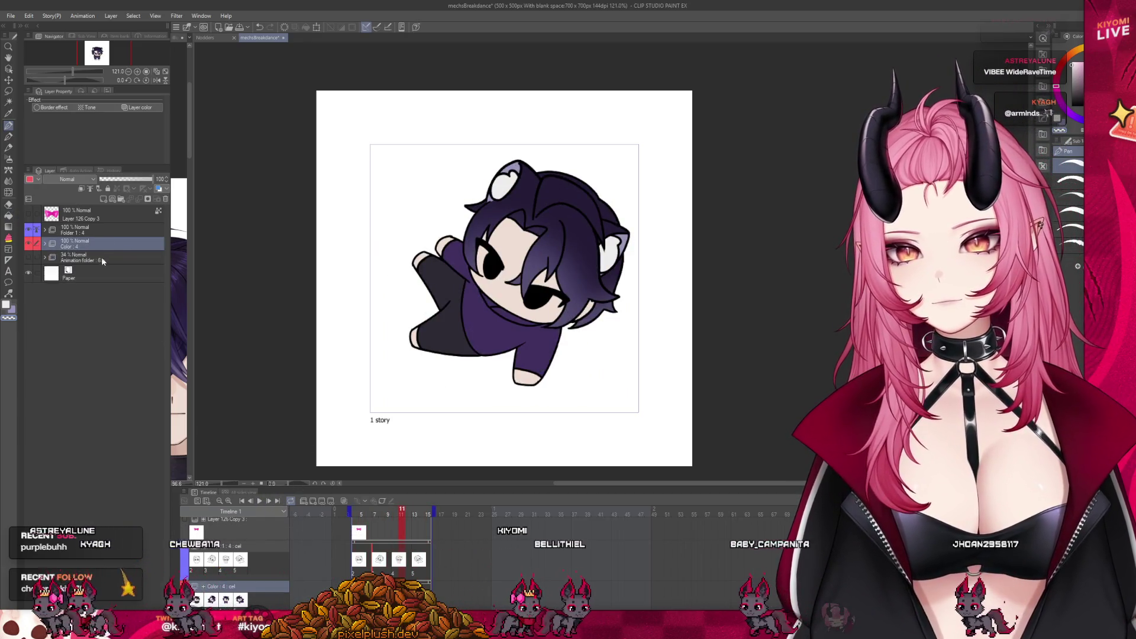
pyautogui.click(105, 258)
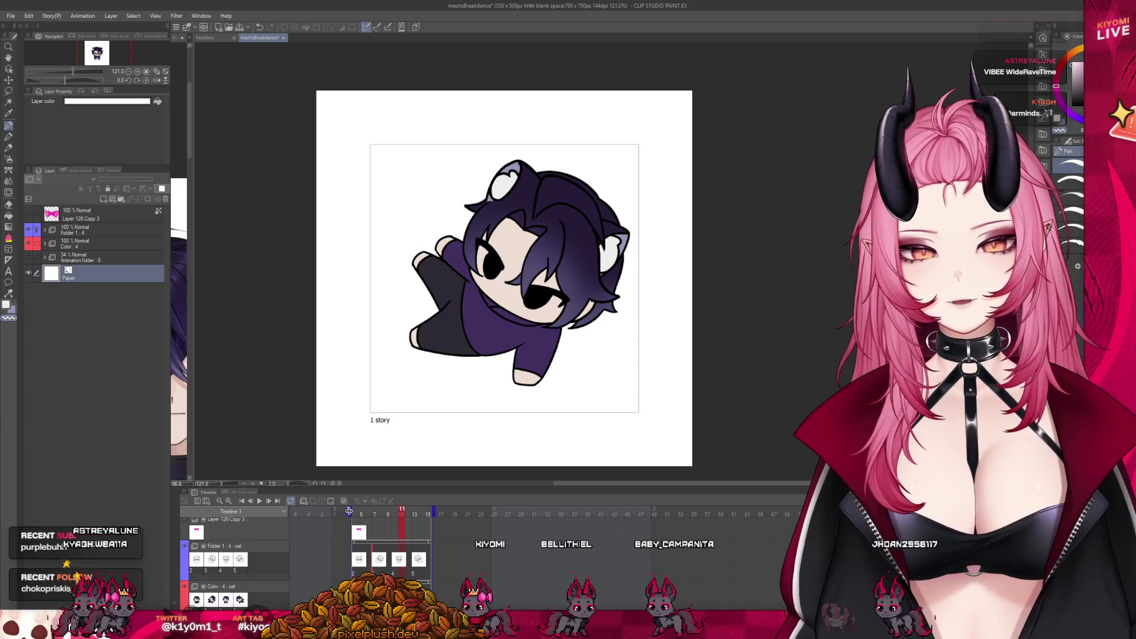
# Replay the animation from frame 5 through to the end.
pyautogui.click(360, 513)
pyautogui.click(260, 501)
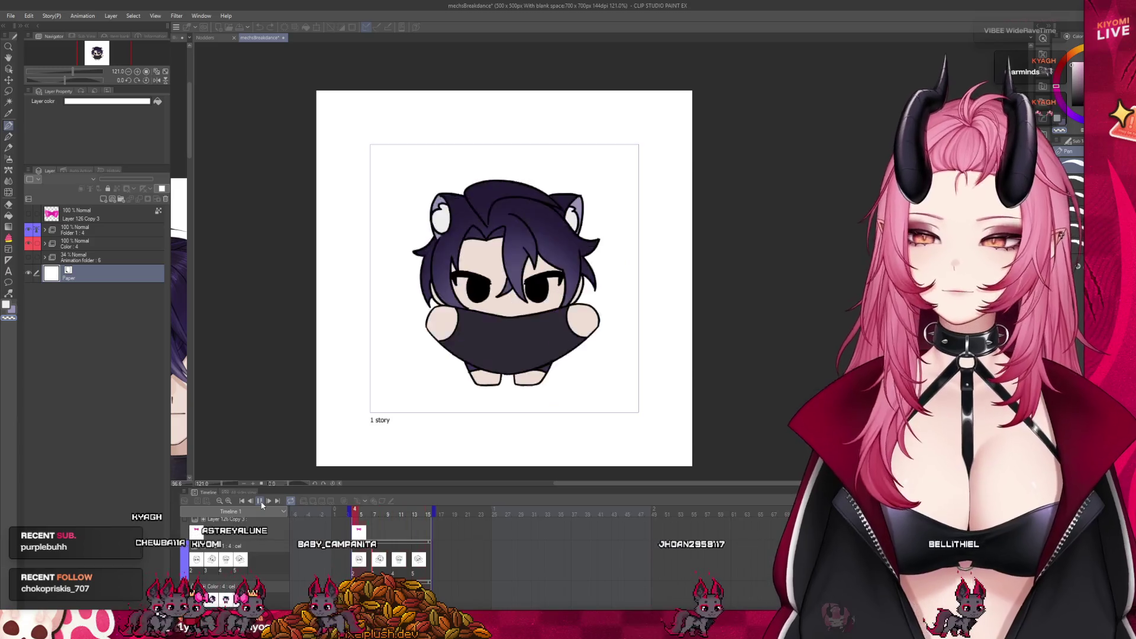
# Replay, expand Color : 4 and move the Overlay layer into folder 3 under Layer 13.
pyautogui.click(261, 502)
pyautogui.scroll(1, 529, 269)
pyautogui.scroll(1, 528, 267)
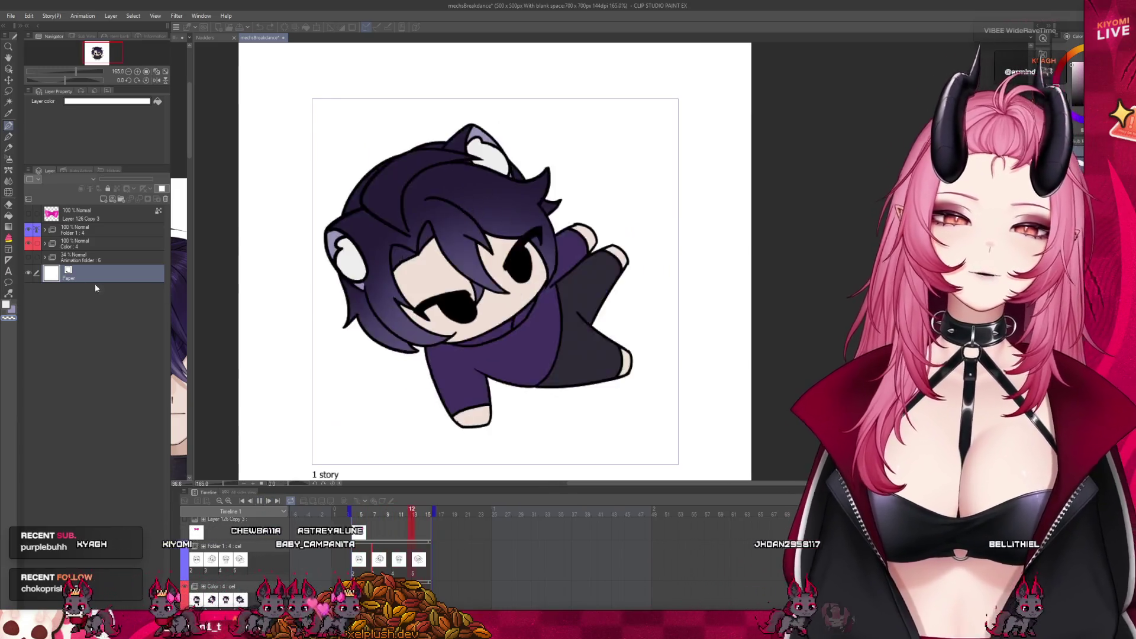
pyautogui.click(51, 243)
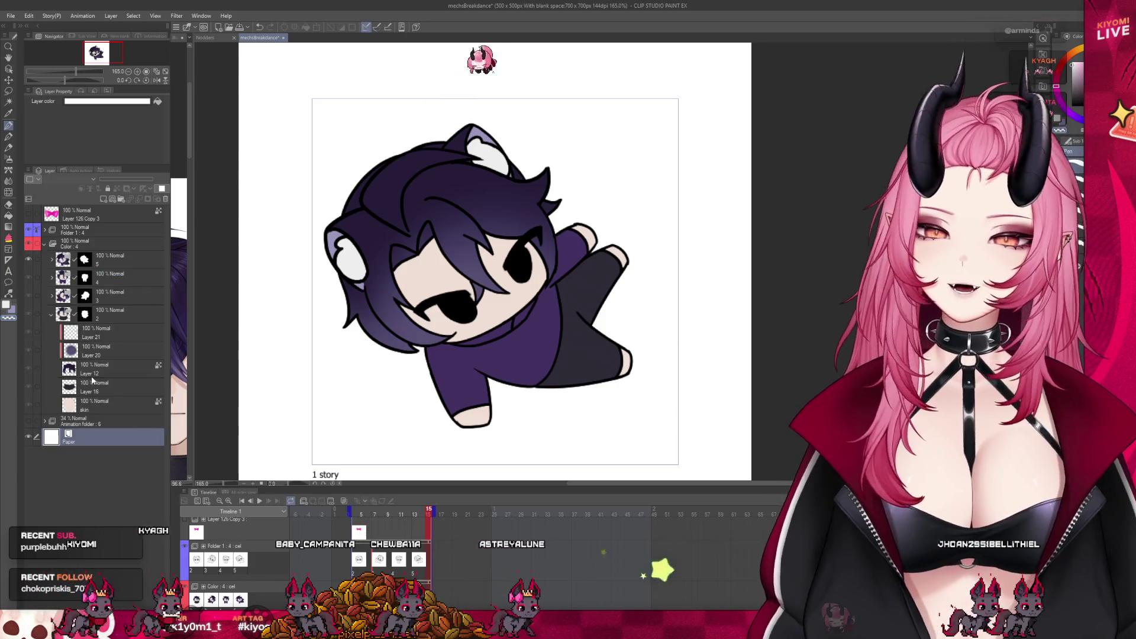
pyautogui.click(129, 386)
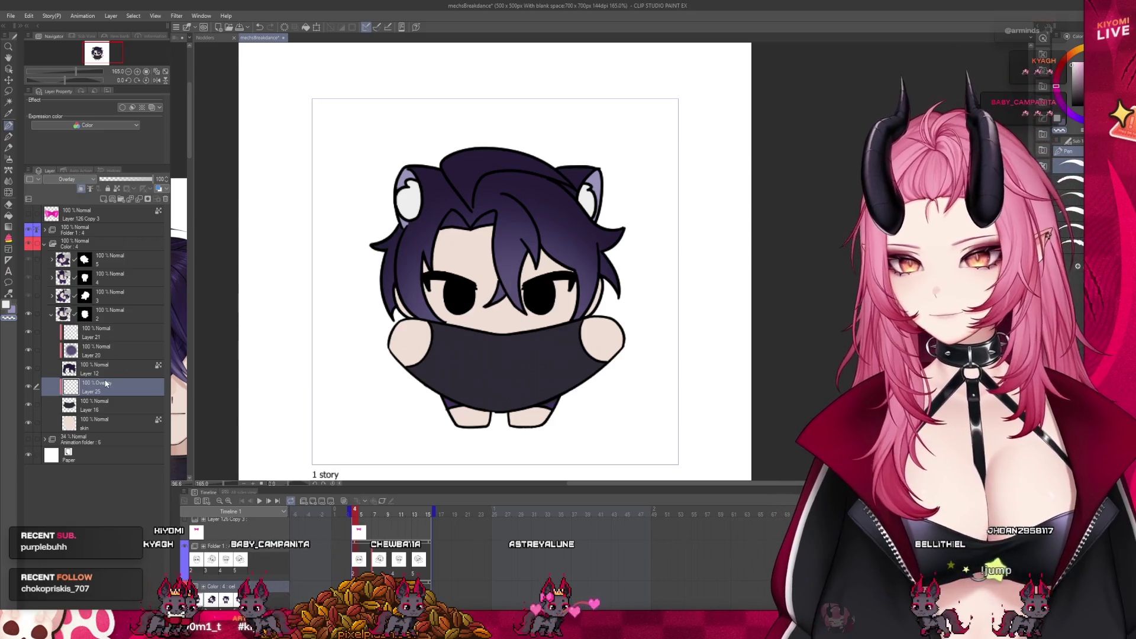
pyautogui.click(50, 297)
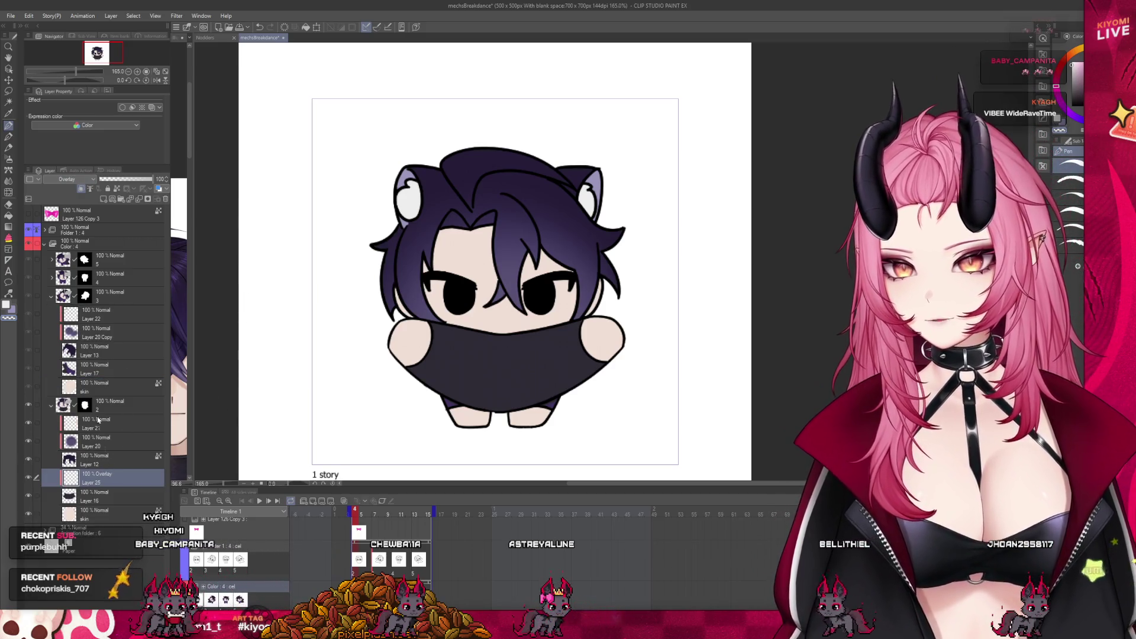
pyautogui.moveTo(89, 359); pyautogui.dragTo(107, 361)
# Airbrush a purple glow over the lying-pose shirt, then select Layer 14 in folder 4.
pyautogui.click(10, 159)
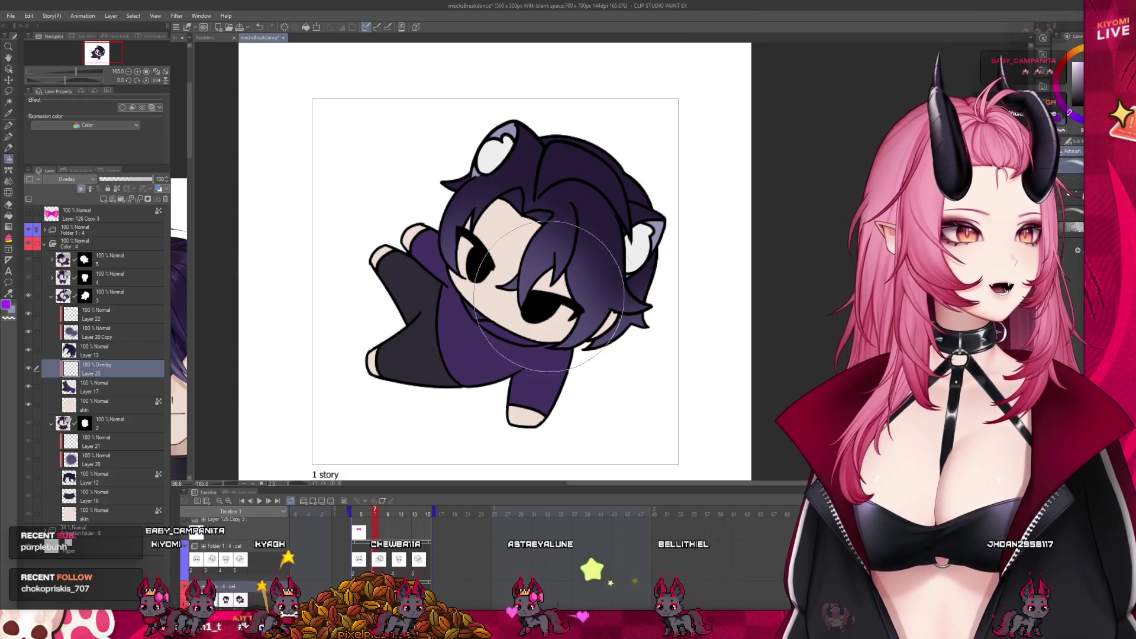
pyautogui.moveTo(501, 267); pyautogui.dragTo(479, 337)
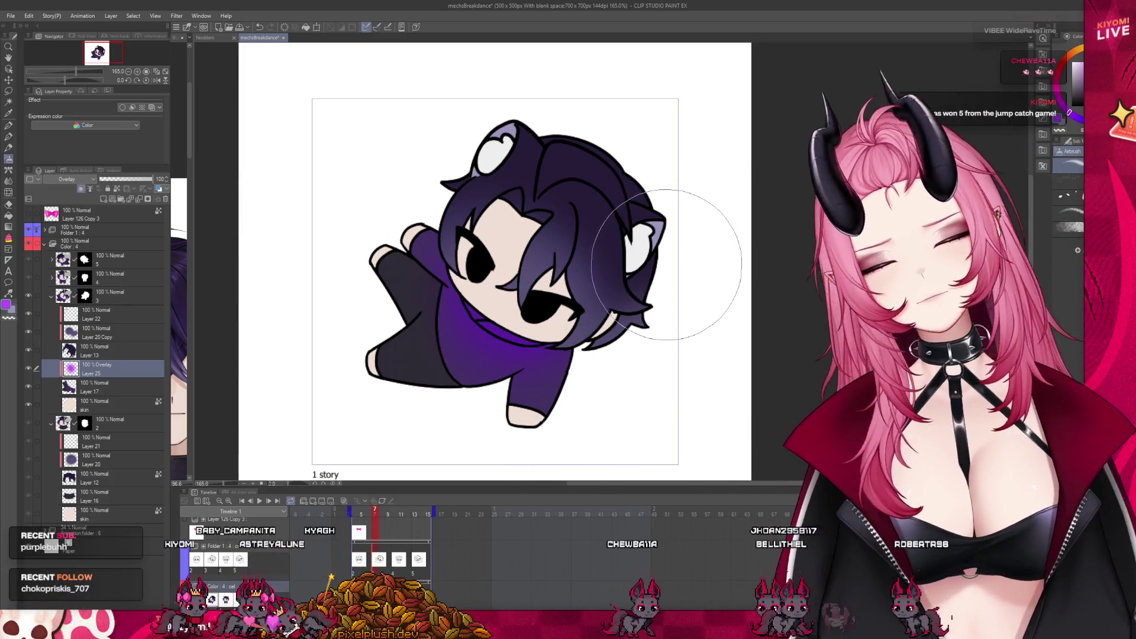
pyautogui.scroll(-2, 465, 341)
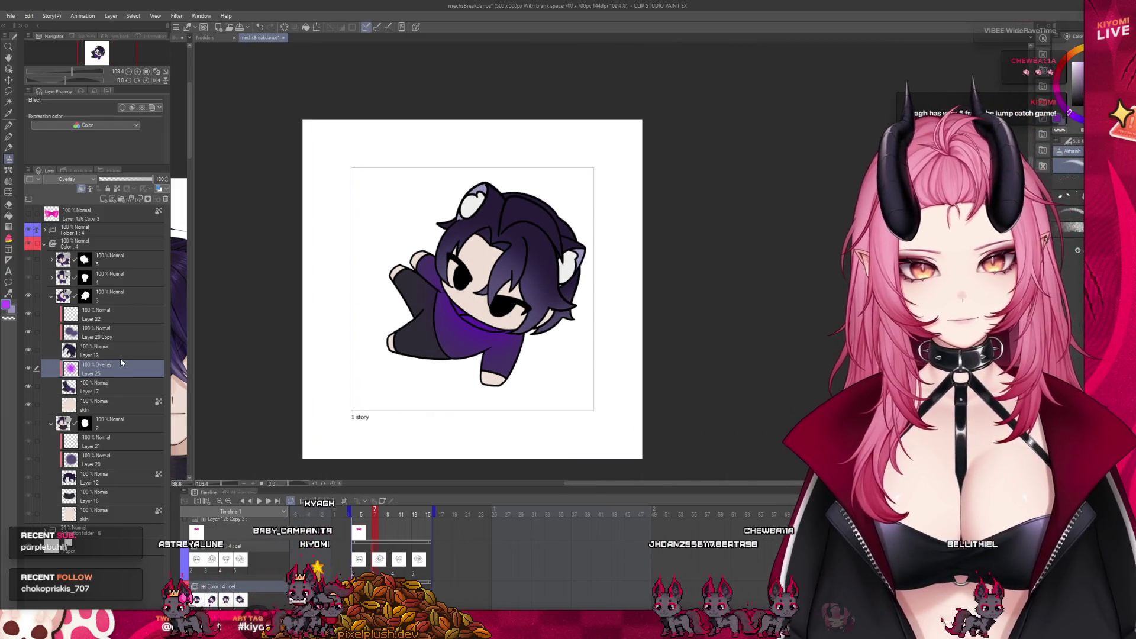
pyautogui.click(52, 278)
pyautogui.click(97, 333)
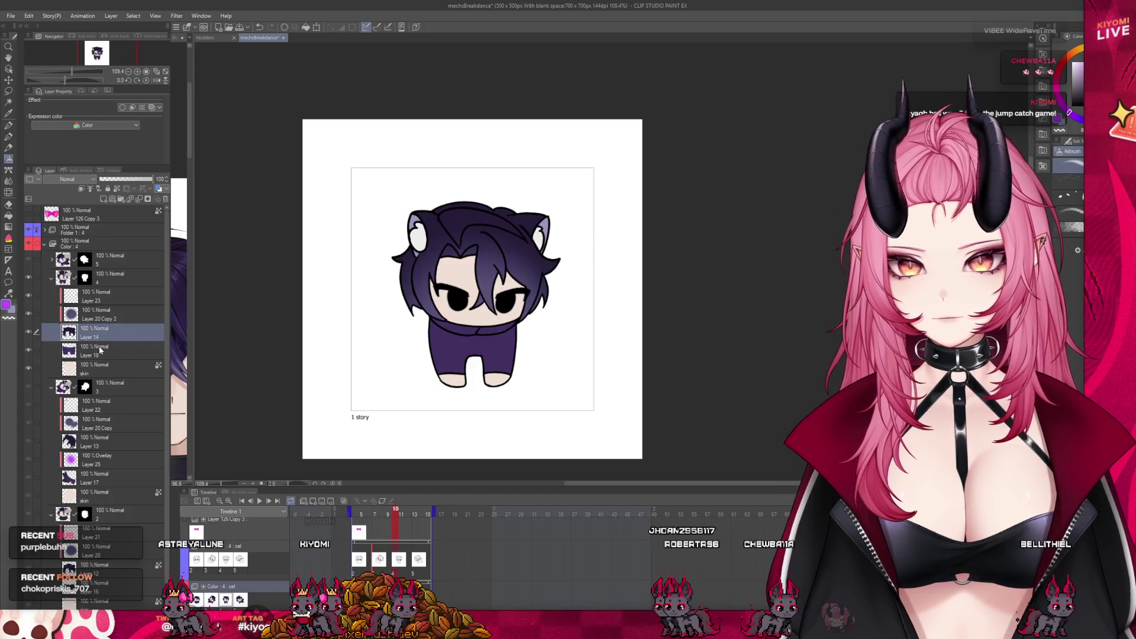
# Paste the purple overlay glow layer into folders 4 and 5.
pyautogui.click(98, 348)
pyautogui.hotkey('ctrl', 'v')
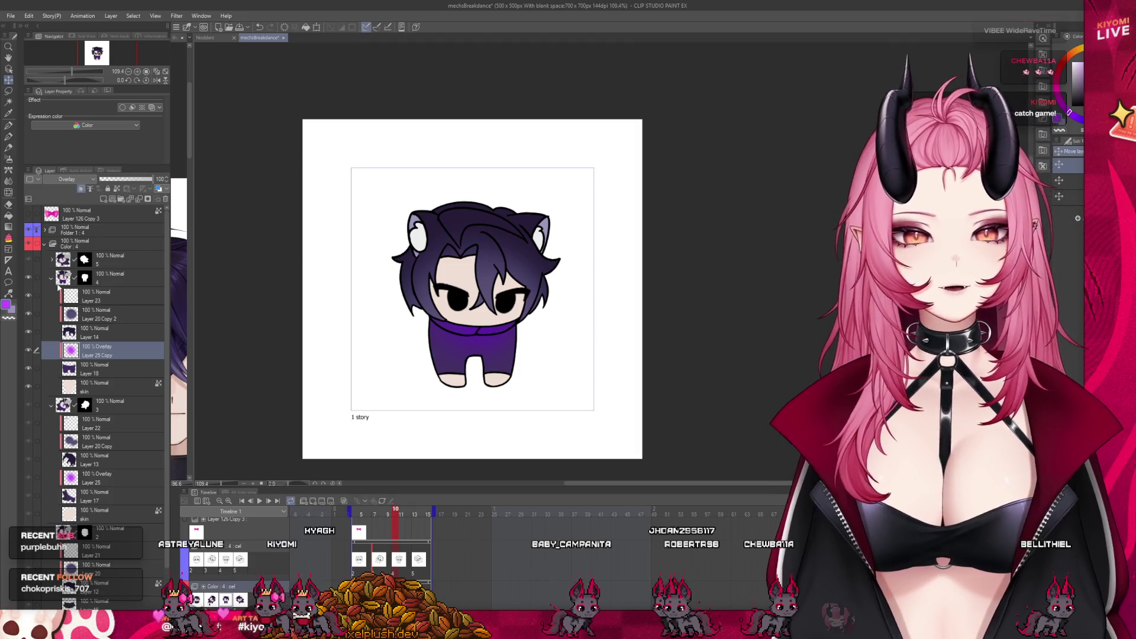
pyautogui.click(50, 260)
pyautogui.click(103, 311)
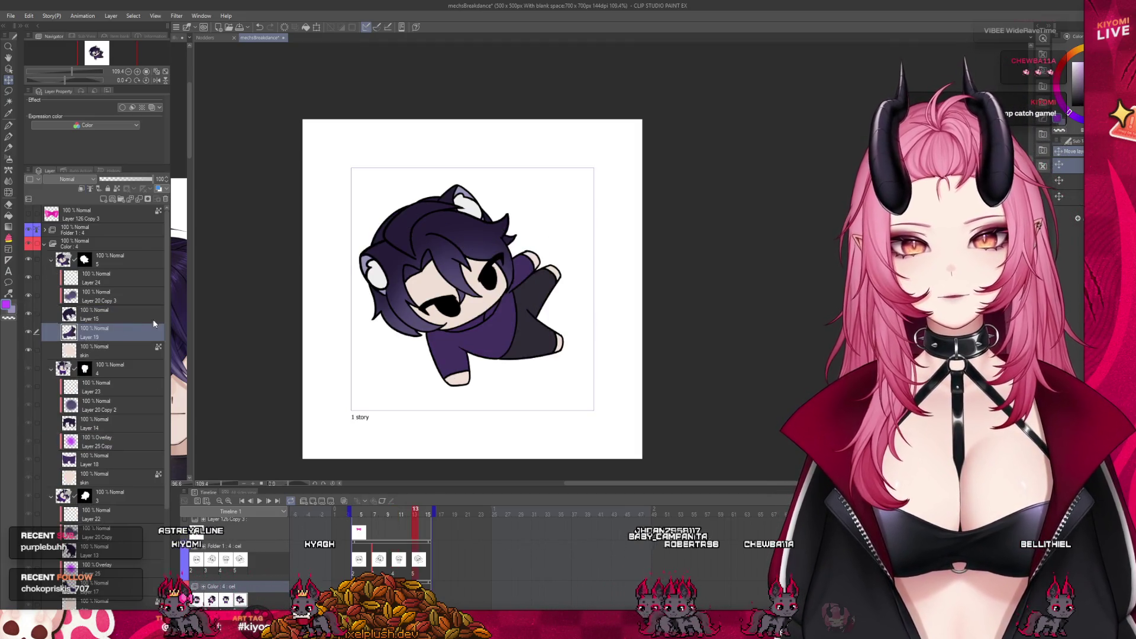
pyautogui.hotkey('ctrl', 'v')
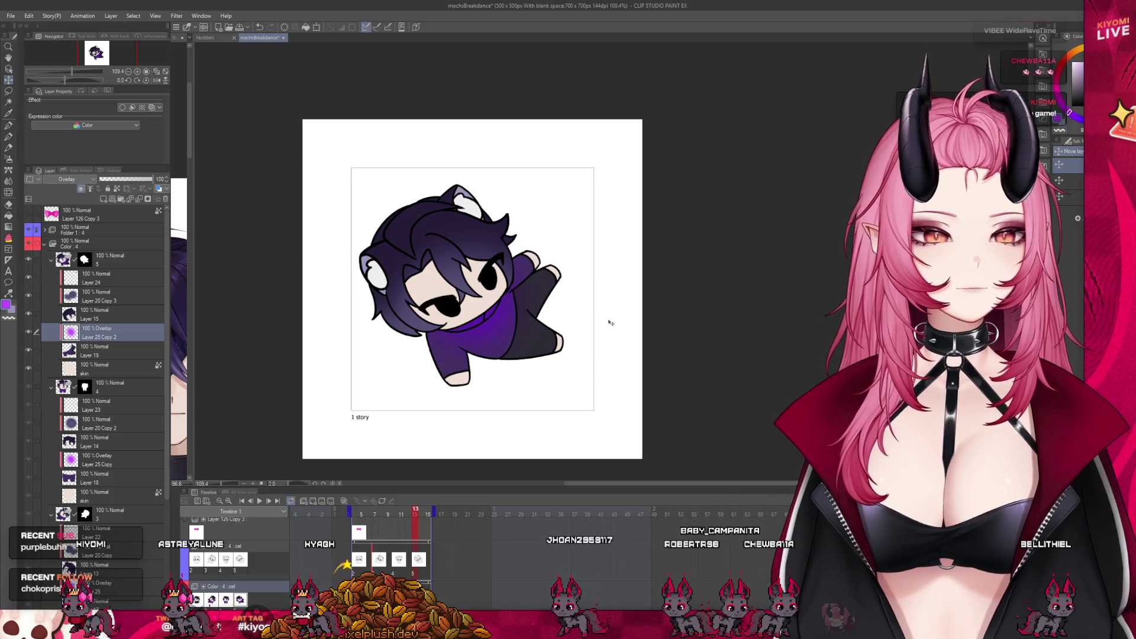
# Play the animation to review it and go to the black-shirt frame's cel.
pyautogui.click(357, 513)
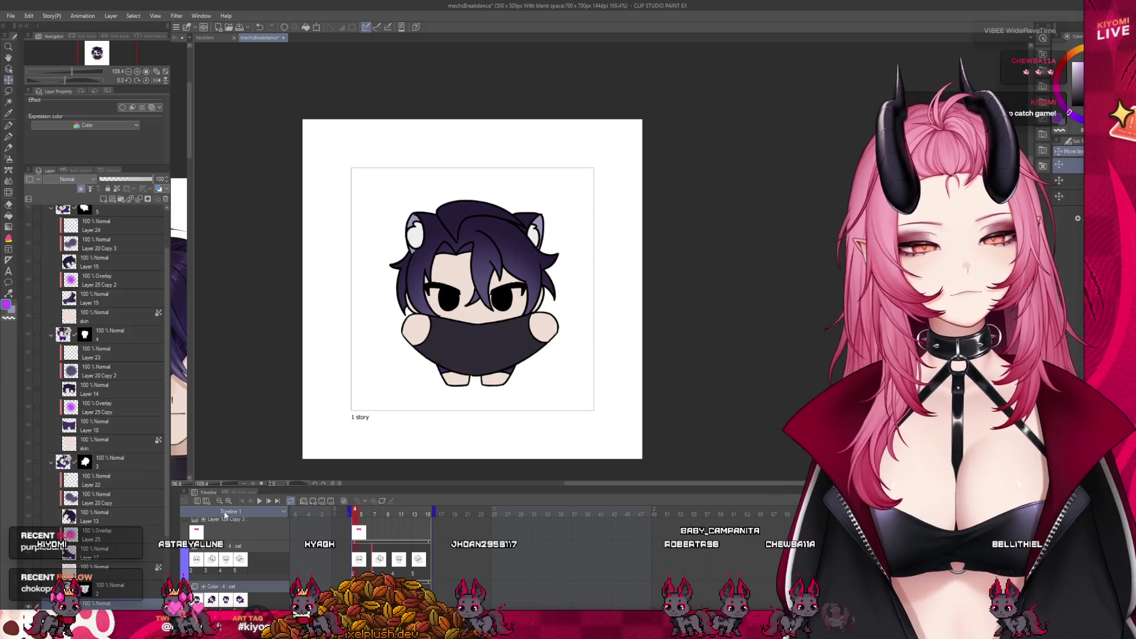
pyautogui.click(256, 500)
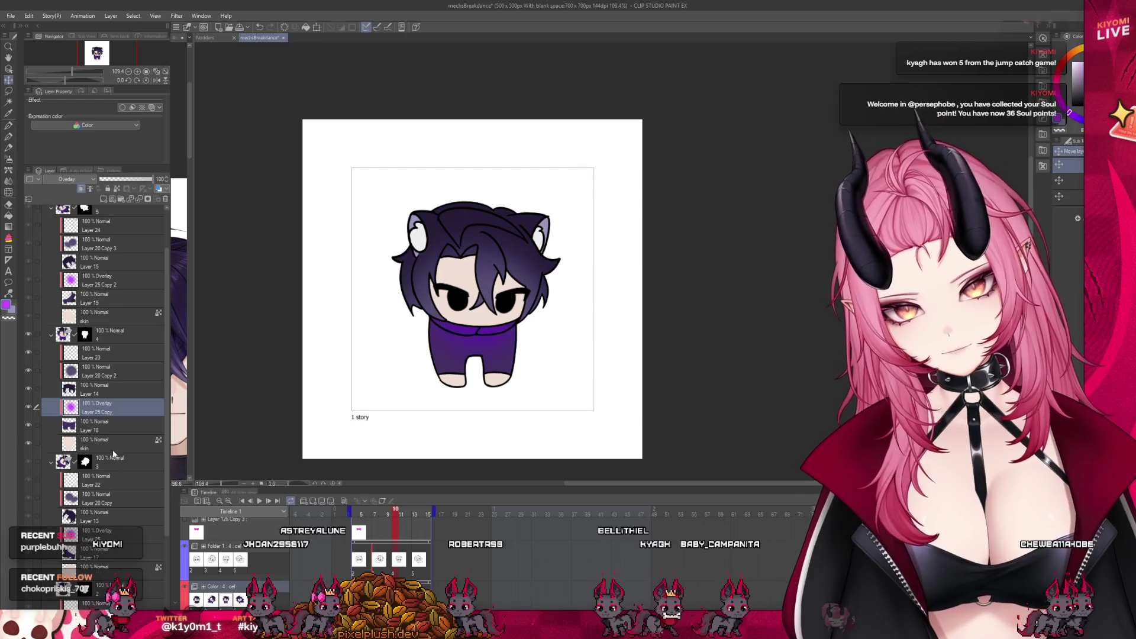
pyautogui.scroll(-3, 117, 452)
pyautogui.scroll(-2, 109, 532)
pyautogui.click(109, 555)
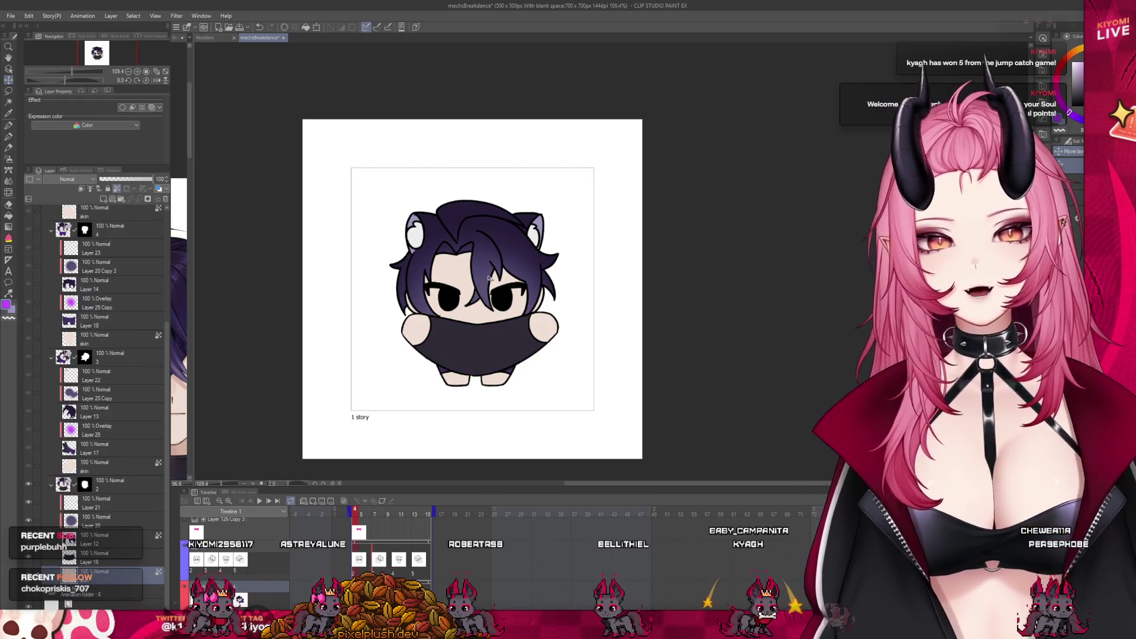
pyautogui.scroll(2, 488, 277)
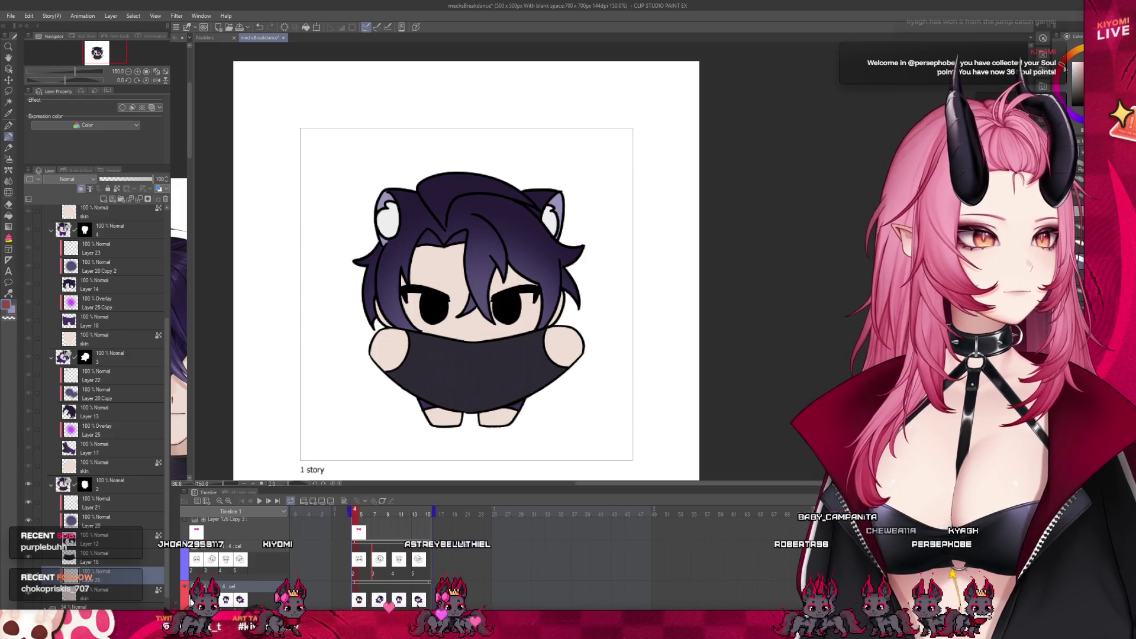
pyautogui.scroll(1, 483, 293)
# Set the shading layer to Multiply, then add a new layer above skin on the falling-pose frame.
pyautogui.click(67, 178)
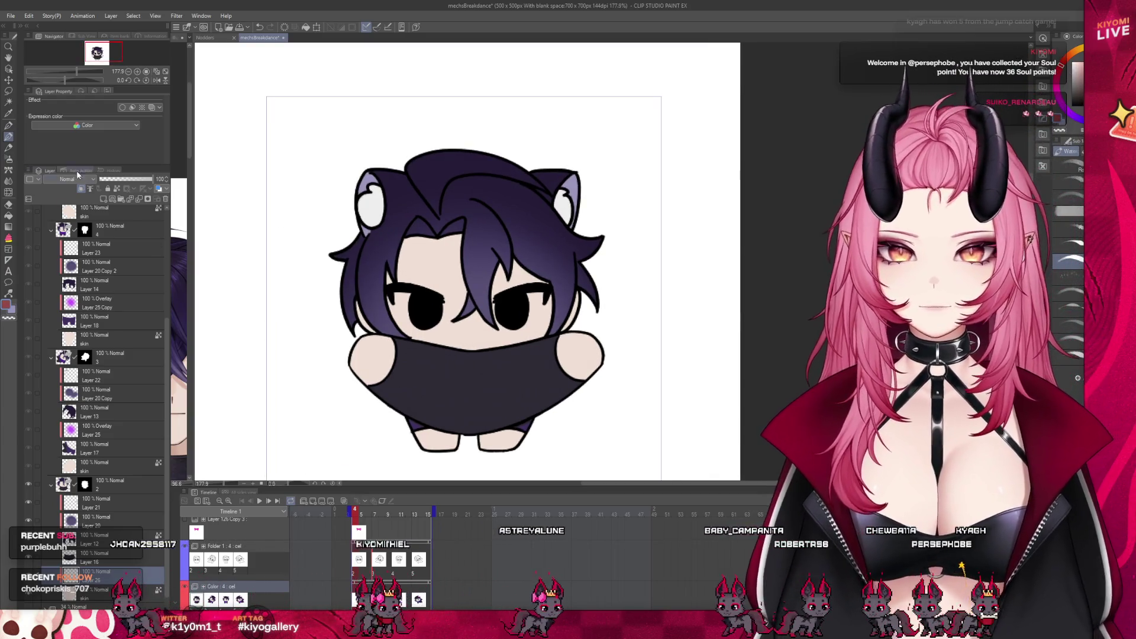
pyautogui.click(67, 208)
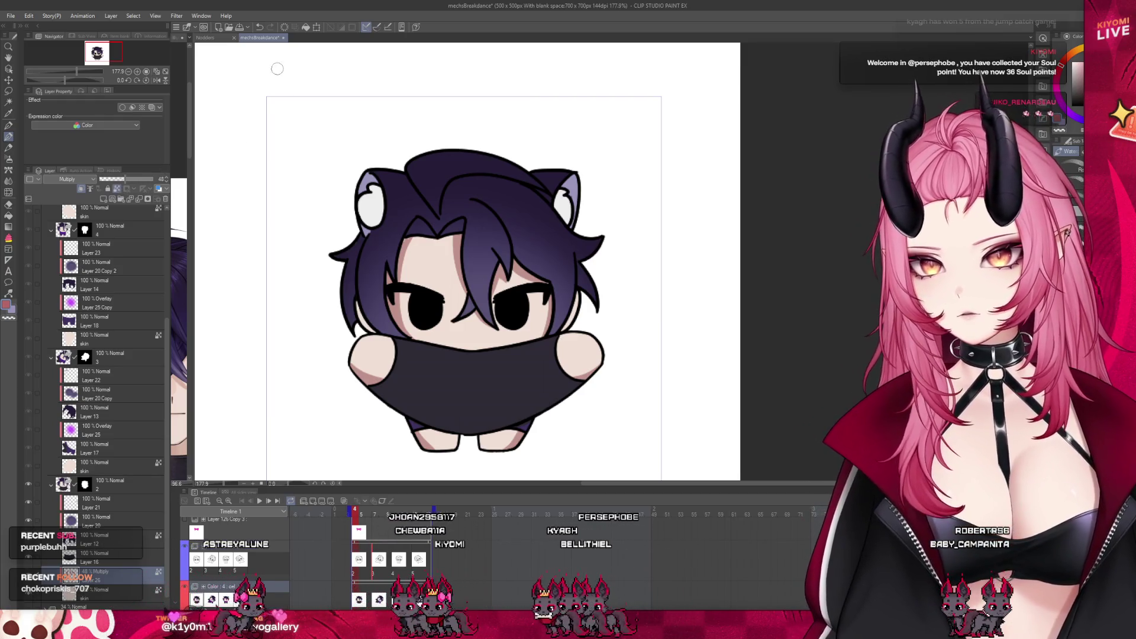
pyautogui.scroll(-3, 489, 243)
pyautogui.scroll(-1, 493, 254)
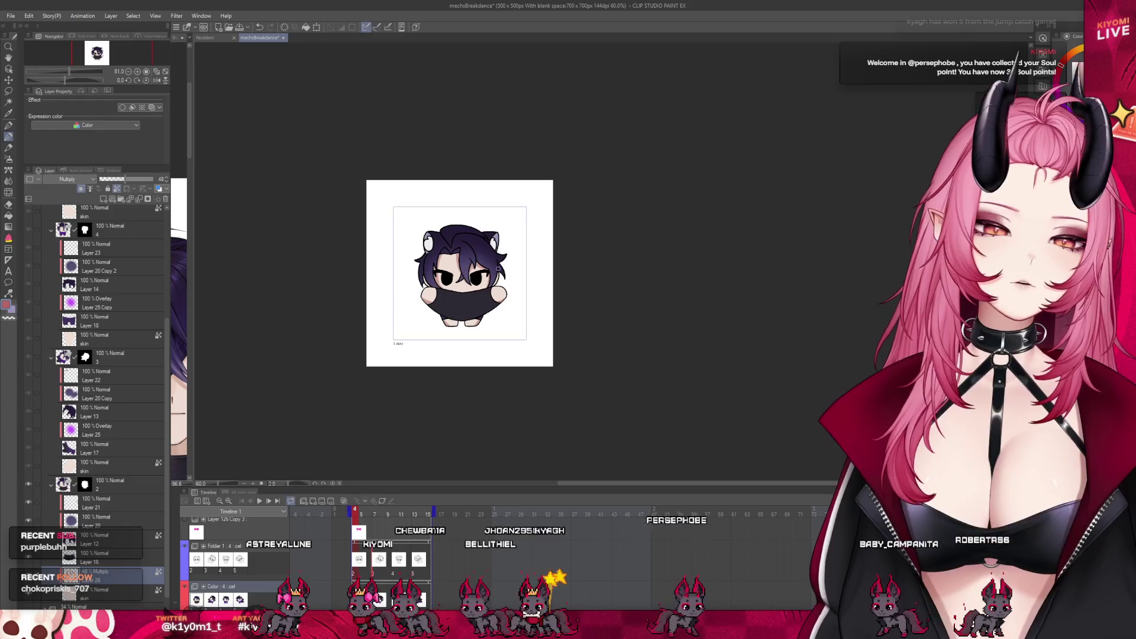
pyautogui.scroll(1, 446, 261)
pyautogui.scroll(-1, 446, 261)
pyautogui.scroll(1, 446, 262)
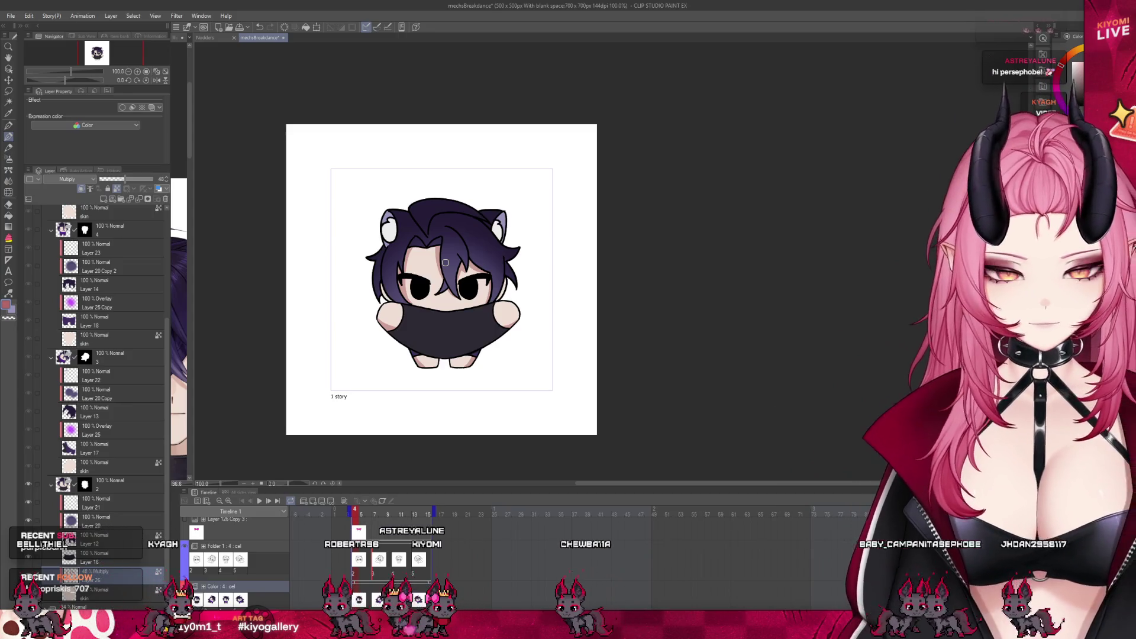
pyautogui.scroll(5, 444, 262)
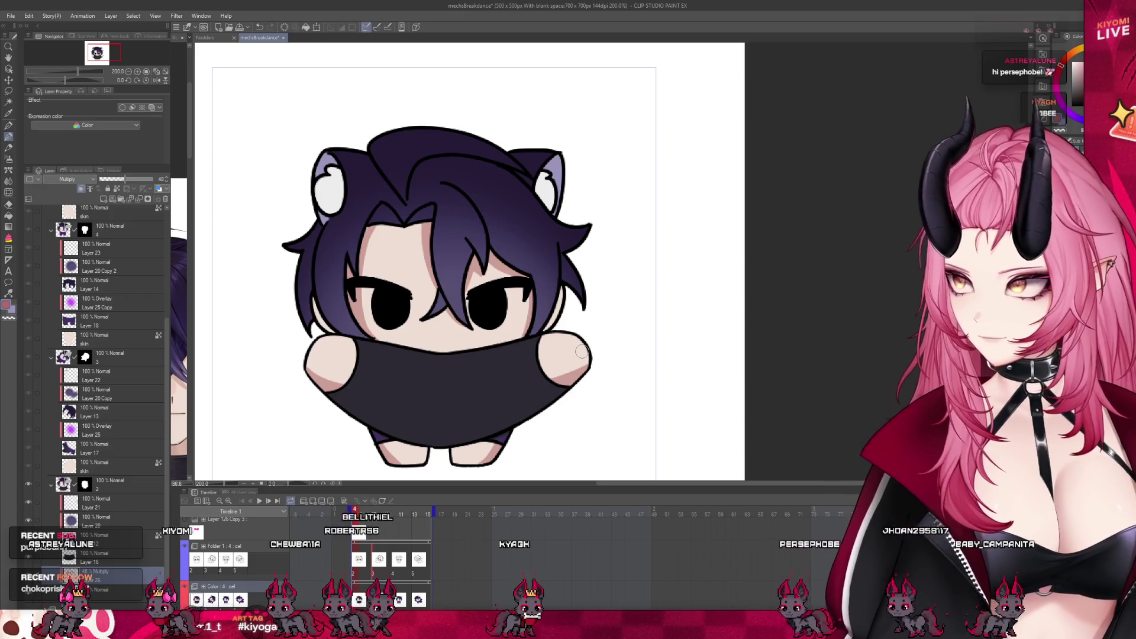
pyautogui.scroll(-1, 581, 353)
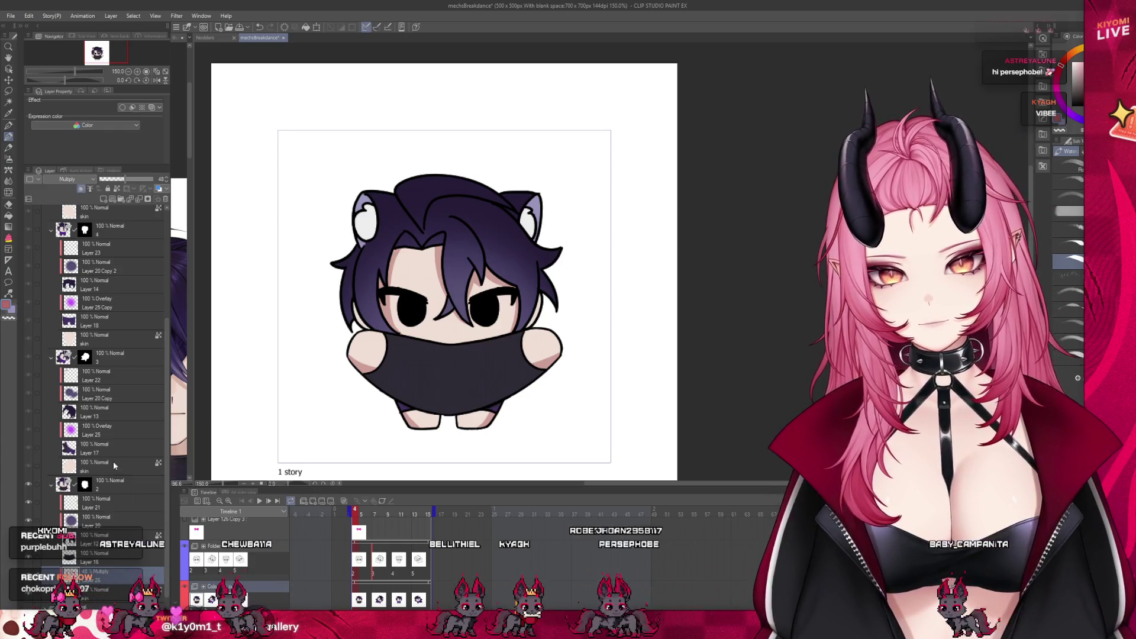
pyautogui.click(110, 466)
pyautogui.hotkey('ctrl', 'shift', 'n')
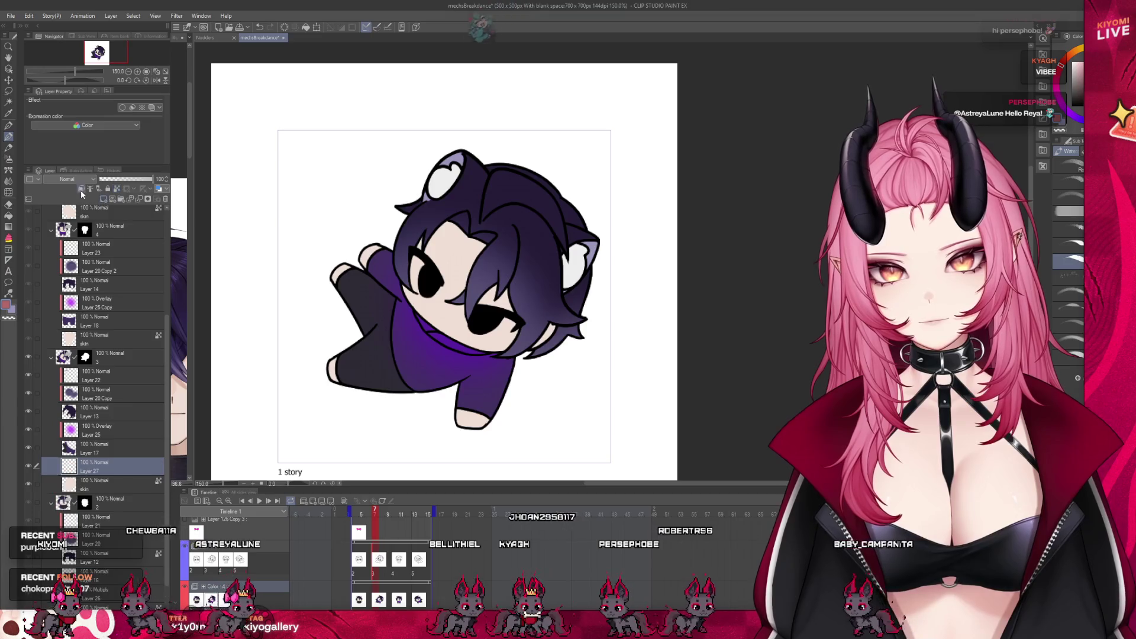
pyautogui.scroll(-2, 69, 181)
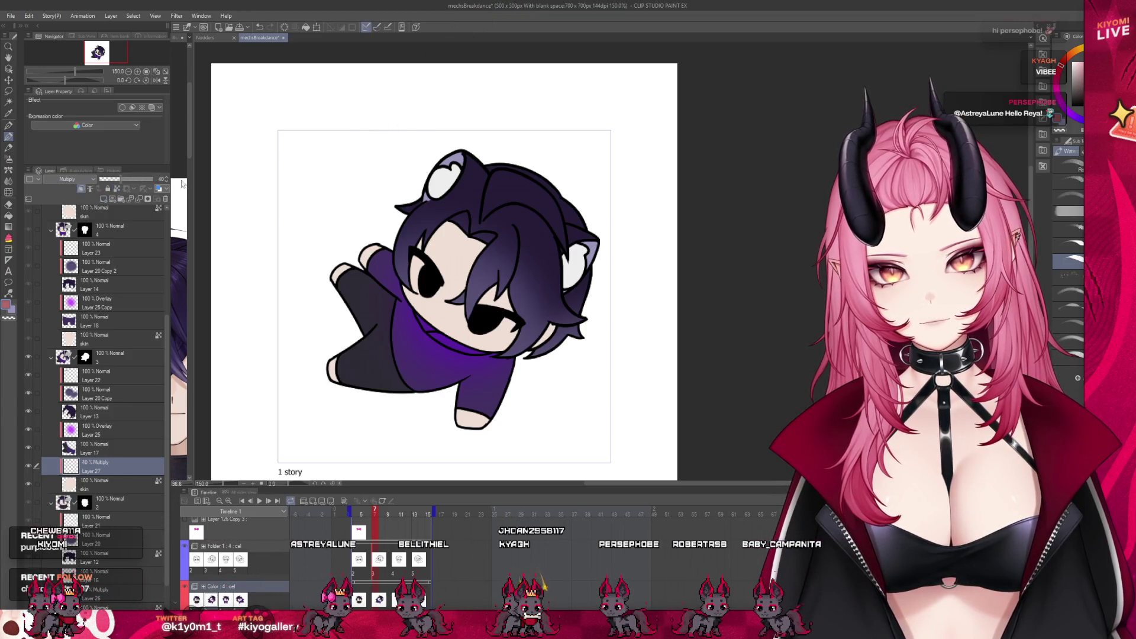
pyautogui.scroll(7, 170, 180)
pyautogui.scroll(1, 168, 180)
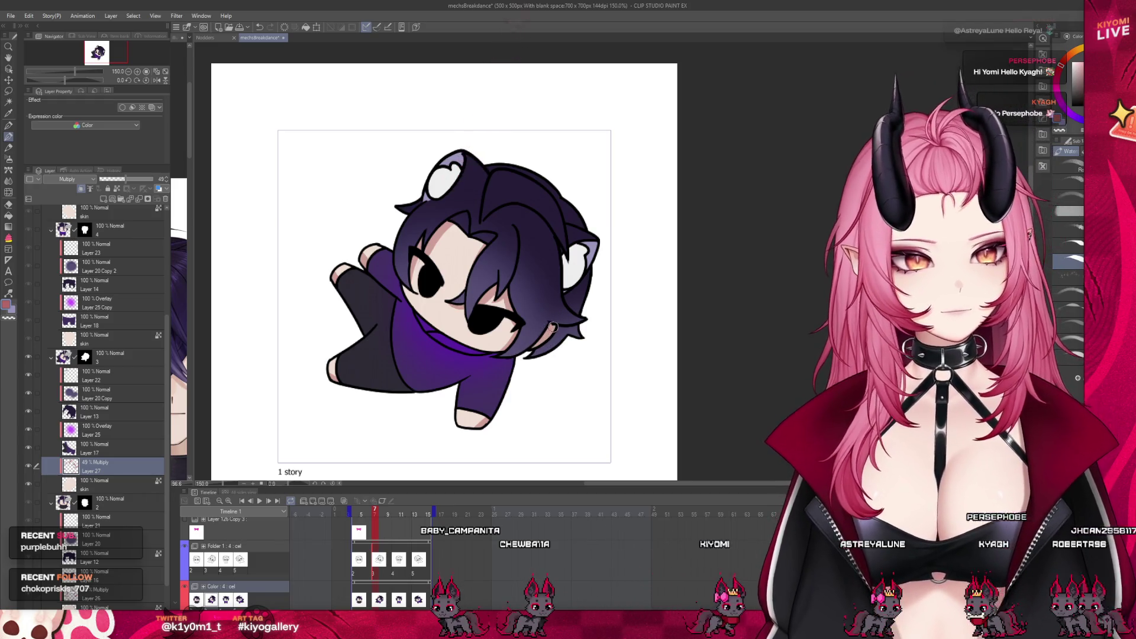
# Step forward on the timeline to the purple-shirt standing frame.
pyautogui.click(366, 514)
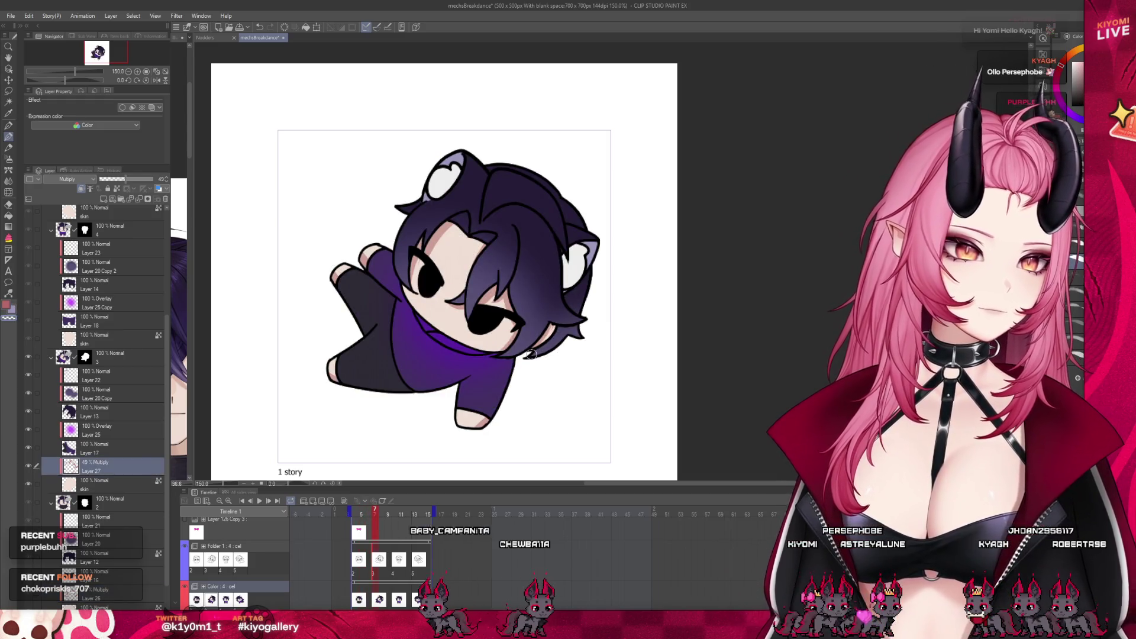
pyautogui.scroll(-2, 413, 238)
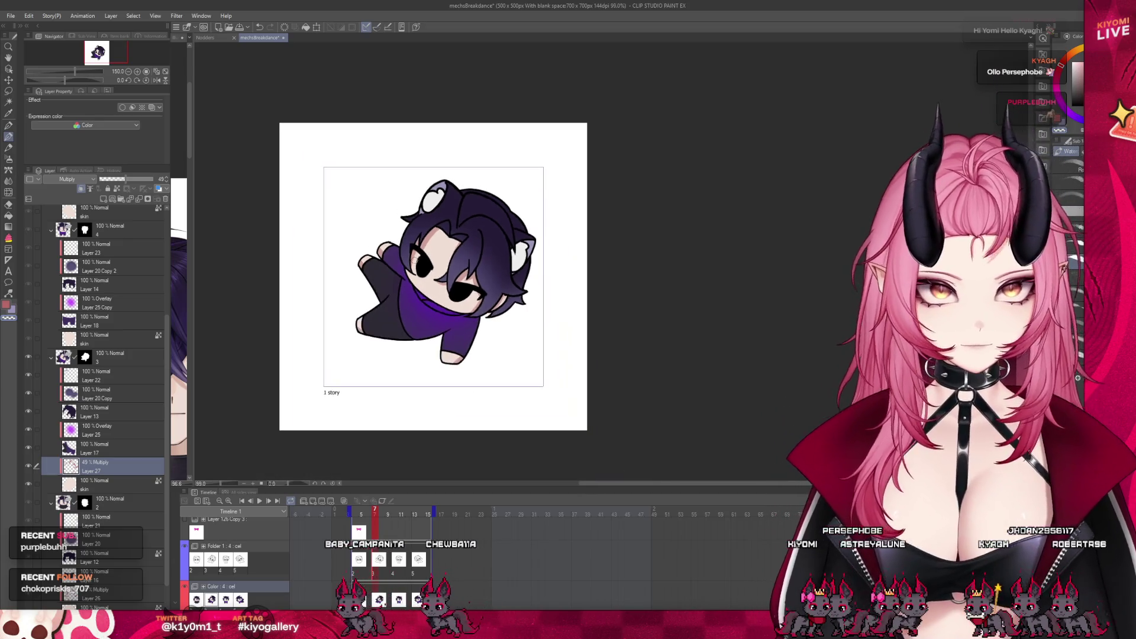
pyautogui.press('Right')
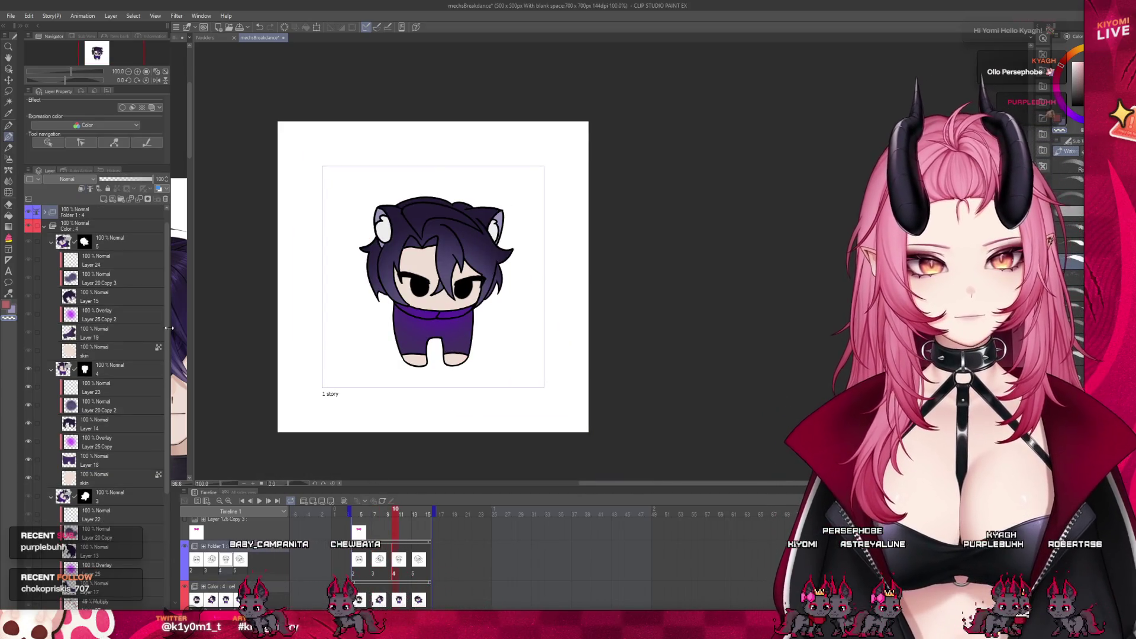
# Check the neighbouring frames and scrub the timeline to the falling pose.
pyautogui.press('Right')
pyautogui.press('Right')
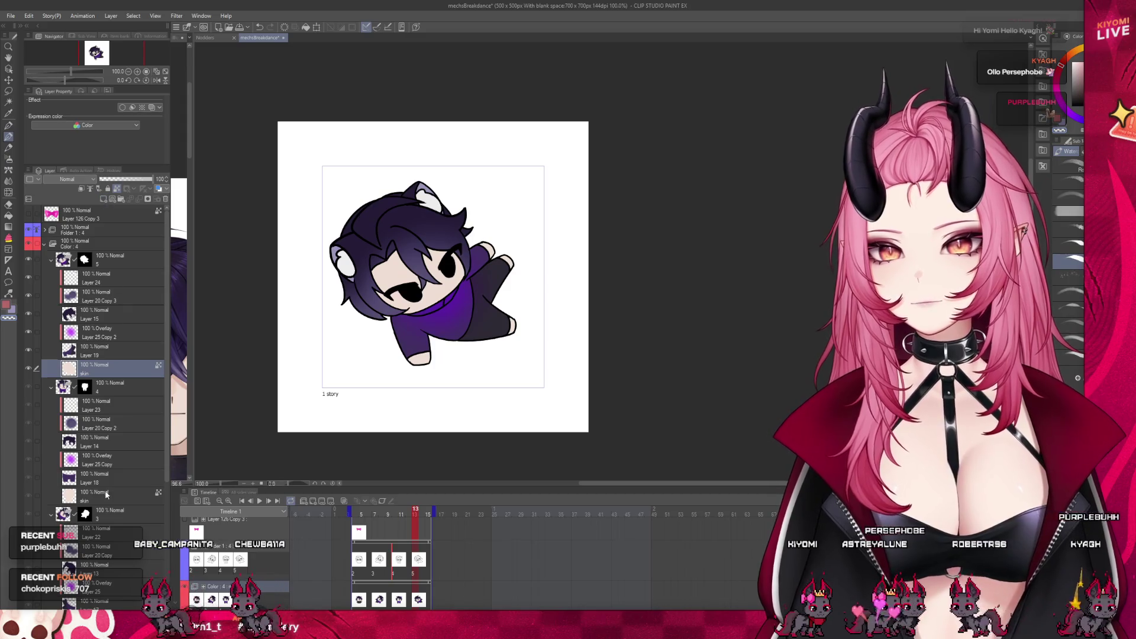
pyautogui.press('Left')
pyautogui.press('Left')
pyautogui.press('Left')
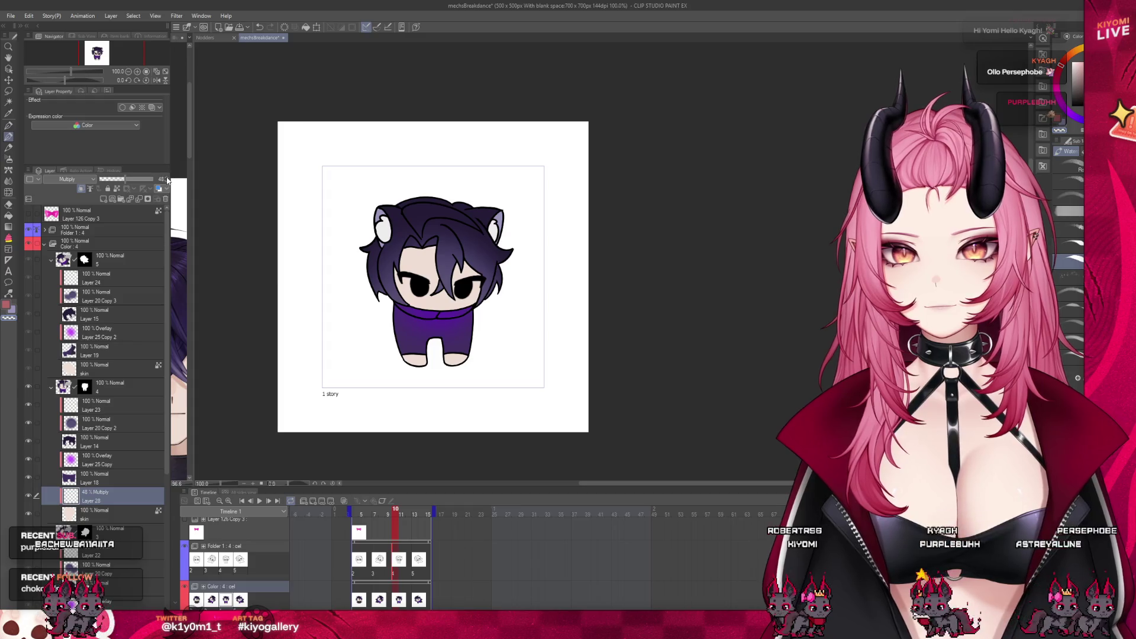
pyautogui.scroll(1, 439, 308)
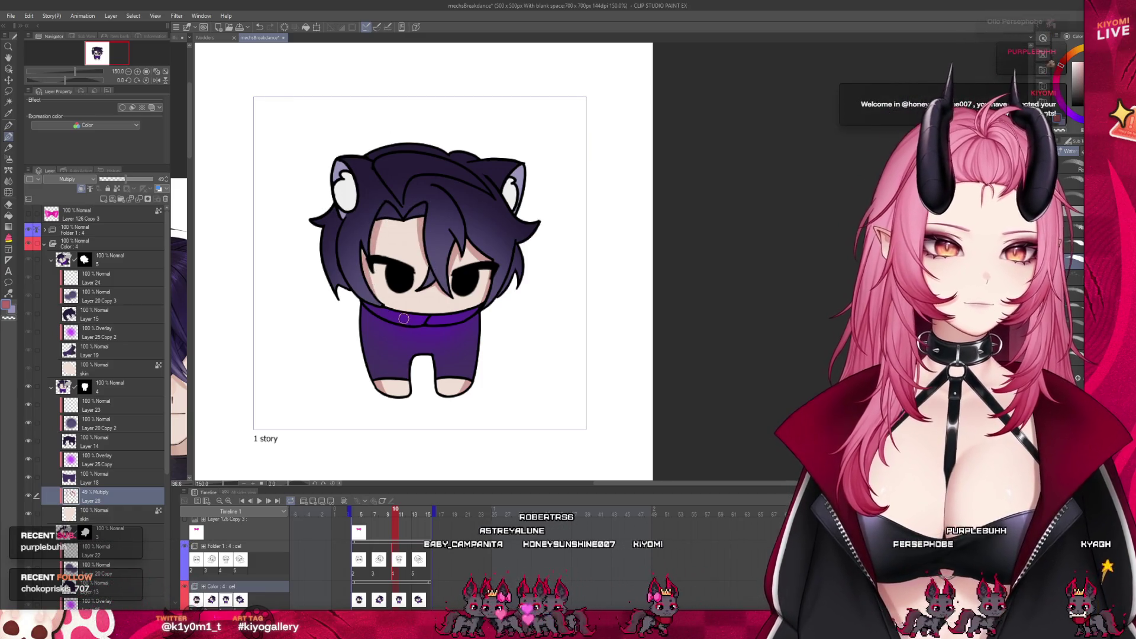
pyautogui.moveTo(396, 513)
pyautogui.mouseDown()
pyautogui.moveTo(365, 522)
pyautogui.moveTo(415, 513)
pyautogui.mouseUp()
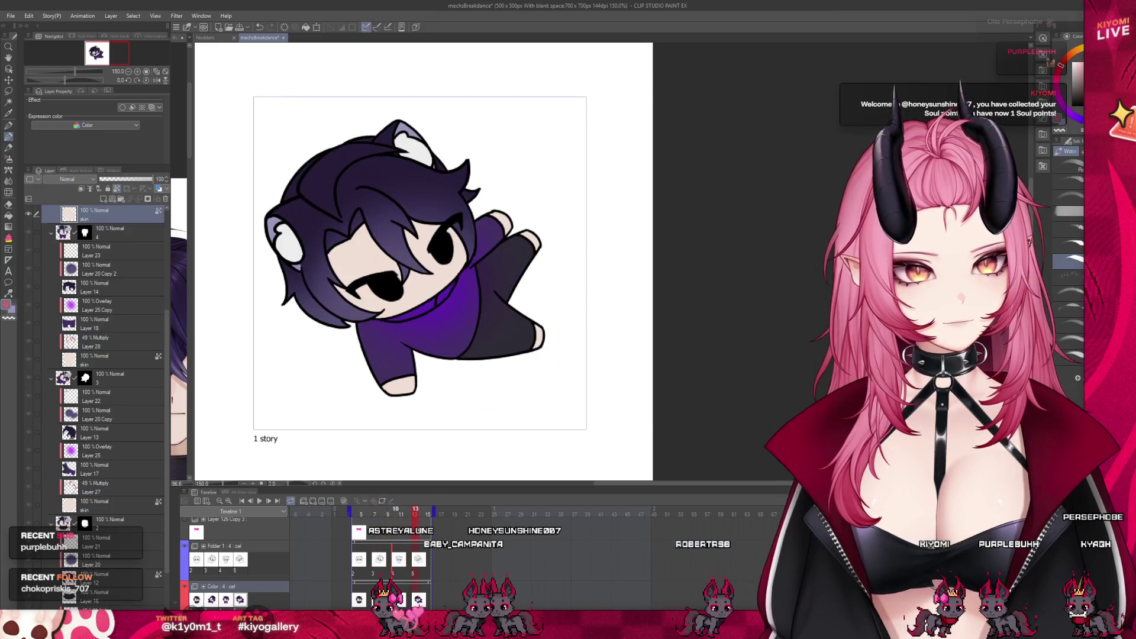
# Expand the falling frame's folder and add a new layer above its skin layer.
pyautogui.click(425, 569)
pyautogui.click(78, 354)
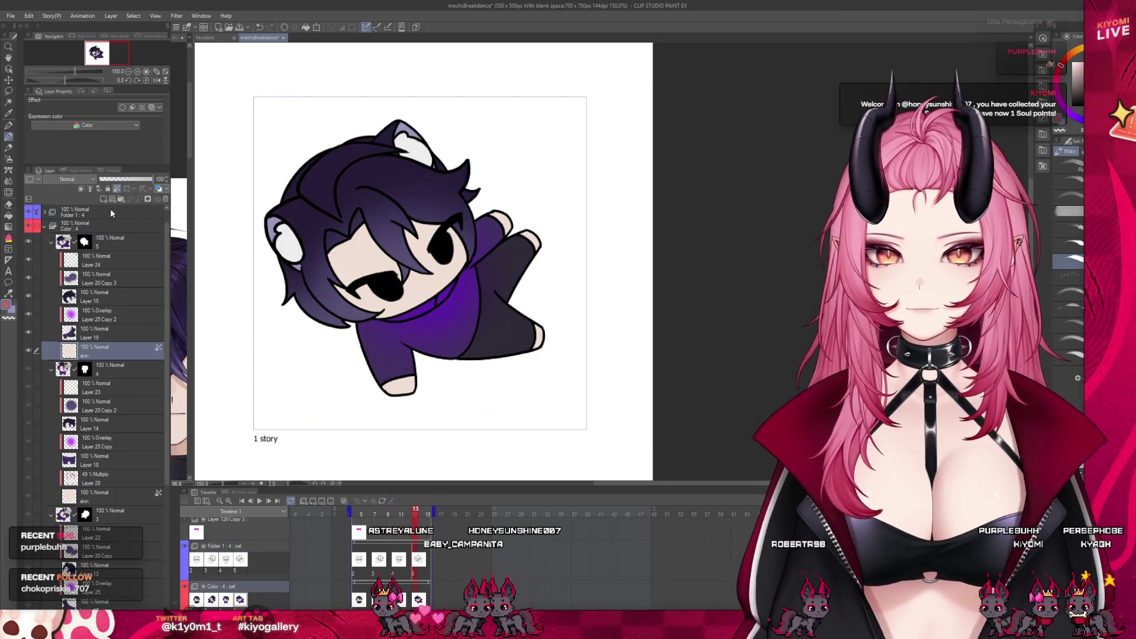
pyautogui.click(82, 189)
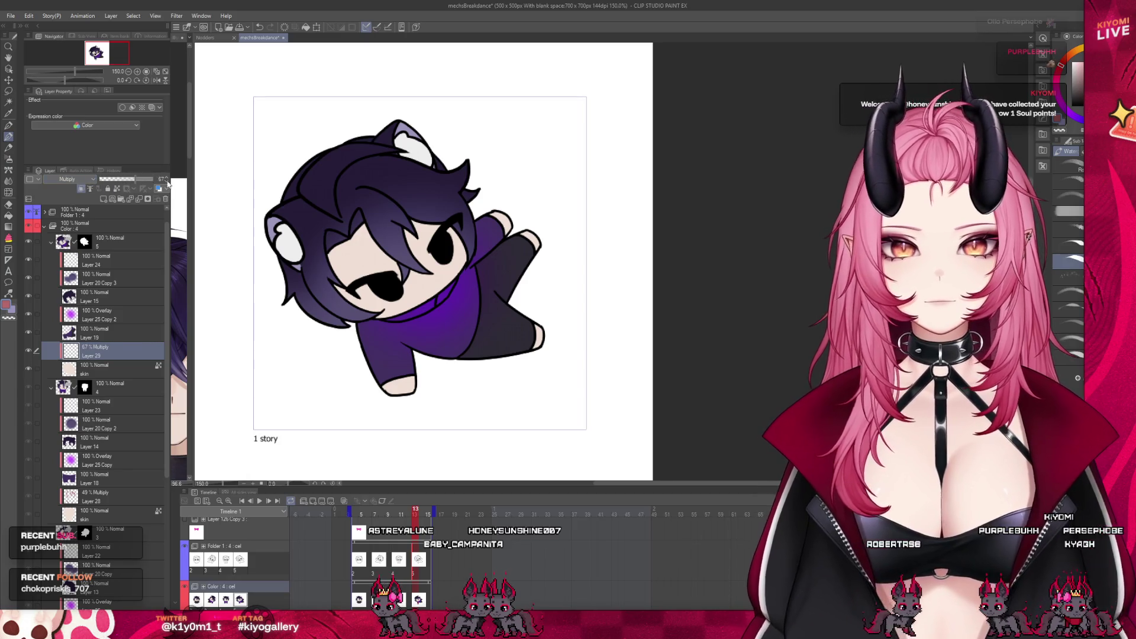
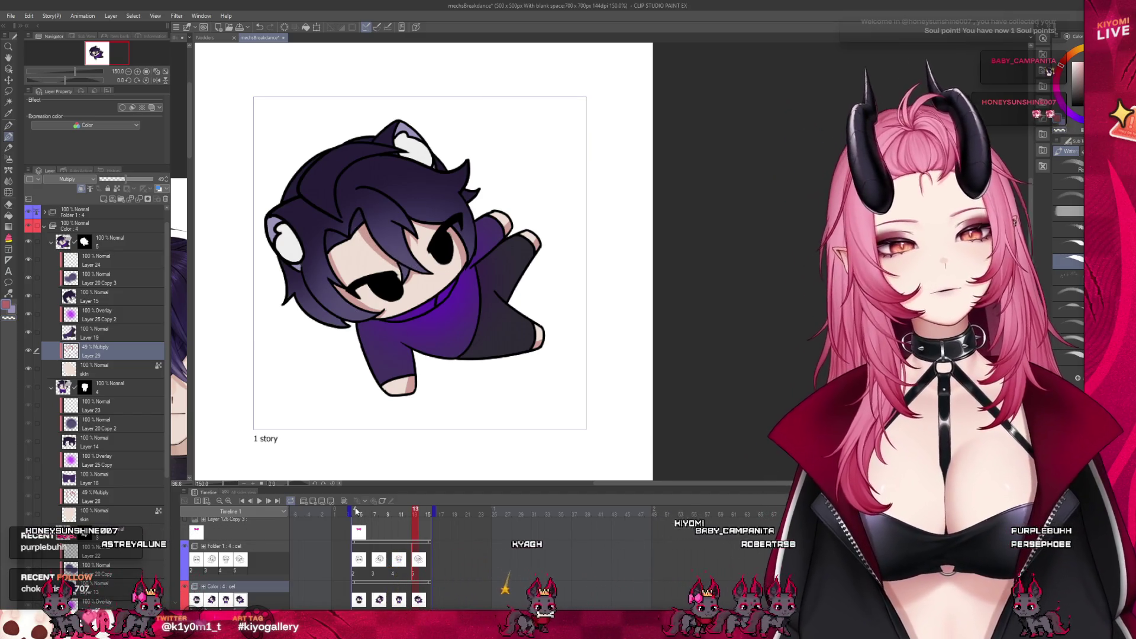
# Stop playback, scrub back to an earlier frame and replay the animation loop.
pyautogui.hotkey('ctrl', 'Left')
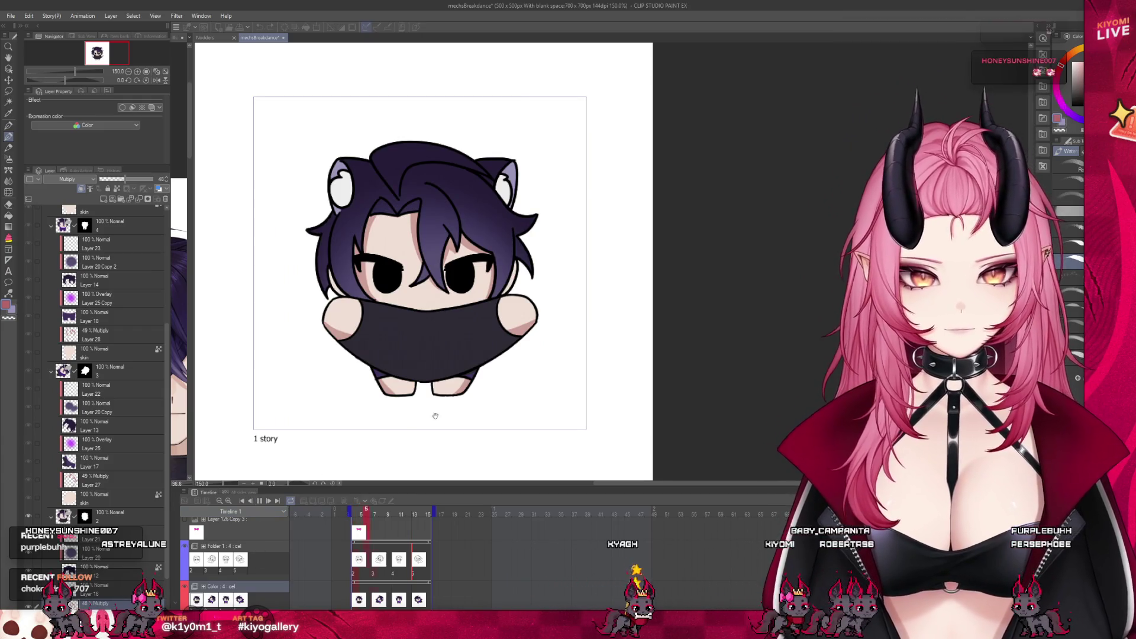
pyautogui.scroll(-1, 469, 371)
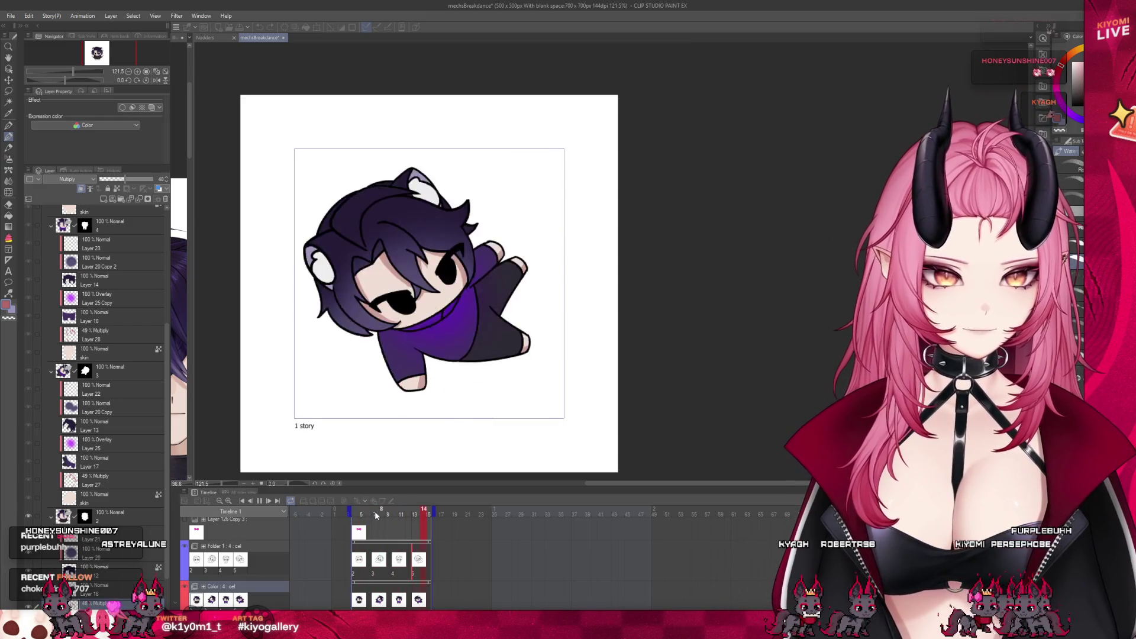
pyautogui.click(262, 502)
pyautogui.moveTo(360, 514); pyautogui.dragTo(423, 516)
pyautogui.scroll(2, 428, 377)
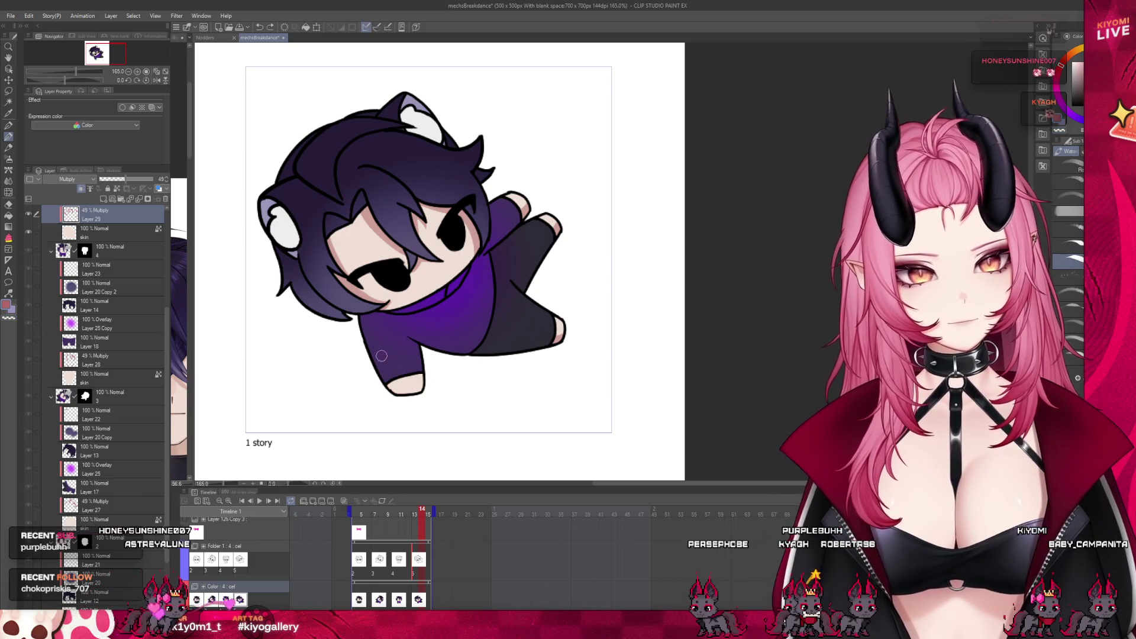
pyautogui.scroll(-2, 417, 372)
pyautogui.scroll(-1, 421, 426)
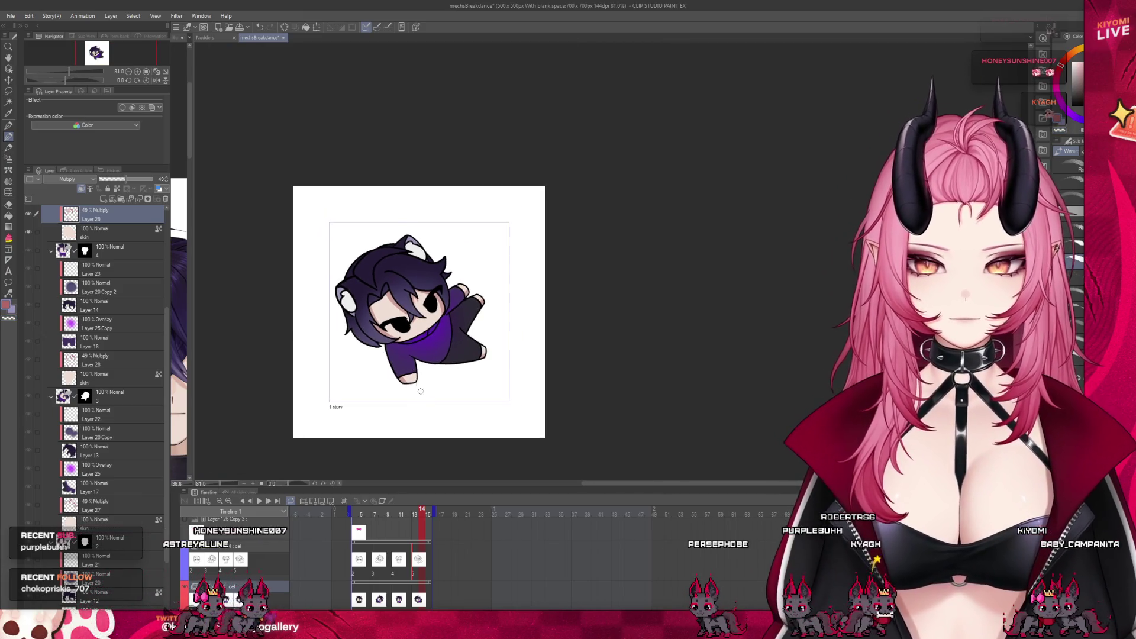
pyautogui.scroll(1, 426, 487)
pyautogui.press('Return')
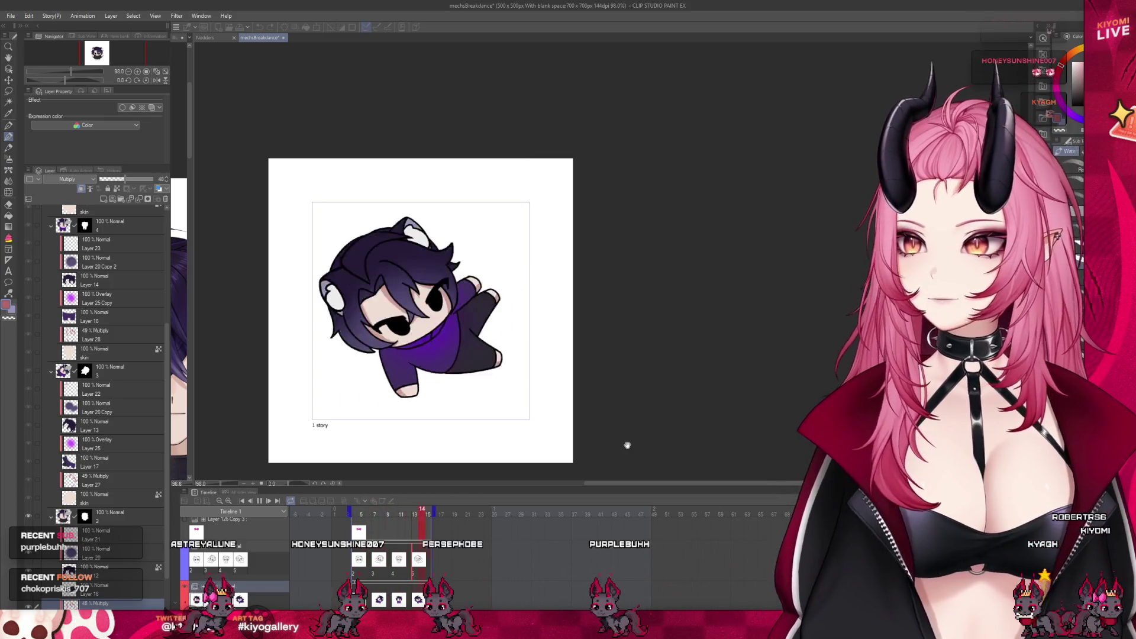
pyautogui.scroll(-3, 477, 375)
pyautogui.scroll(-2, 477, 368)
pyautogui.scroll(-2, 477, 368)
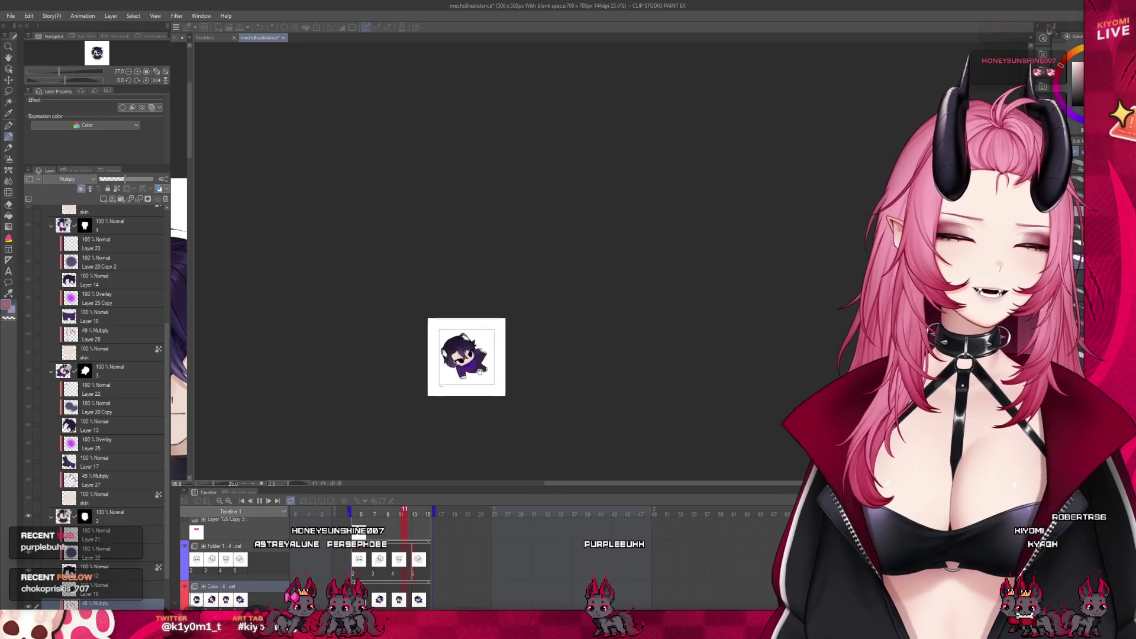
pyautogui.scroll(1, 498, 361)
pyautogui.scroll(2, 493, 361)
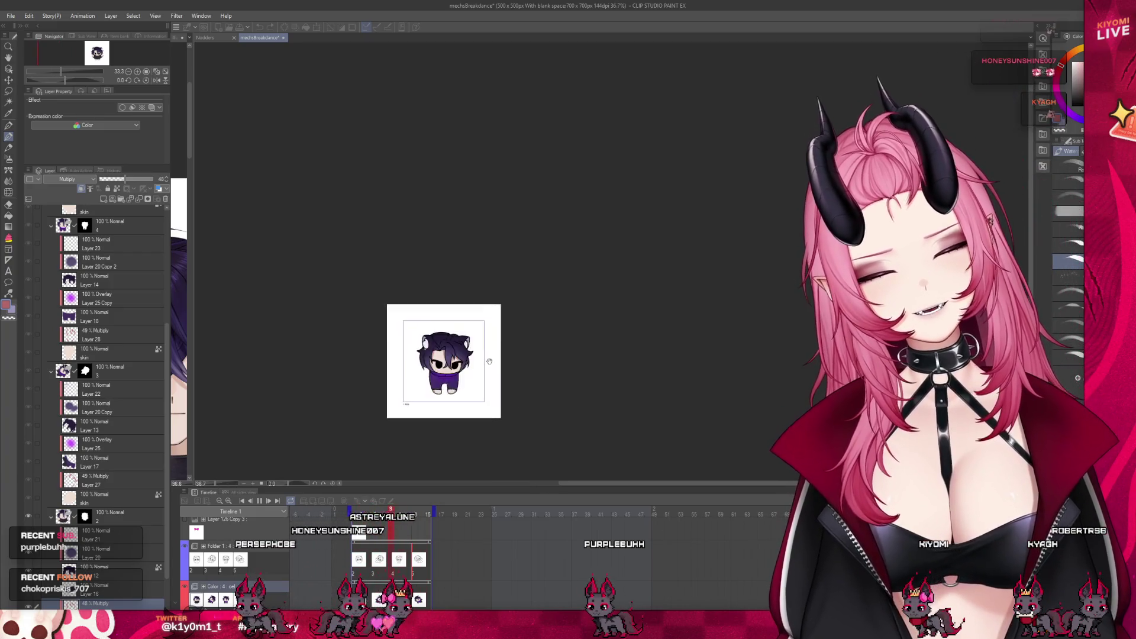
pyautogui.scroll(2, 490, 361)
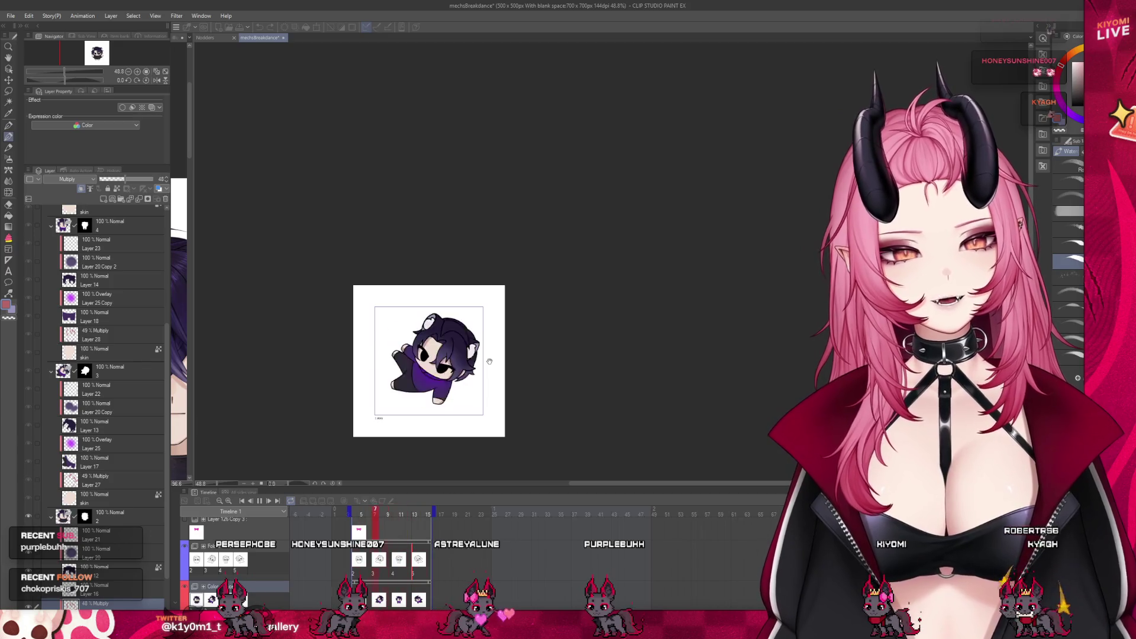
pyautogui.scroll(2, 450, 360)
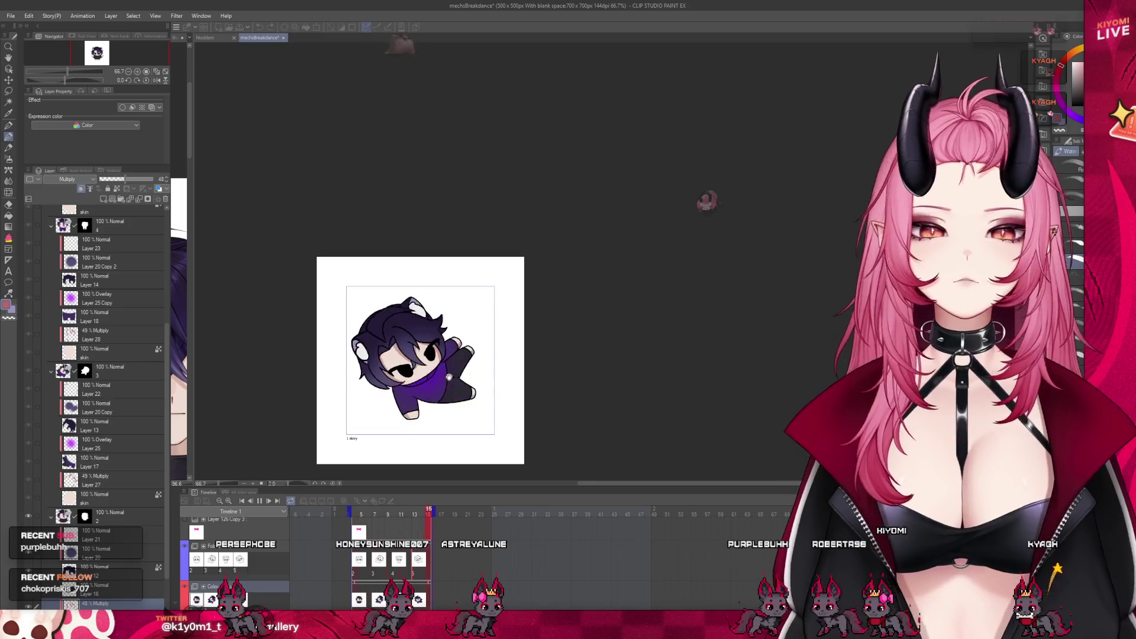
pyautogui.scroll(1, 444, 371)
pyautogui.scroll(1, 428, 365)
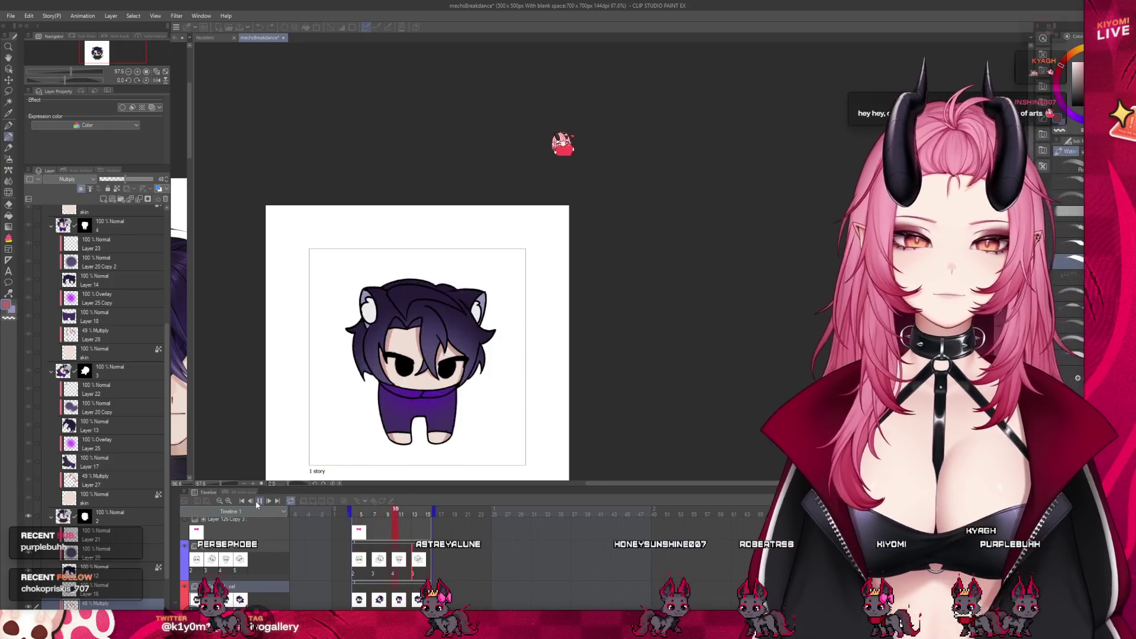
pyautogui.scroll(1, 467, 402)
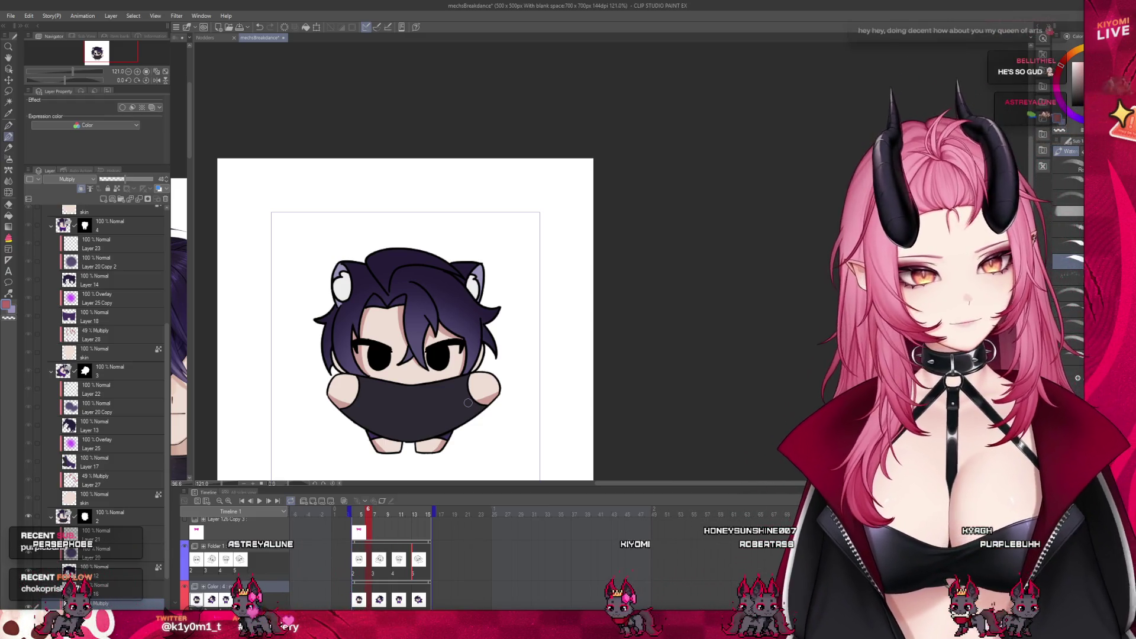
# Select Layer 21 in the frame folder and lower its opacity to about 50%.
pyautogui.click(132, 524)
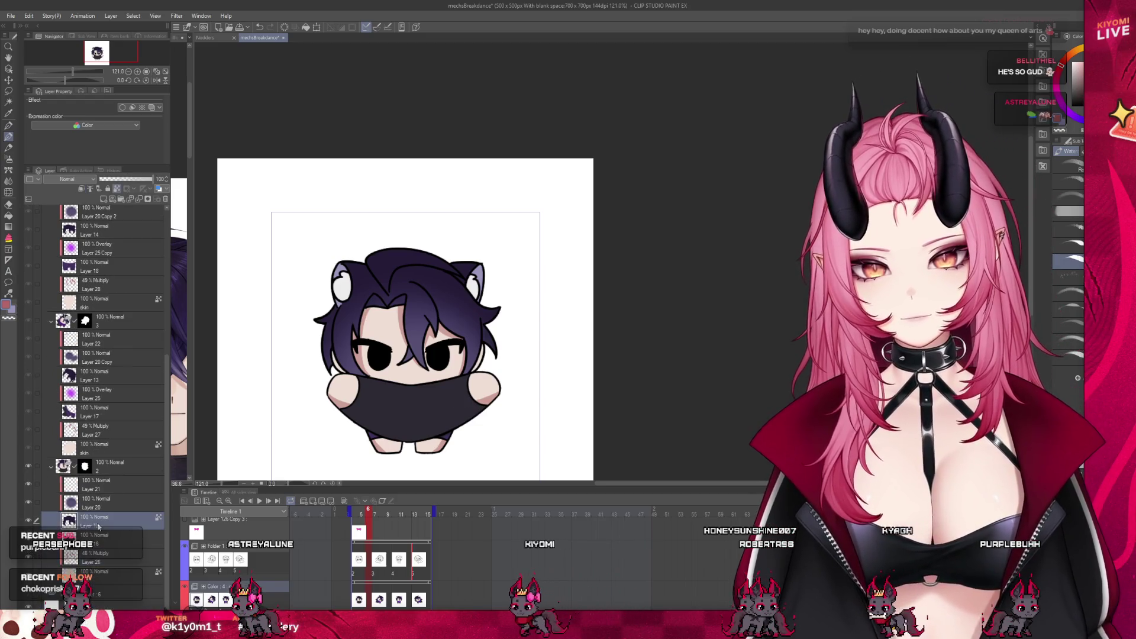
pyautogui.scroll(-1, 128, 268)
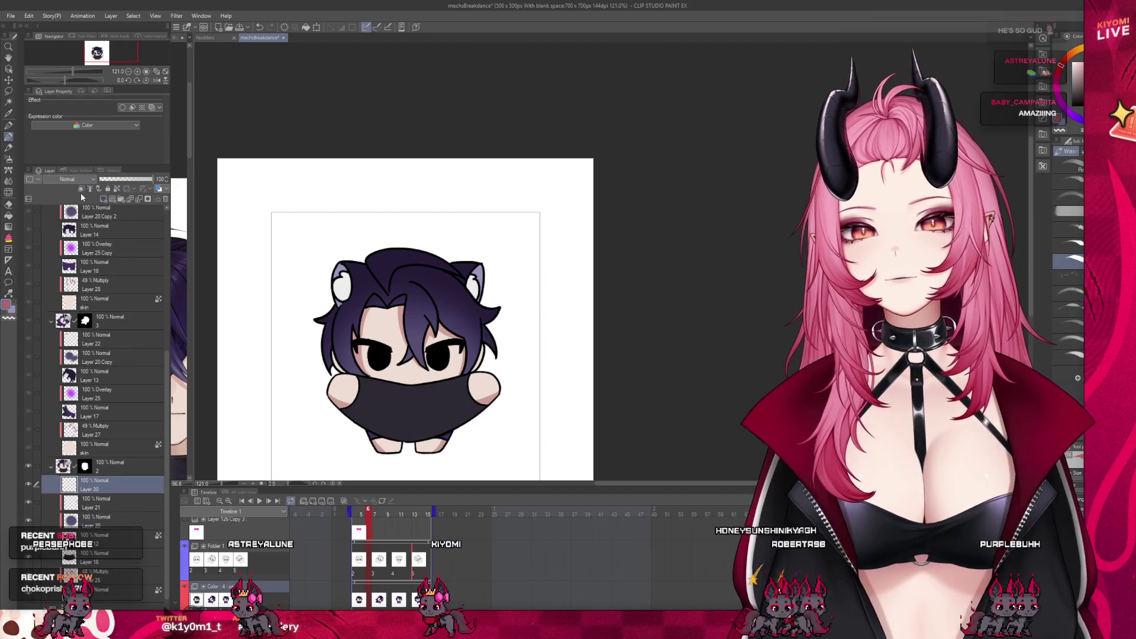
pyautogui.scroll(-2, 66, 178)
pyautogui.scroll(1, 387, 310)
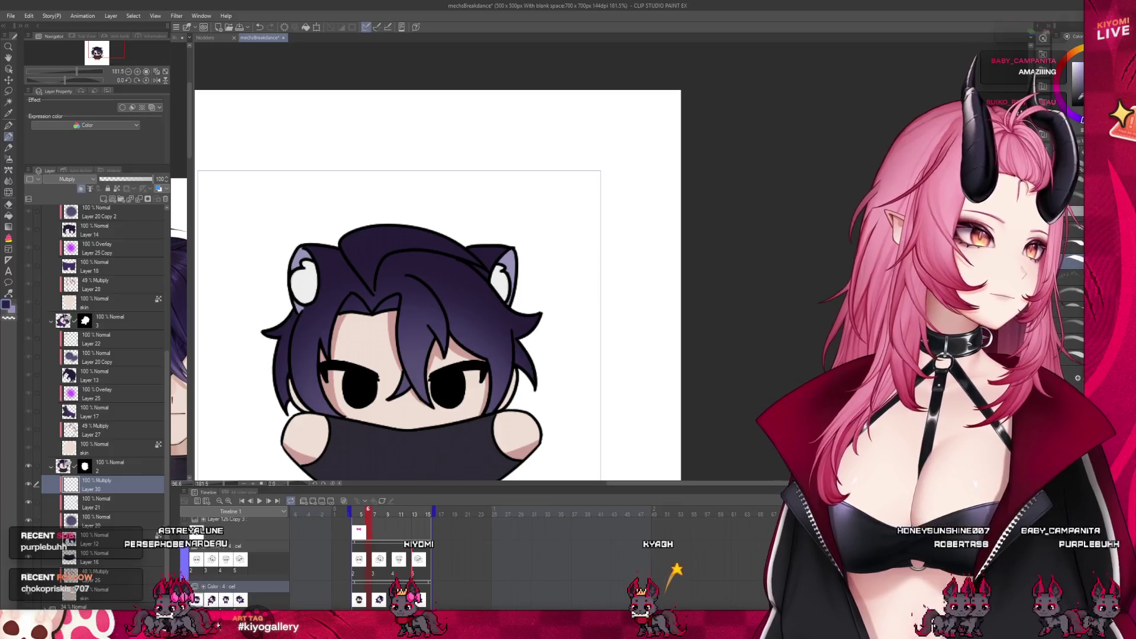
pyautogui.scroll(1, 387, 309)
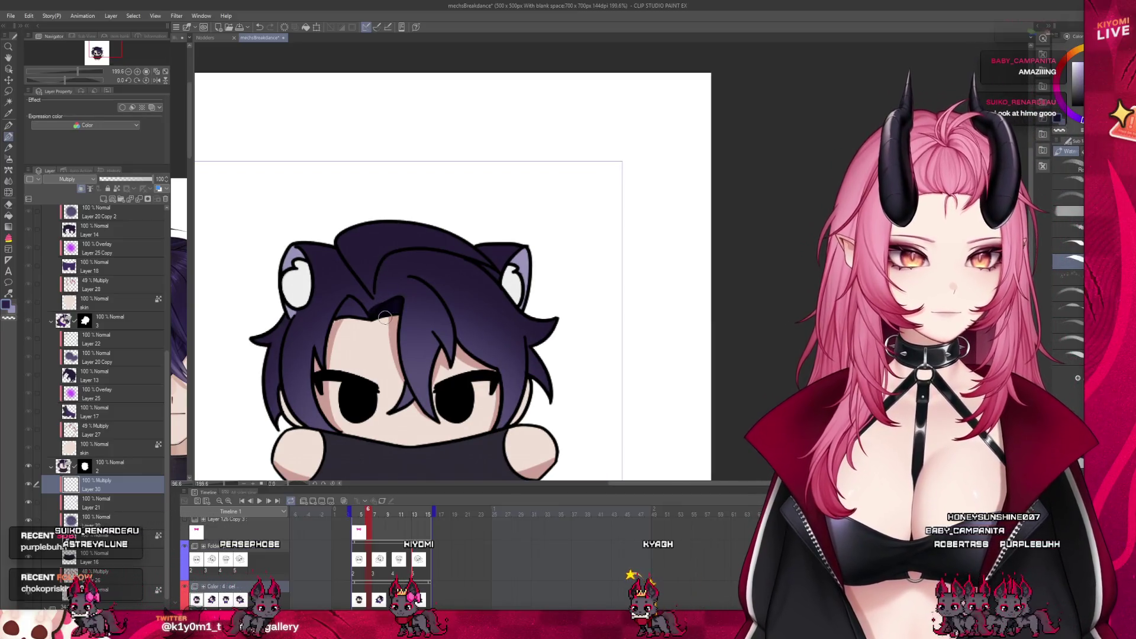
pyautogui.click(127, 178)
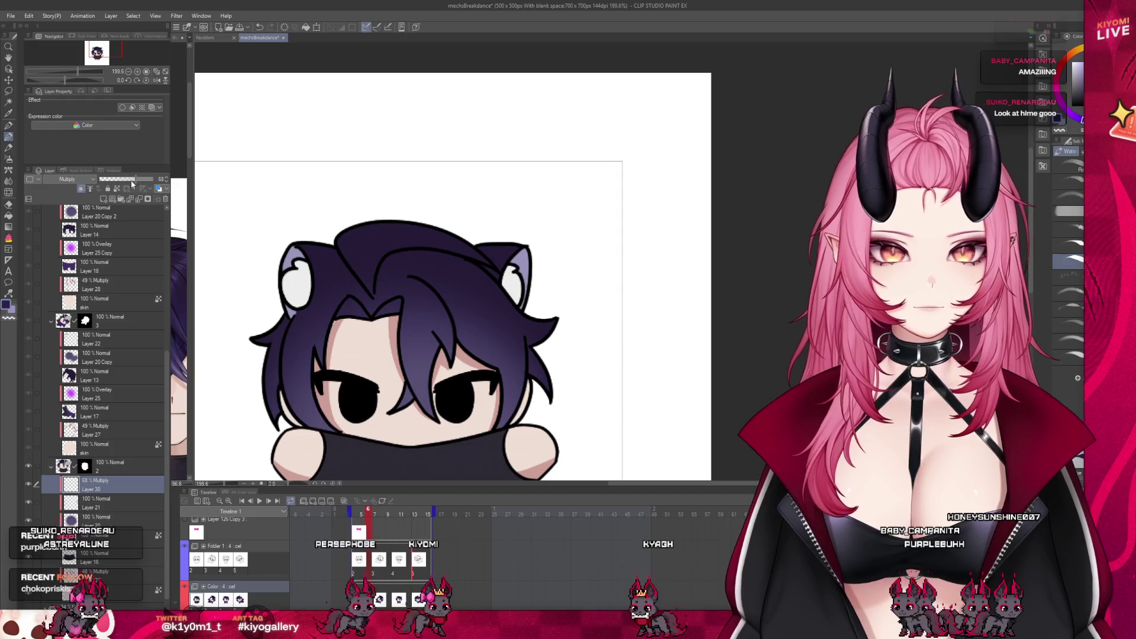
pyautogui.moveTo(178, 187); pyautogui.dragTo(172, 189)
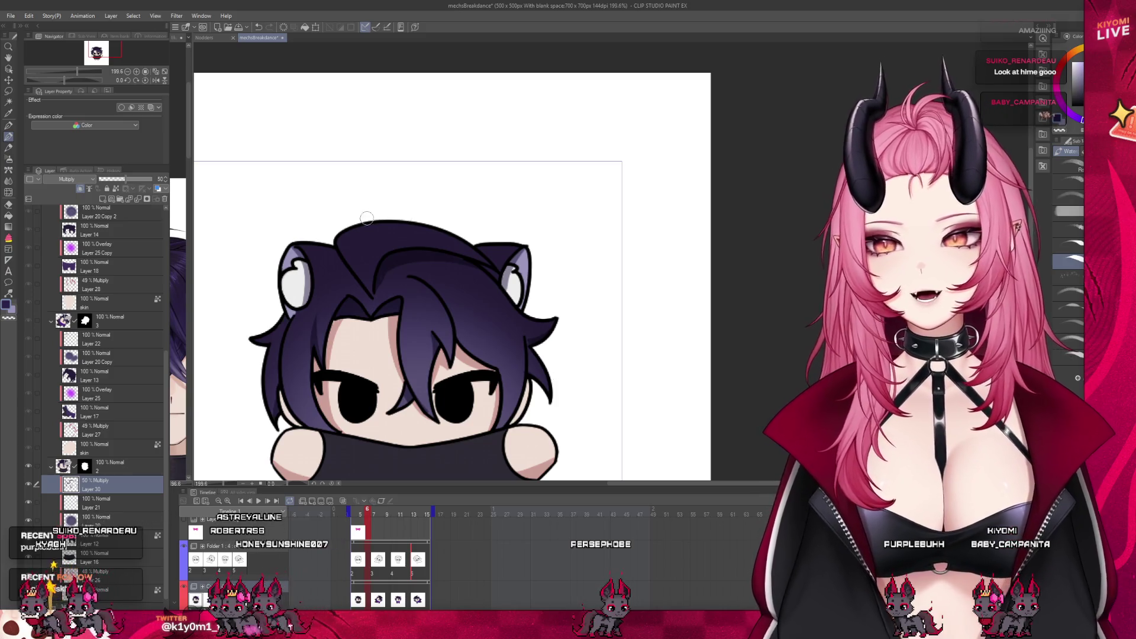
pyautogui.scroll(-2, 558, 375)
pyautogui.scroll(1, 410, 258)
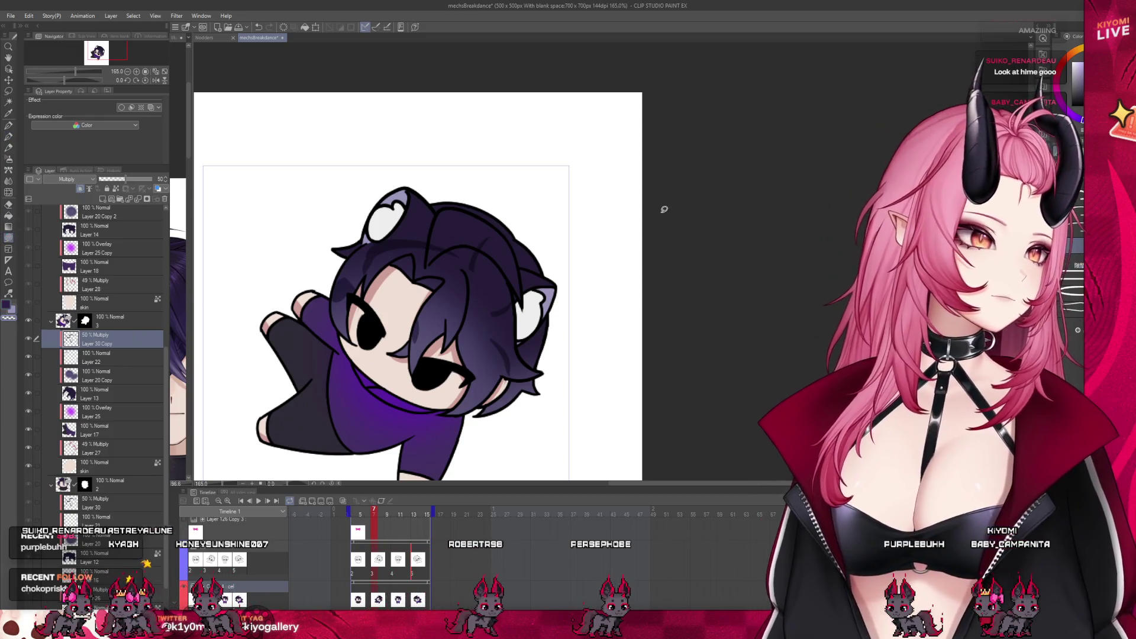
# Zoom the canvas and scrub the timeline across neighbouring frames to the standing pose.
pyautogui.moveTo(666, 213); pyautogui.dragTo(289, 216)
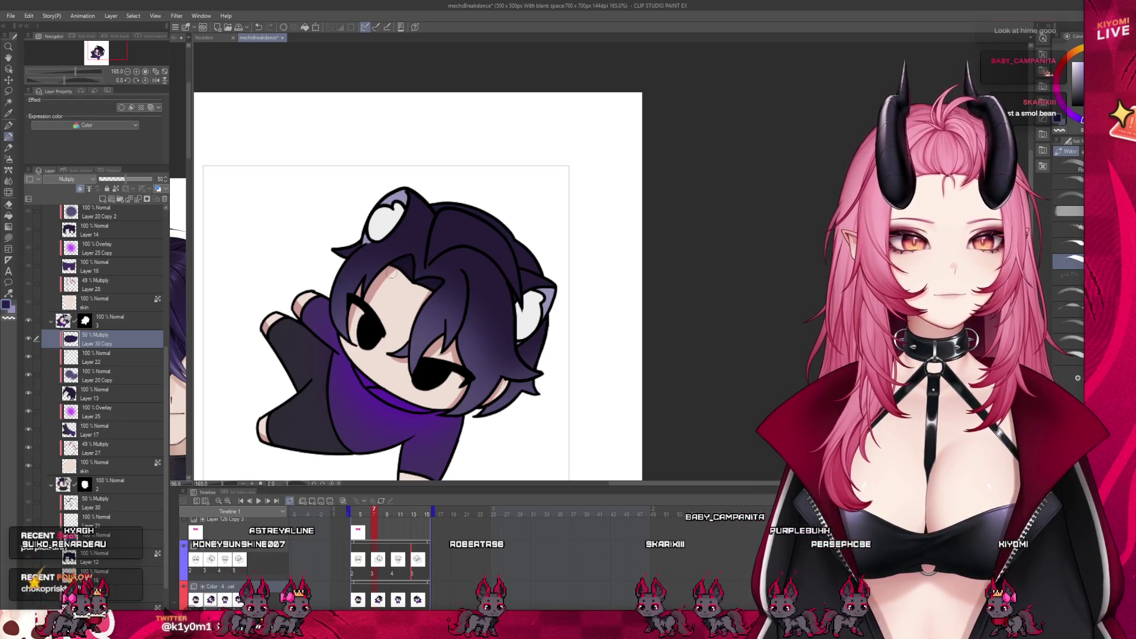
pyautogui.moveTo(373, 515); pyautogui.dragTo(379, 515)
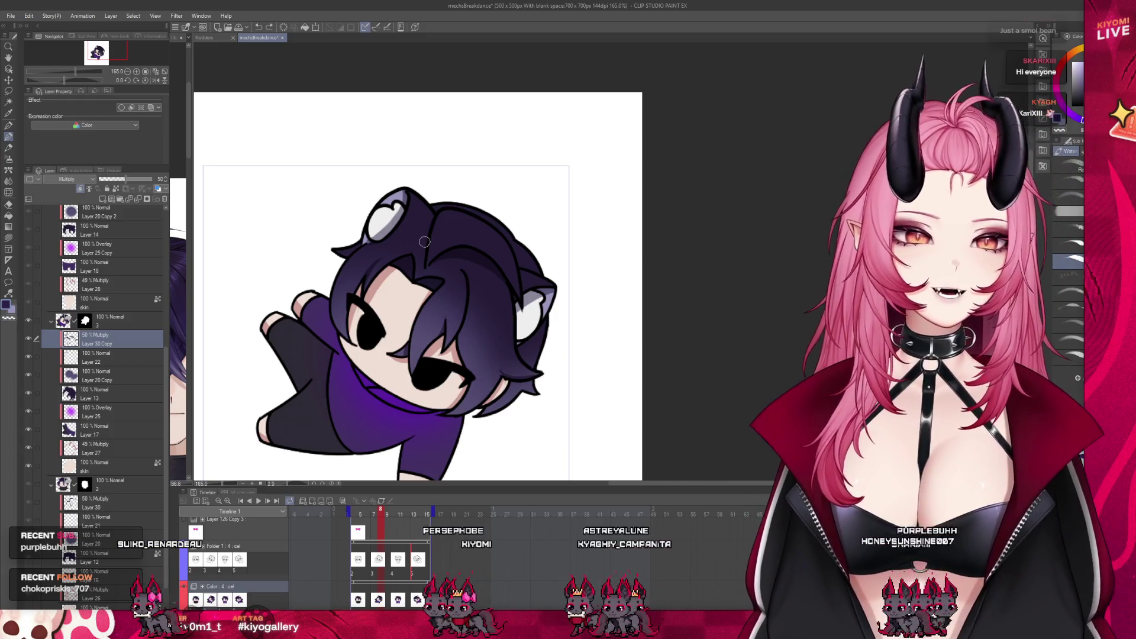
pyautogui.scroll(-2, 471, 264)
pyautogui.scroll(-1, 448, 323)
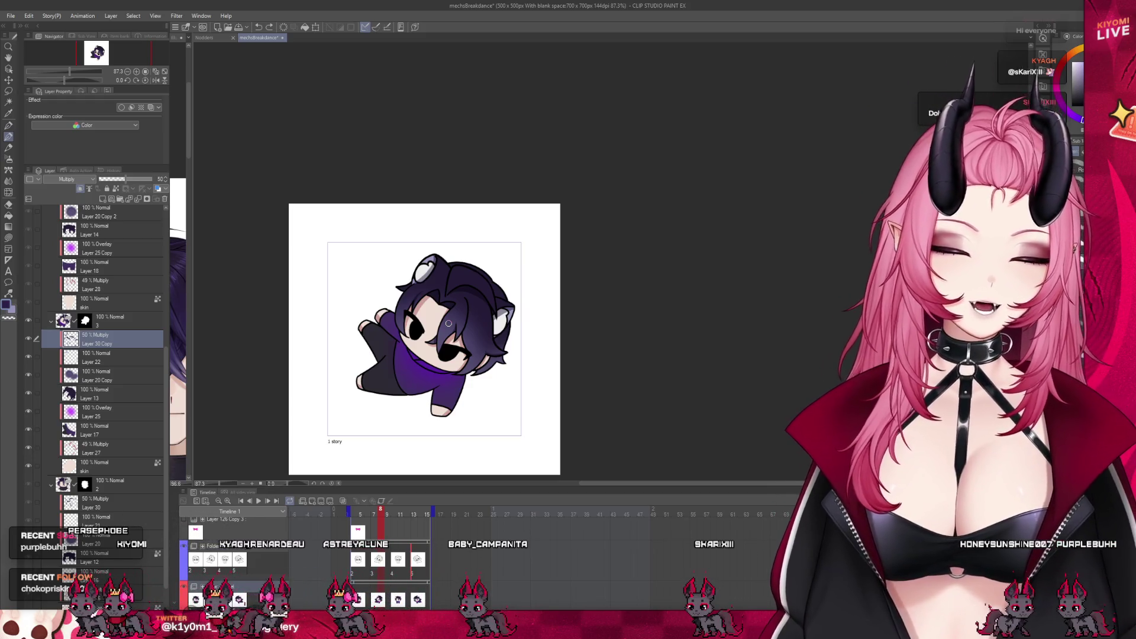
pyautogui.scroll(2, 470, 394)
pyautogui.scroll(1, 413, 389)
pyautogui.moveTo(372, 518); pyautogui.dragTo(377, 520)
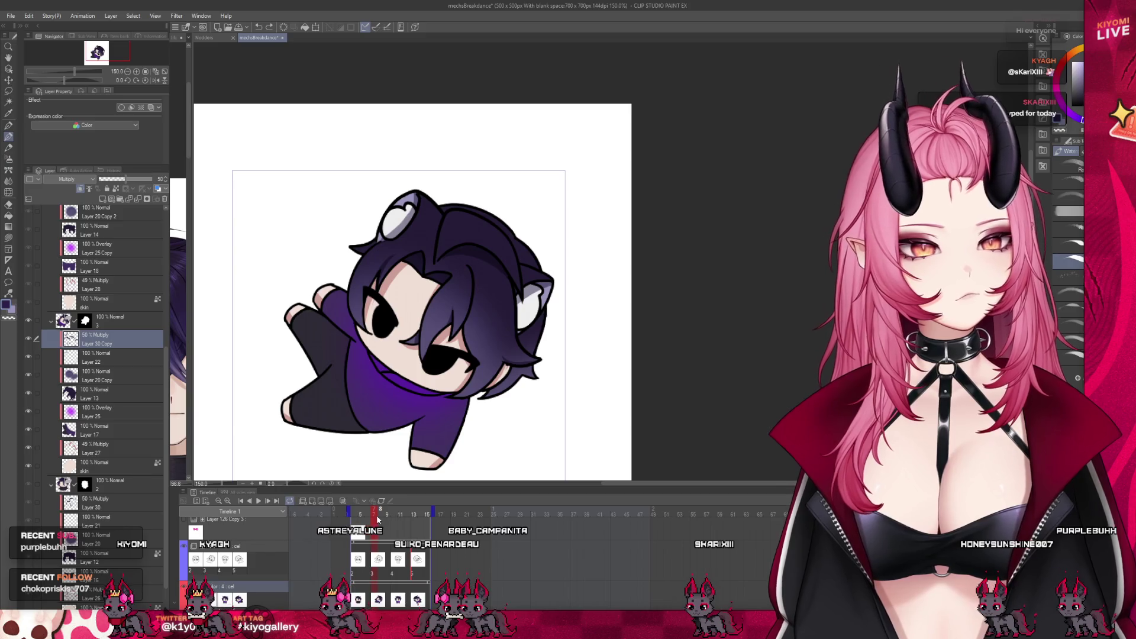
pyautogui.moveTo(391, 520); pyautogui.dragTo(398, 520)
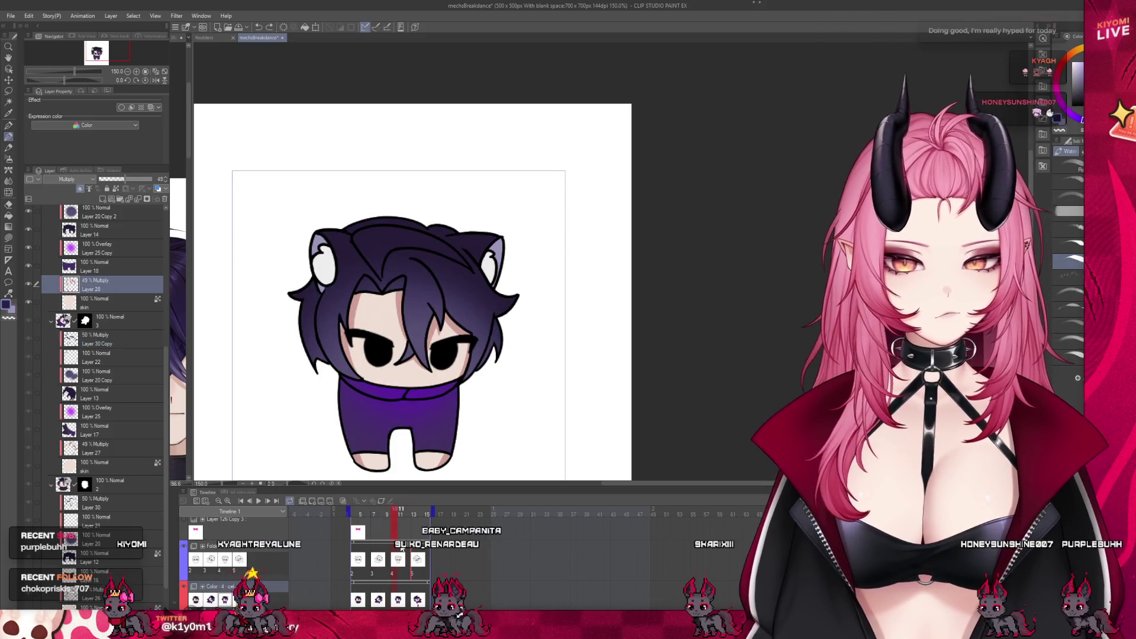
pyautogui.moveTo(371, 570); pyautogui.dragTo(400, 569)
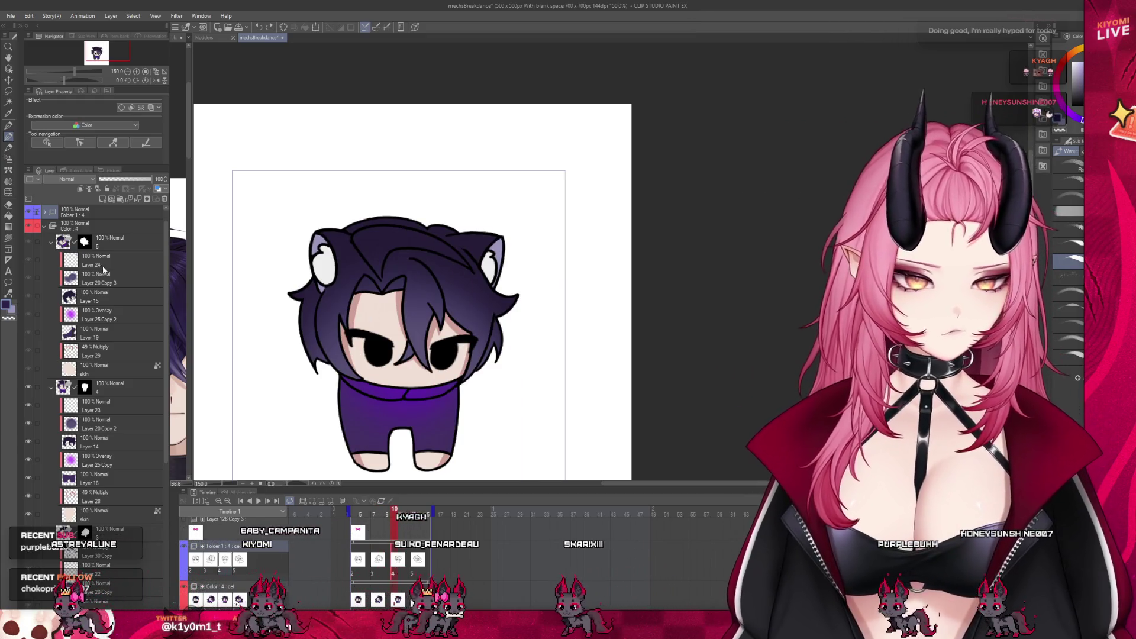
# On the standing-pose frame, set the selected layer to Multiply at 50% opacity.
pyautogui.press('Right')
pyautogui.press('Left')
pyautogui.press('Left')
pyautogui.press('Left')
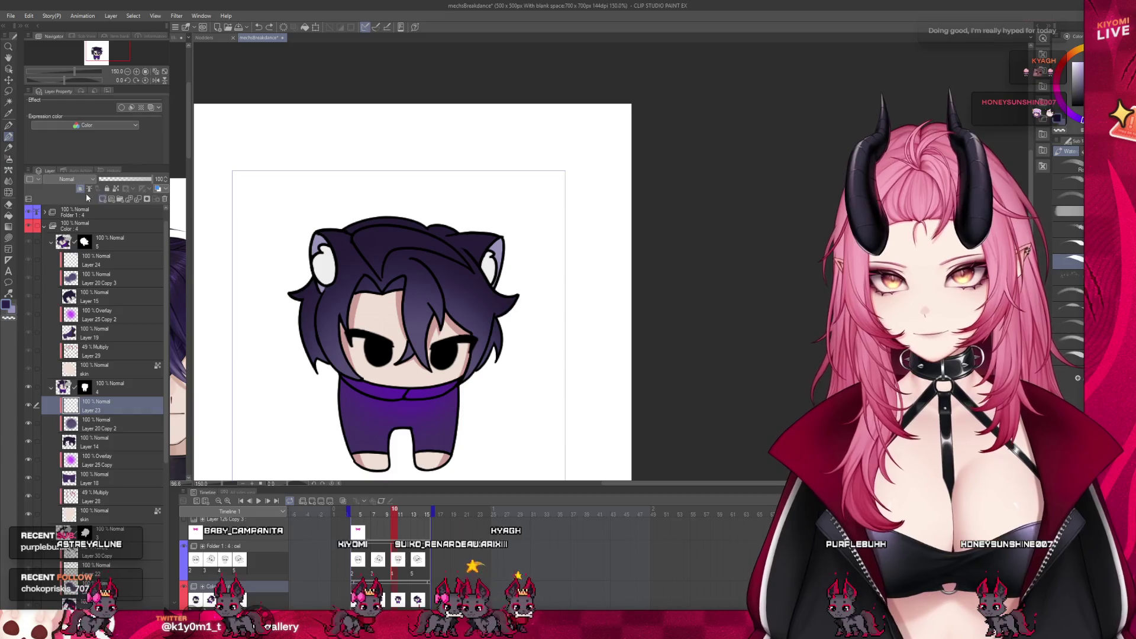
pyautogui.click(67, 179)
pyautogui.click(67, 222)
pyautogui.moveTo(151, 179); pyautogui.dragTo(126, 178)
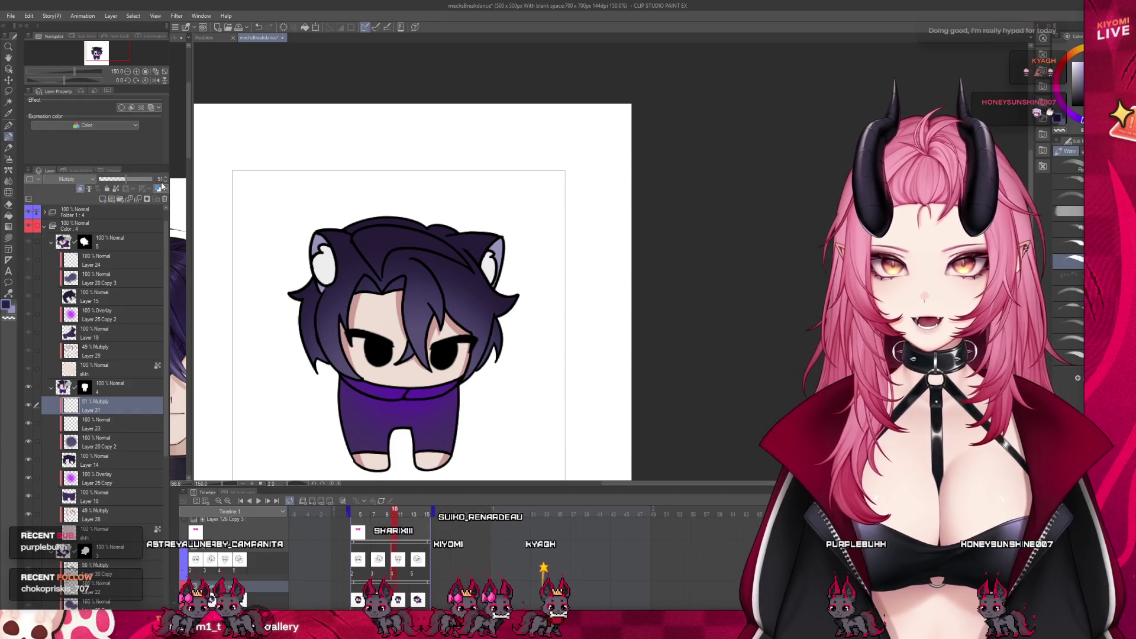
pyautogui.scroll(2, 420, 316)
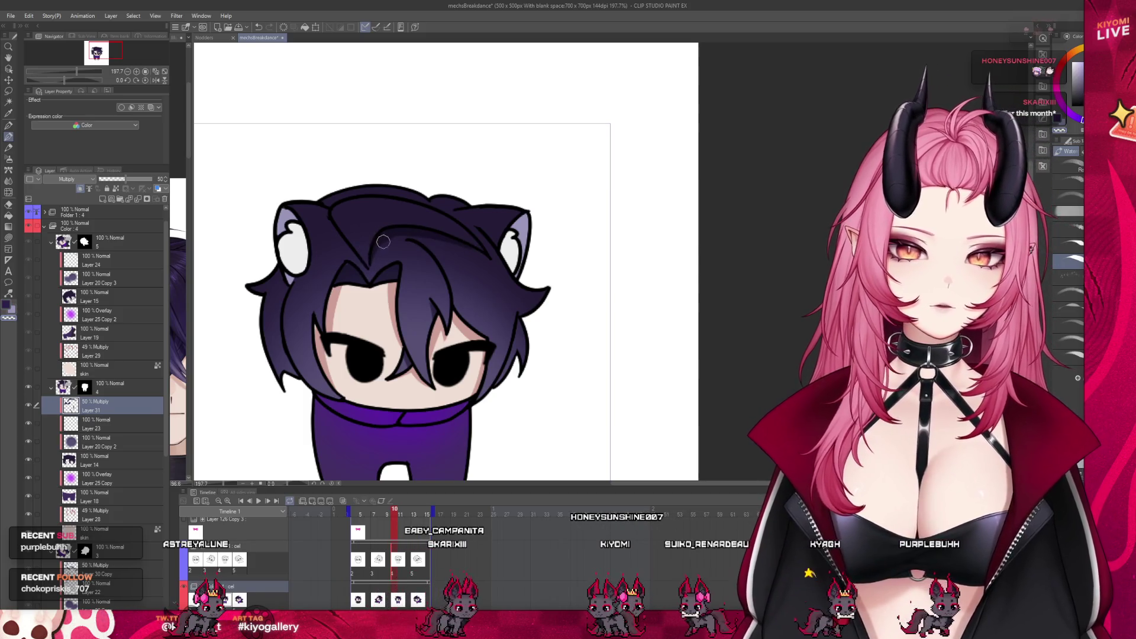
# Scrub back and forth around frame 7 to compare neighbouring poses.
pyautogui.moveTo(394, 512); pyautogui.dragTo(402, 512)
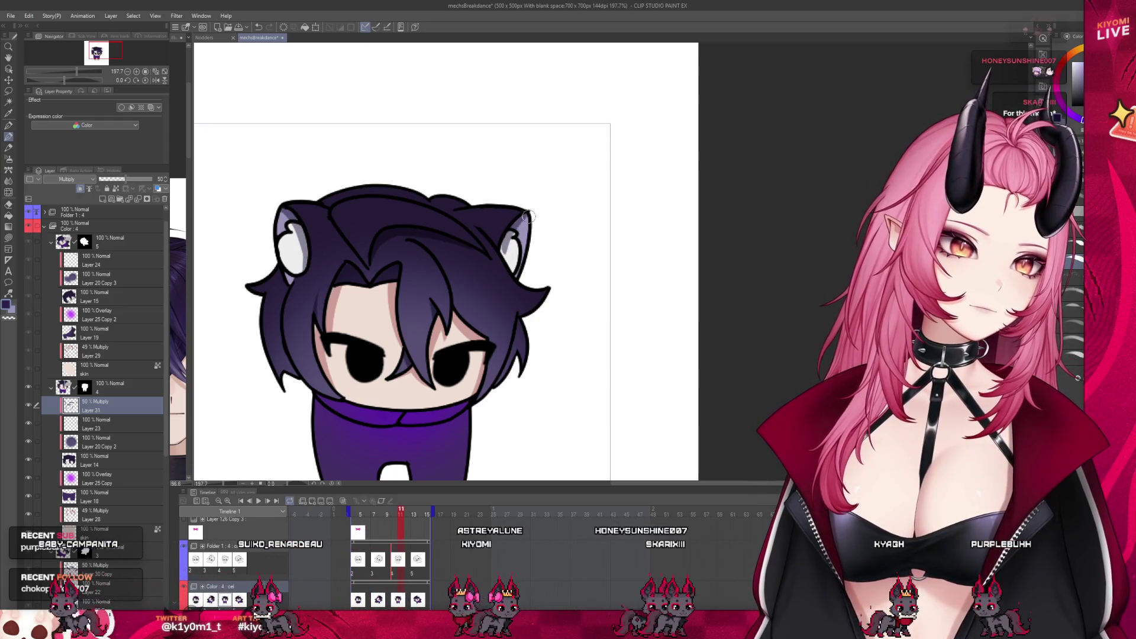
pyautogui.click(387, 515)
pyautogui.moveTo(388, 518); pyautogui.dragTo(397, 519)
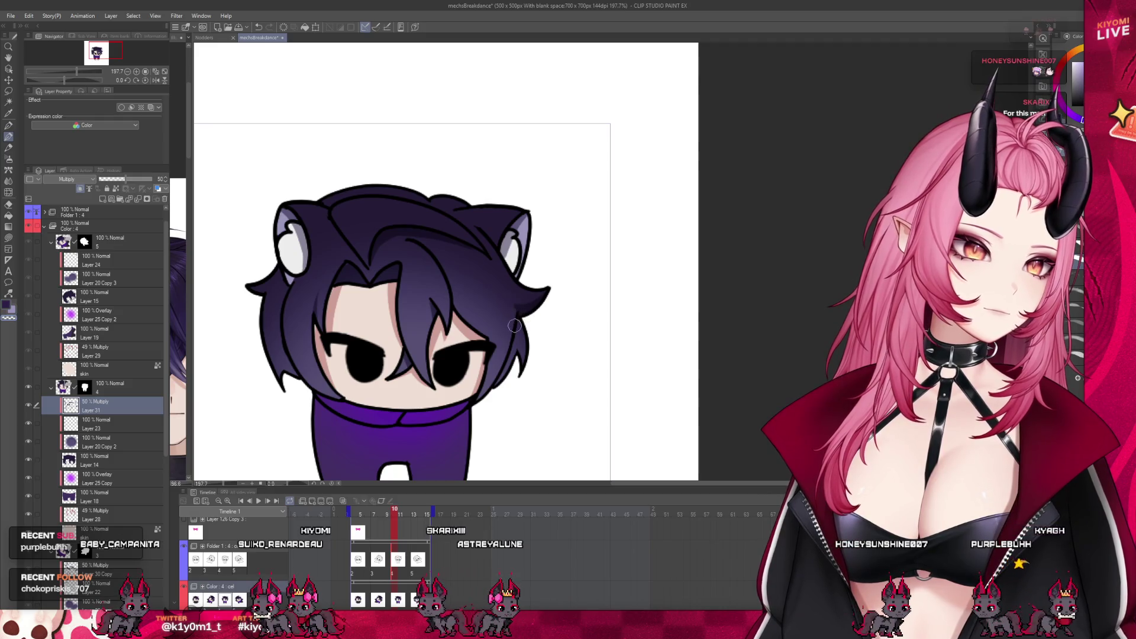
pyautogui.click(374, 515)
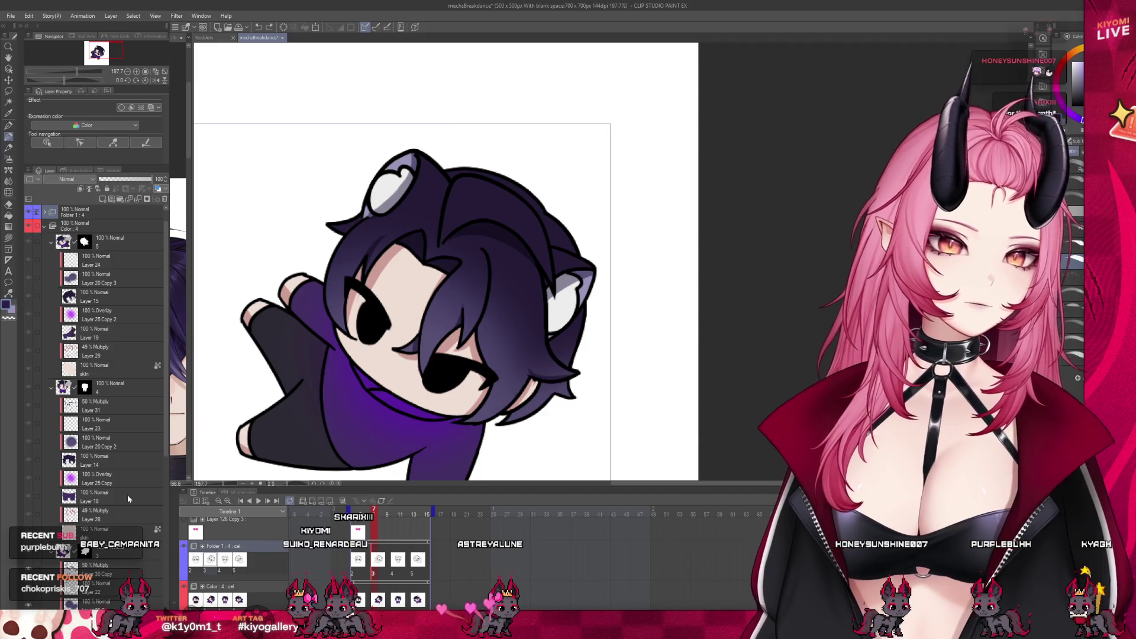
pyautogui.press('Right')
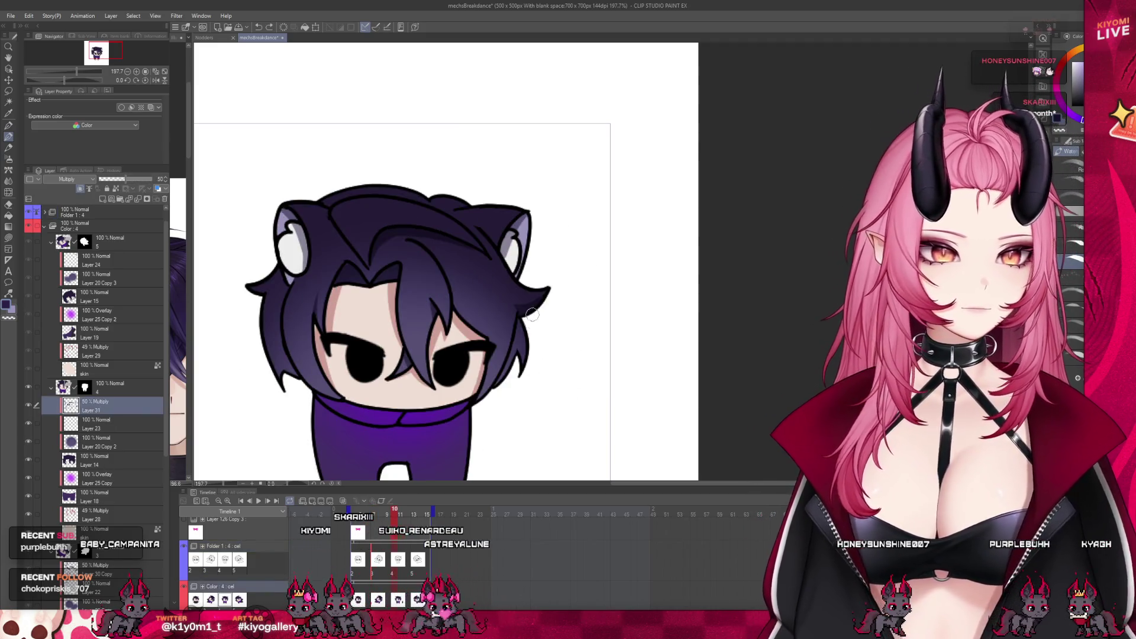
pyautogui.press('Left')
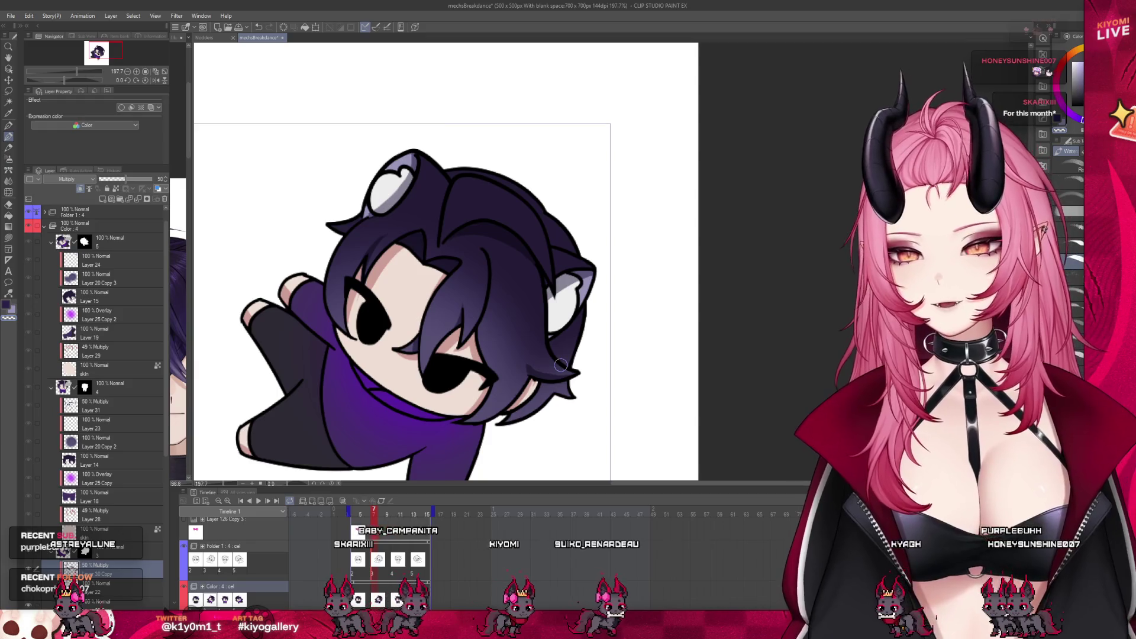
# Jump to the tilted pose at frame 13 and make Layer 24 the working layer.
pyautogui.click(413, 575)
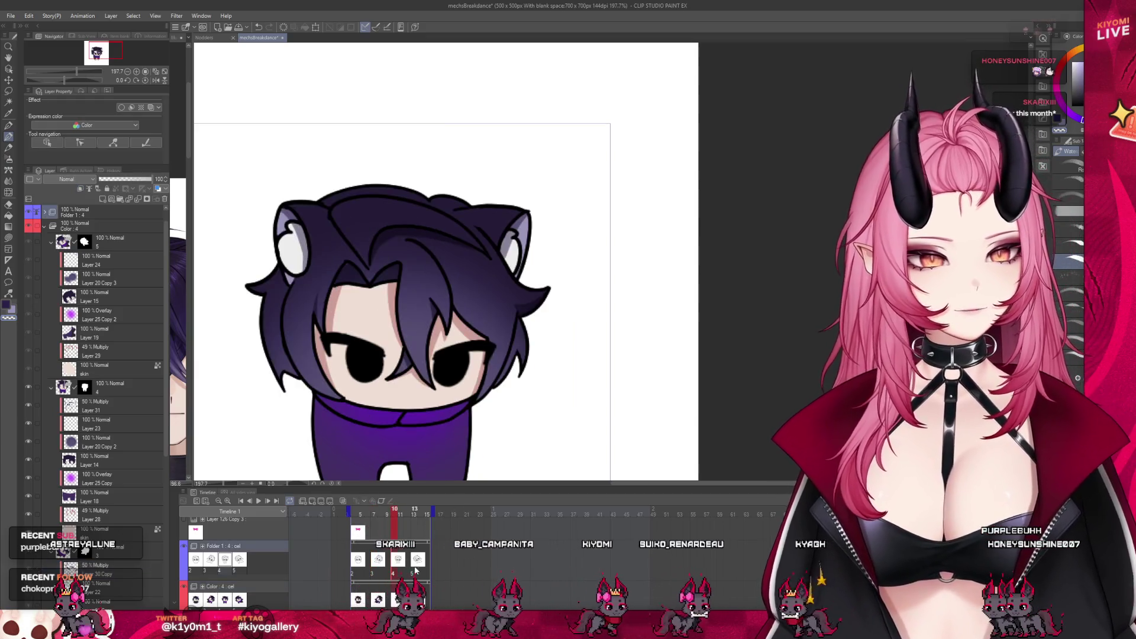
pyautogui.click(413, 575)
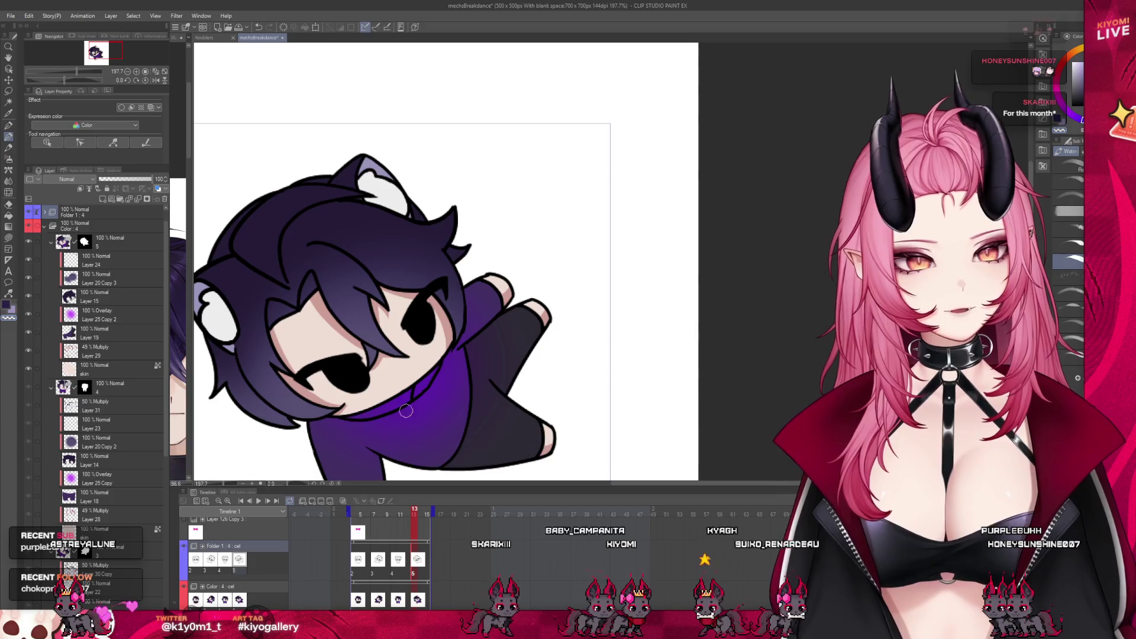
pyautogui.click(107, 259)
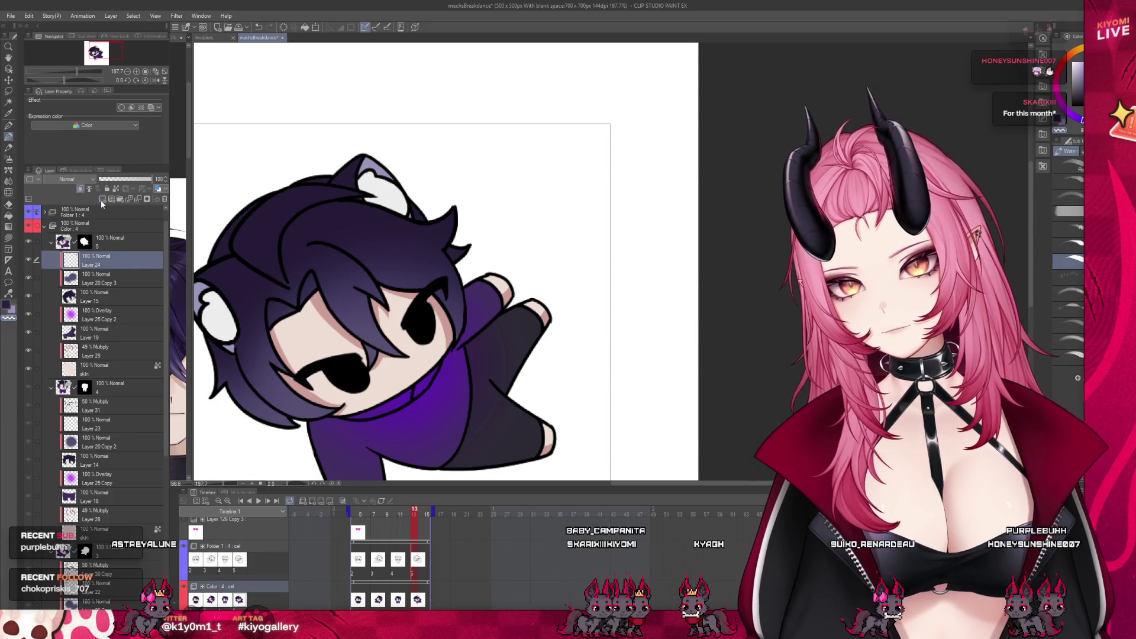
# Add Layer 32 above Layer 24 as a 50% Multiply layer, flipping frames to compare.
pyautogui.click(82, 188)
pyautogui.click(114, 187)
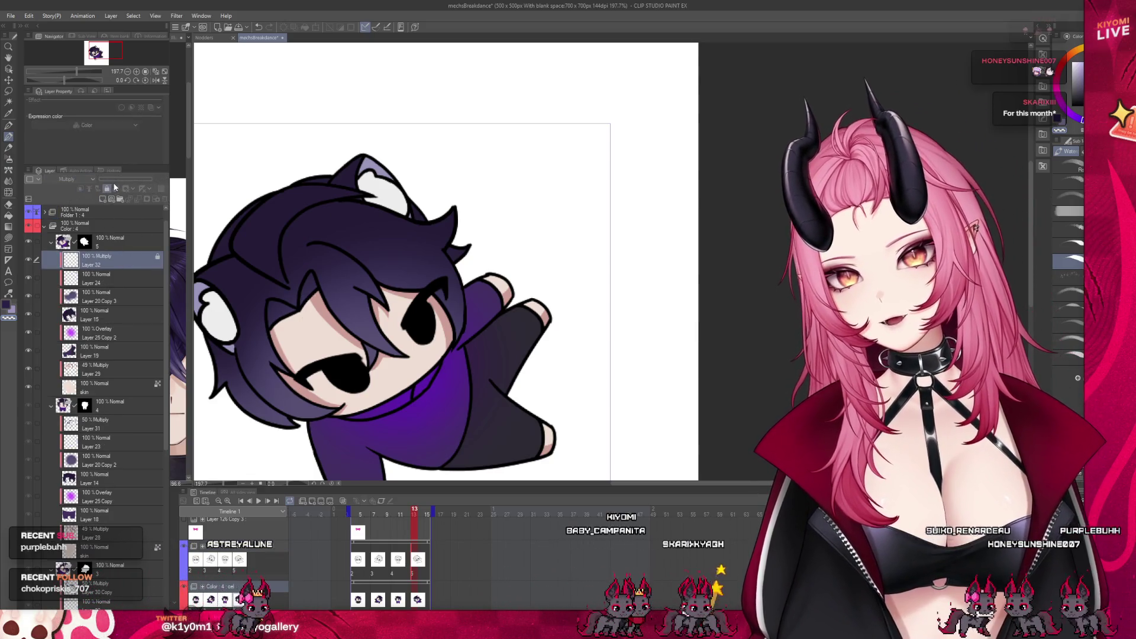
pyautogui.click(115, 187)
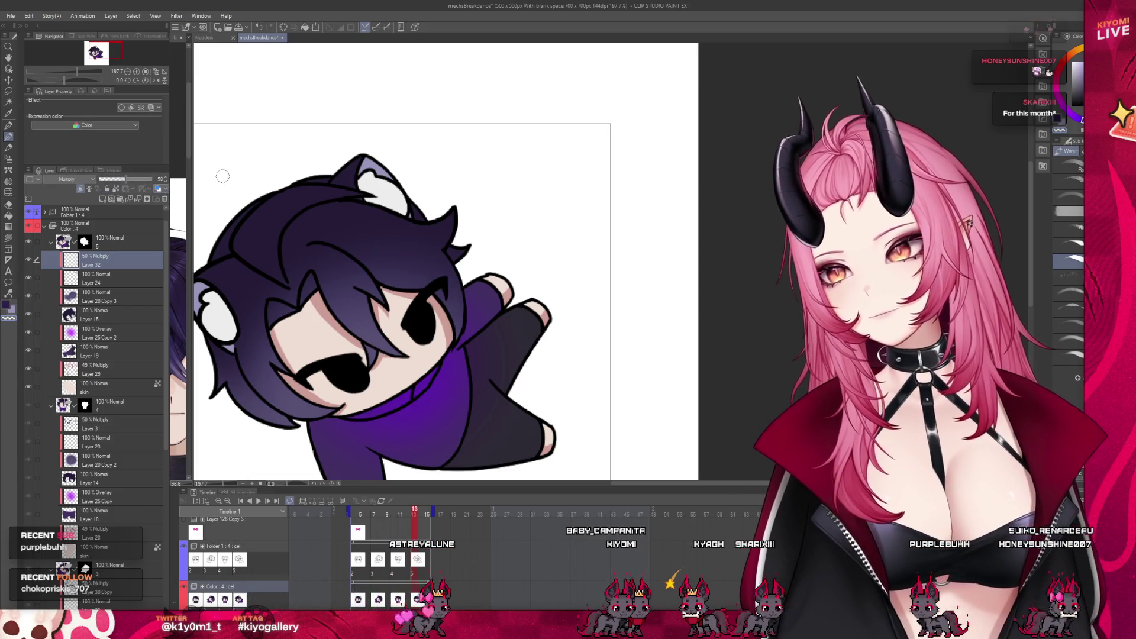
pyautogui.scroll(-1, 328, 313)
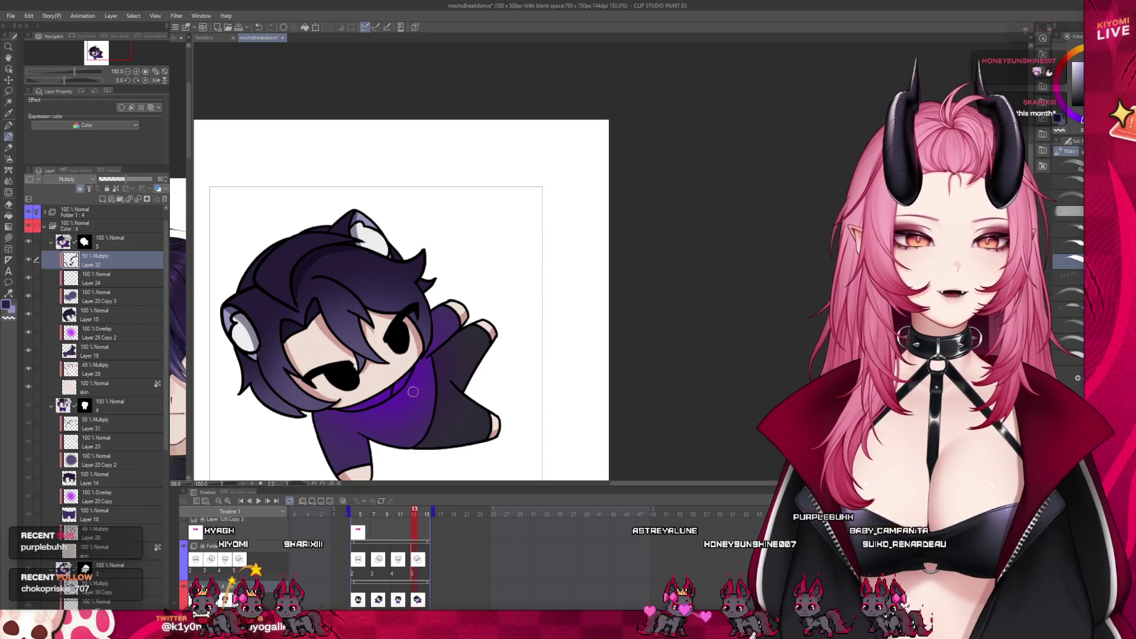
pyautogui.press('Right')
pyautogui.press('Left')
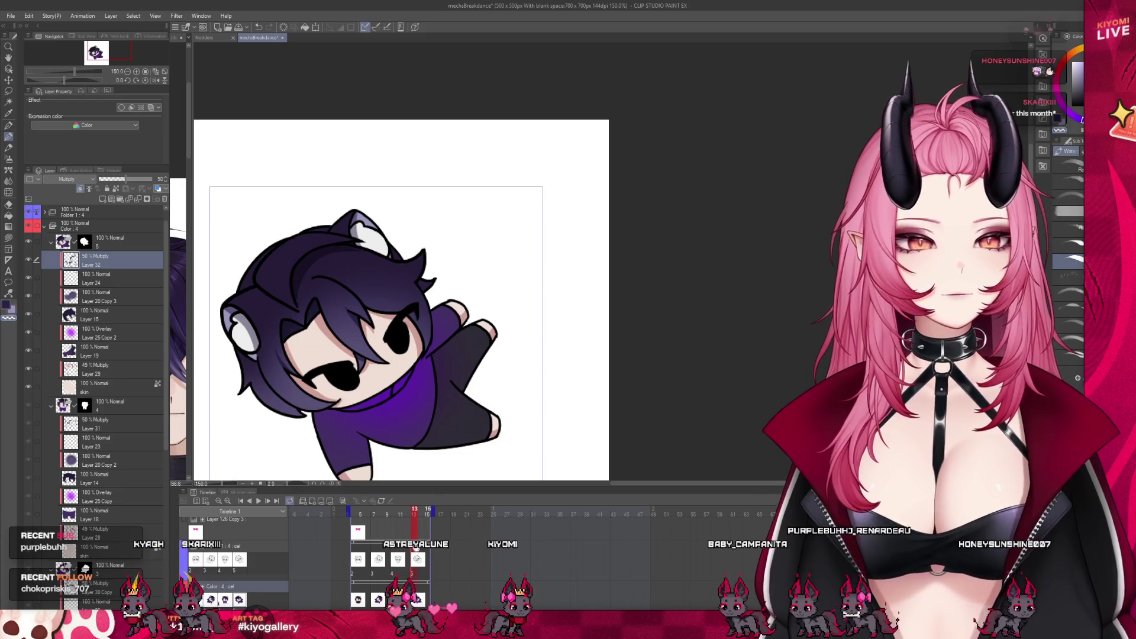
# Scrub back to frame 9, zoom out and play the loop, stopping on the standing pose.
pyautogui.click(404, 514)
pyautogui.moveTo(404, 514)
pyautogui.mouseDown()
pyautogui.moveTo(389, 522)
pyautogui.moveTo(420, 526)
pyautogui.mouseUp()
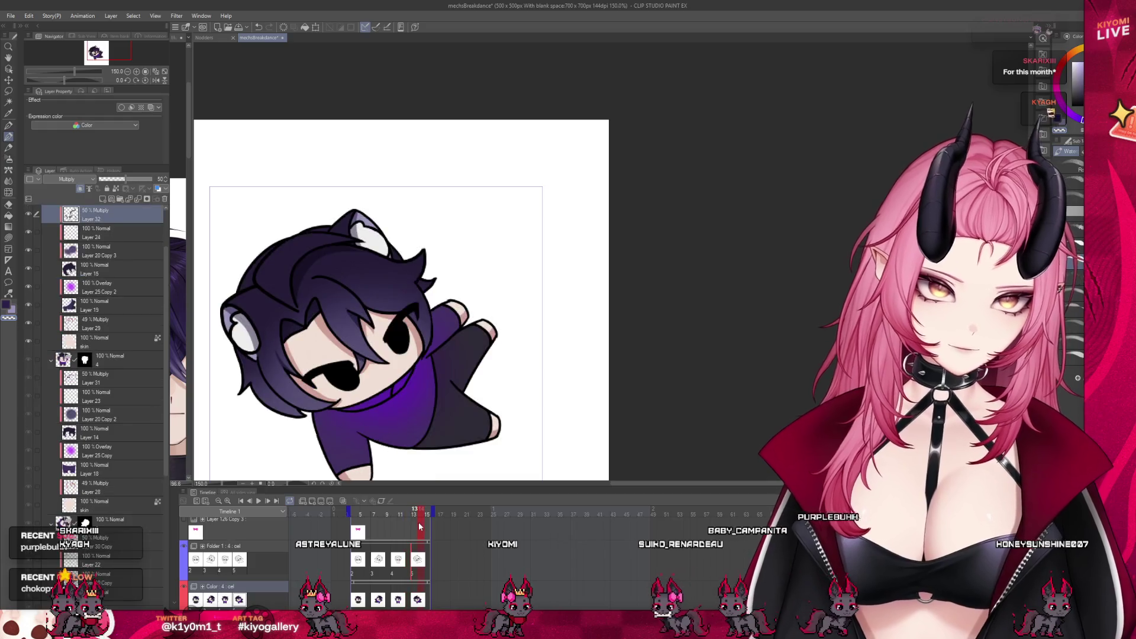
pyautogui.hotkey('ctrl', '-')
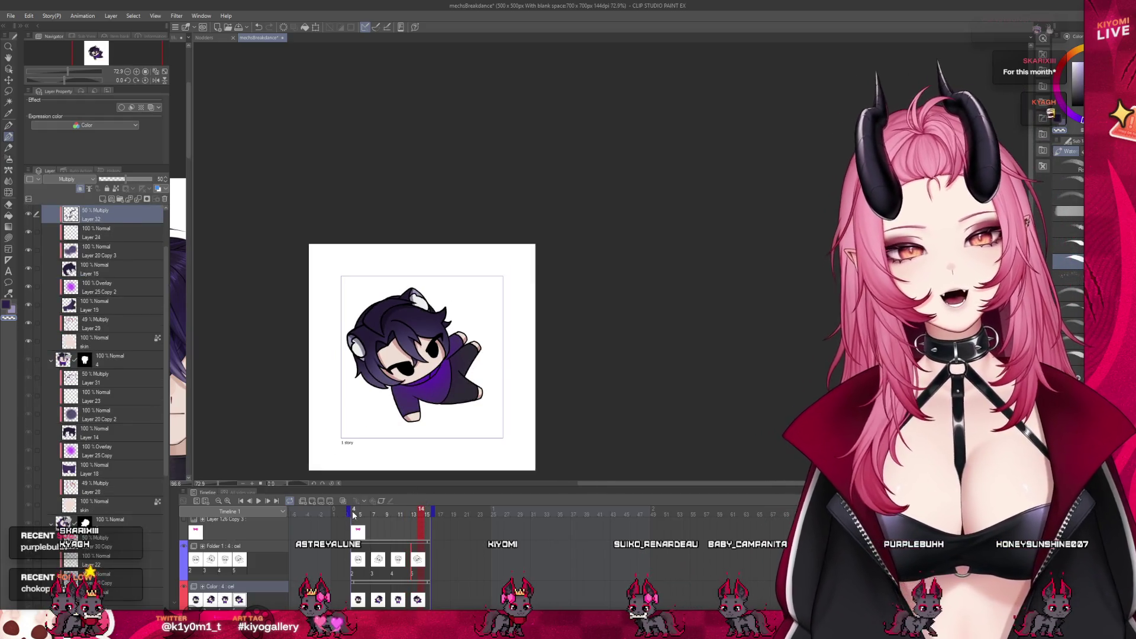
pyautogui.click(258, 501)
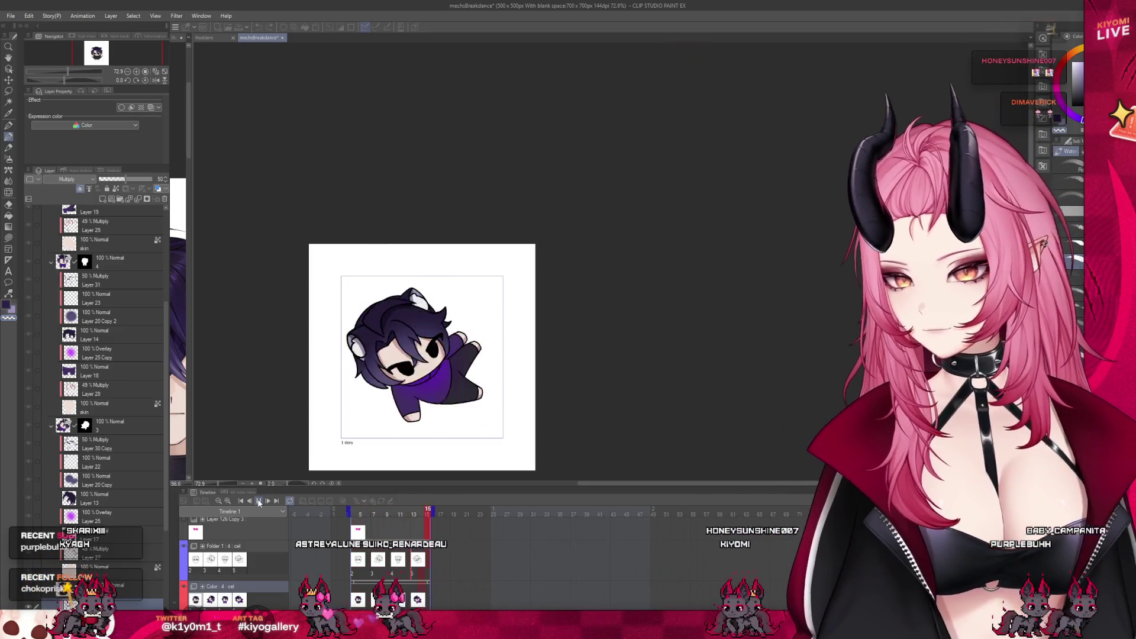
pyautogui.click(258, 502)
pyautogui.scroll(-3, 107, 503)
# Add a new Normal layer above the standing pose's Multiply layer, then return to the top-level folders.
pyautogui.click(111, 513)
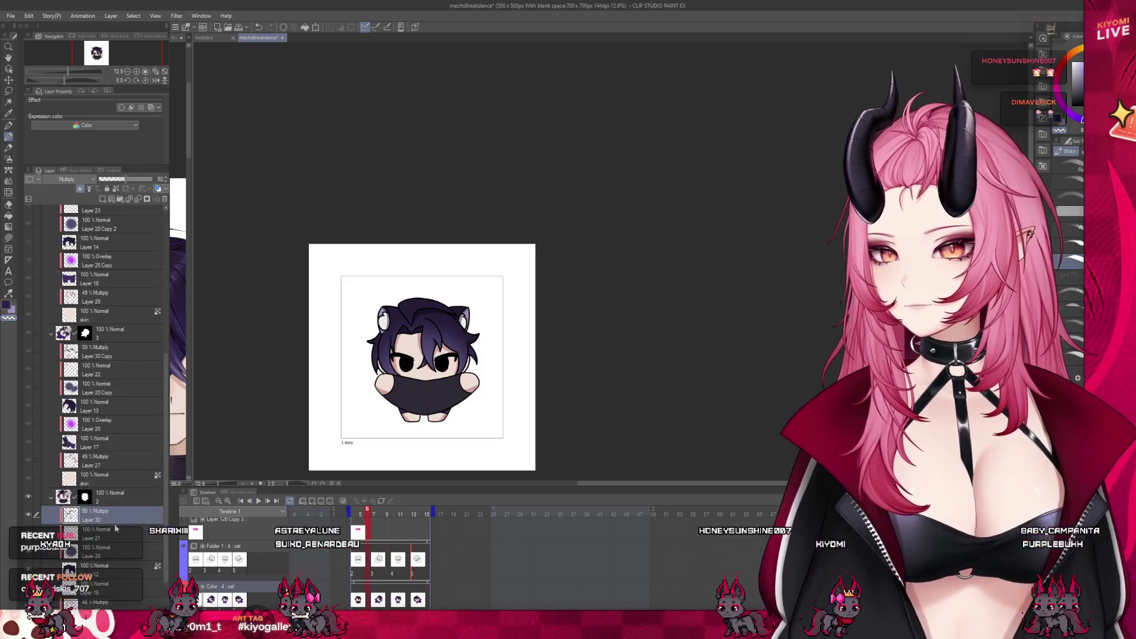
pyautogui.click(81, 188)
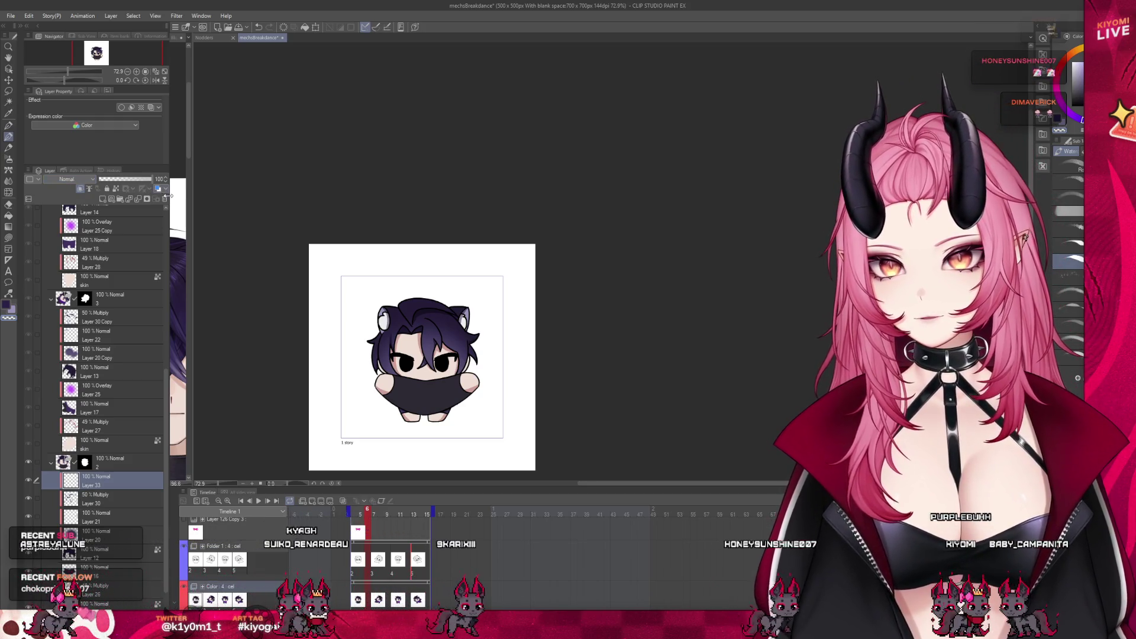
pyautogui.click(328, 523)
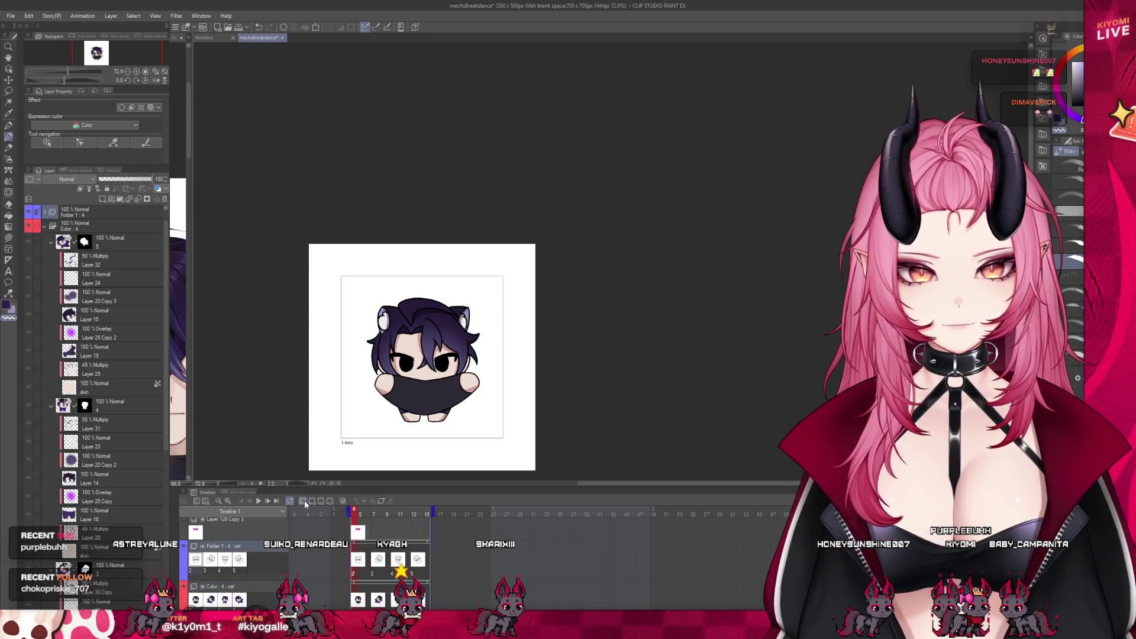
# Create animation Folder 2 with four cels on the timeline and return to cel 1.
pyautogui.click(312, 502)
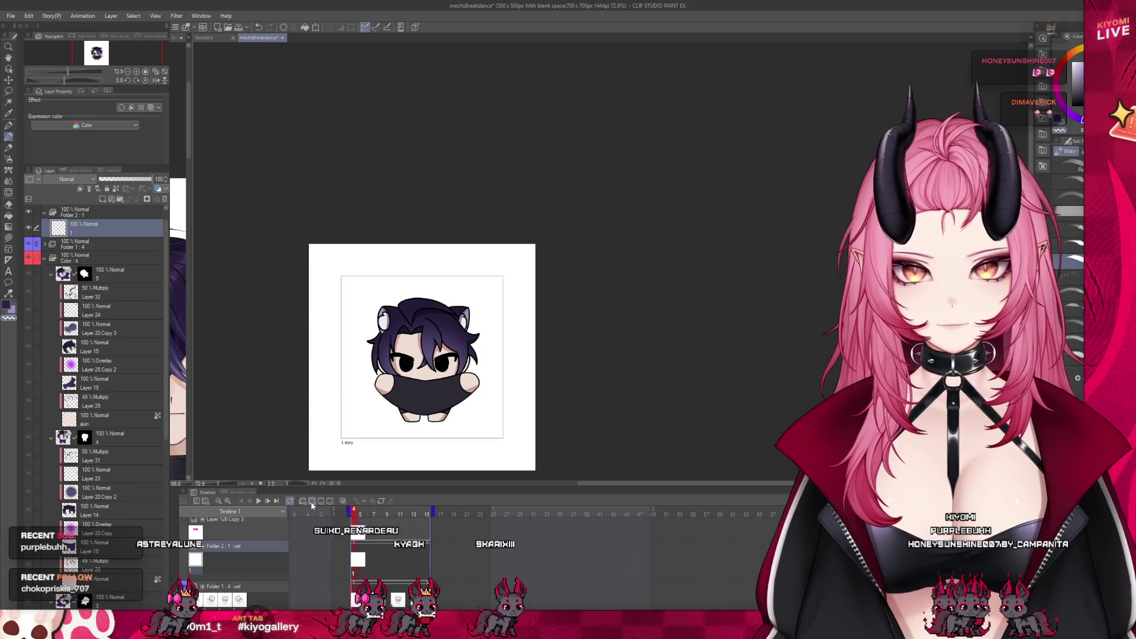
pyautogui.click(67, 212)
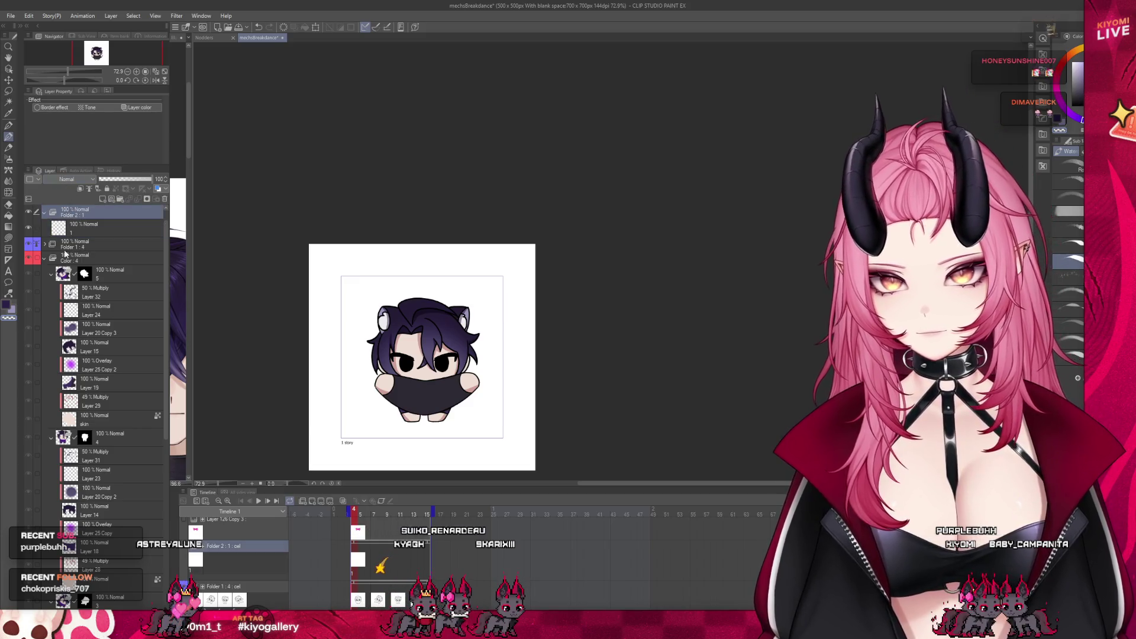
pyautogui.click(110, 227)
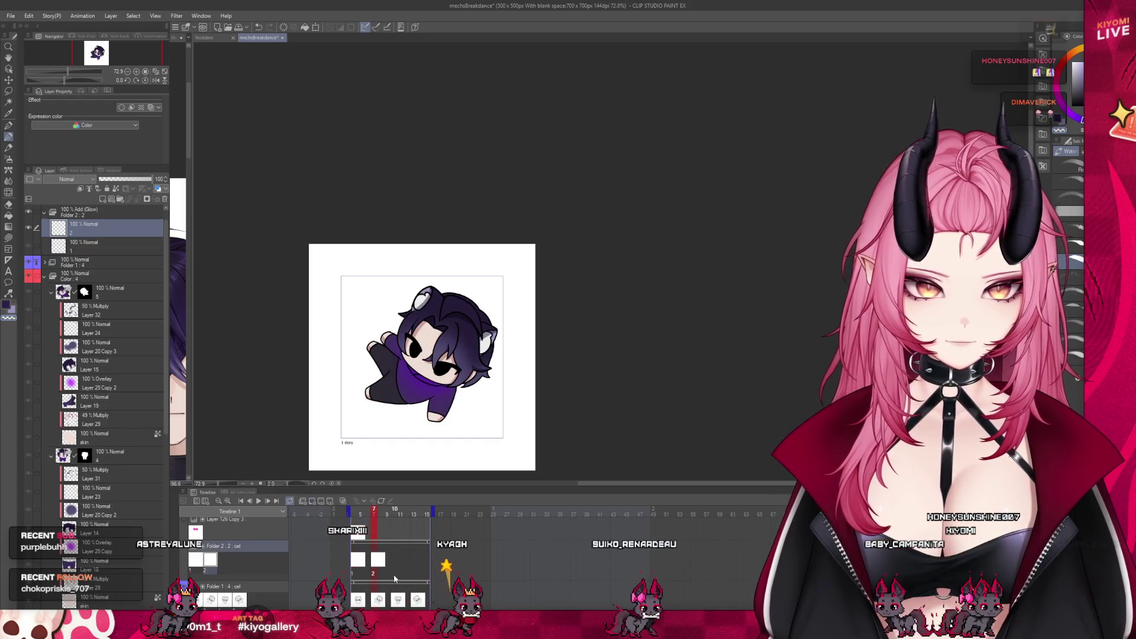
pyautogui.click(392, 572)
pyautogui.click(412, 572)
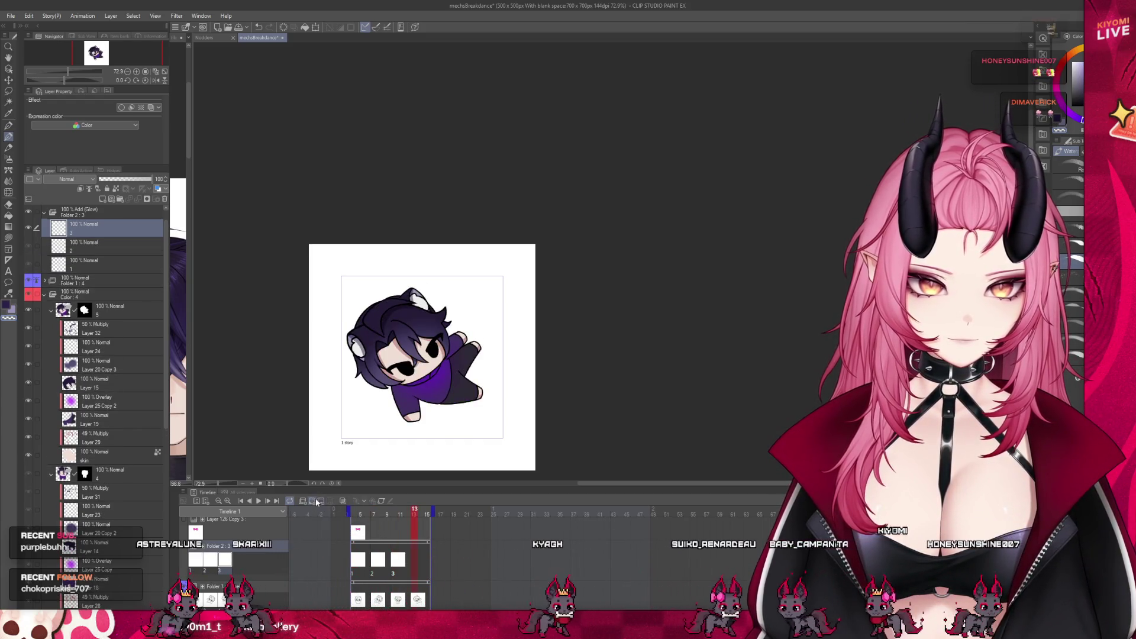
pyautogui.click(357, 560)
pyautogui.scroll(5, 421, 355)
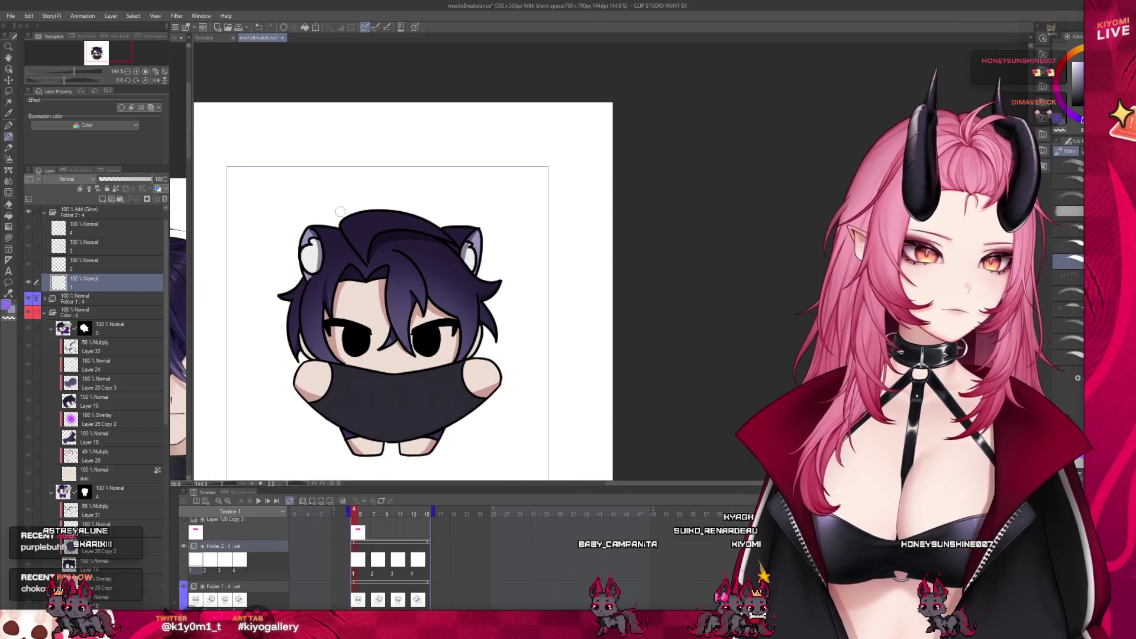
# Test a purple hair stroke and undo it, move Folder 2 below Folder 1, and select cel 1.
pyautogui.moveTo(342, 221); pyautogui.dragTo(353, 232)
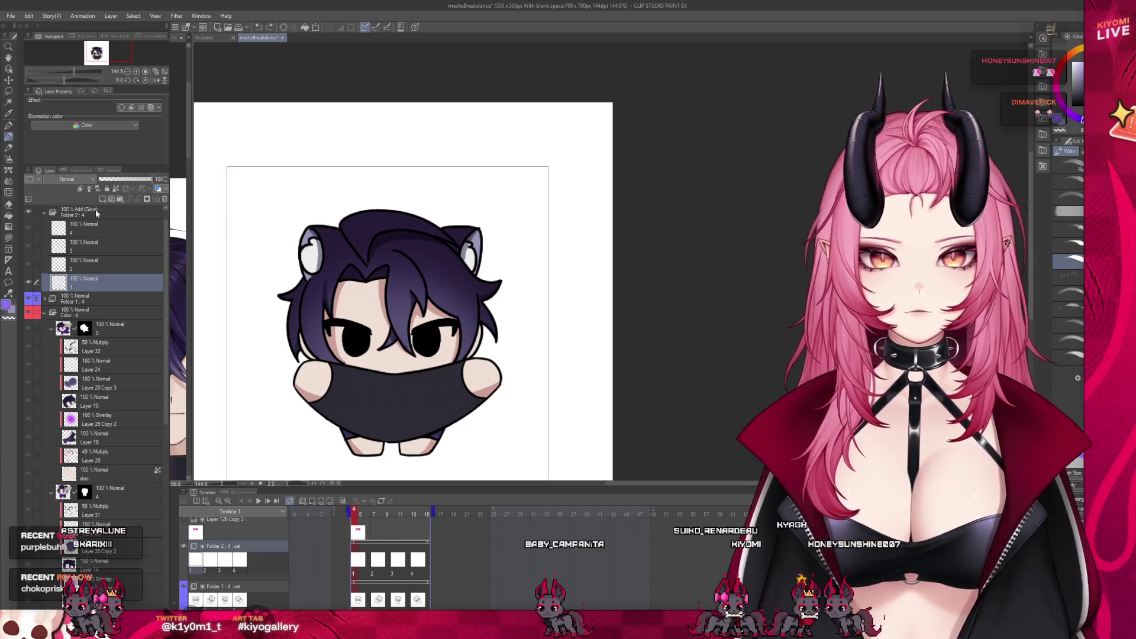
pyautogui.click(107, 212)
pyautogui.hotkey('ctrl', 'z')
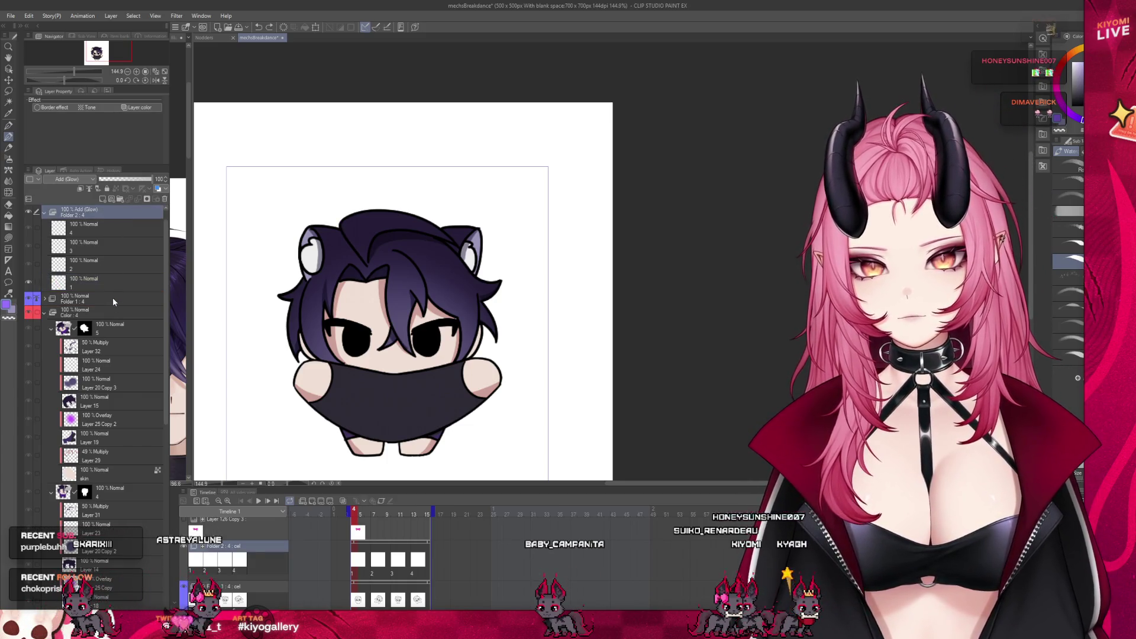
pyautogui.moveTo(103, 307); pyautogui.dragTo(106, 299)
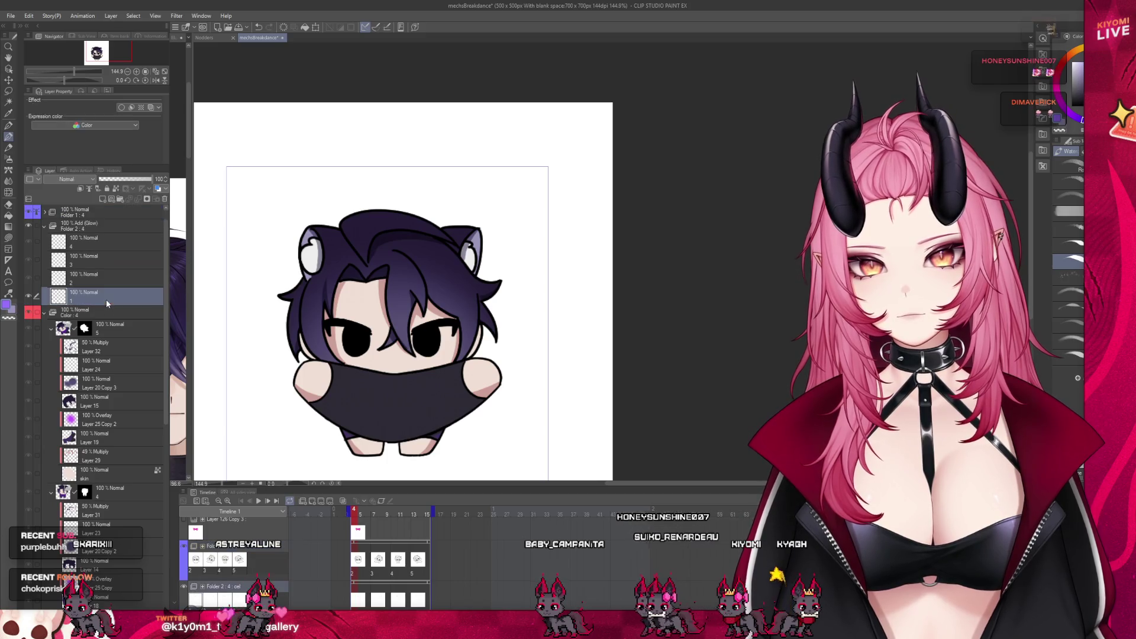
pyautogui.click(93, 225)
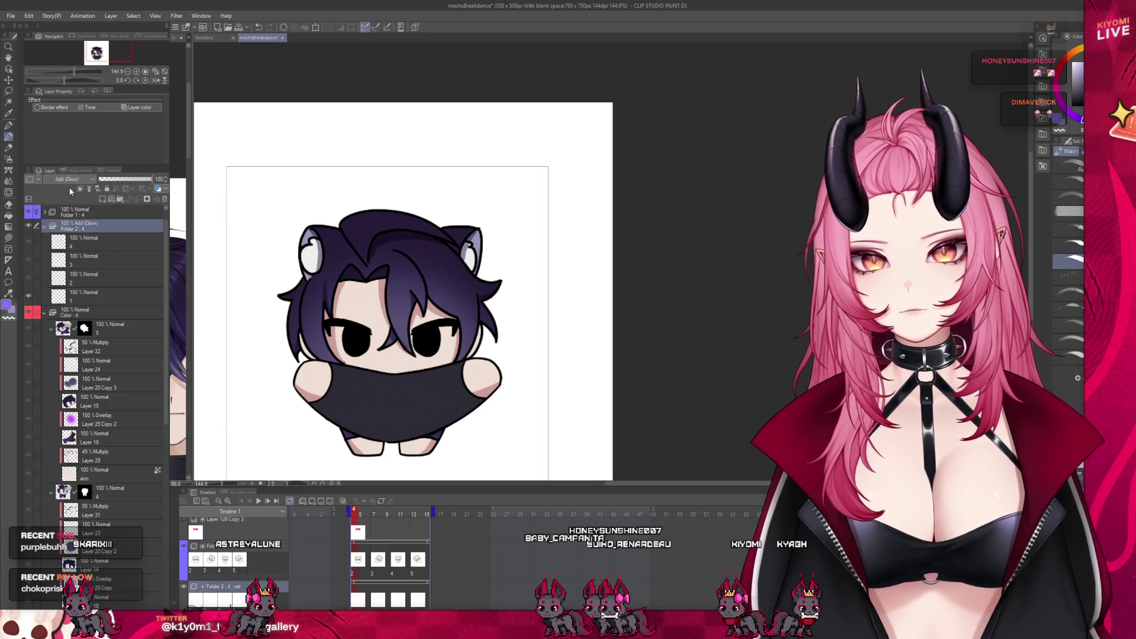
pyautogui.click(107, 296)
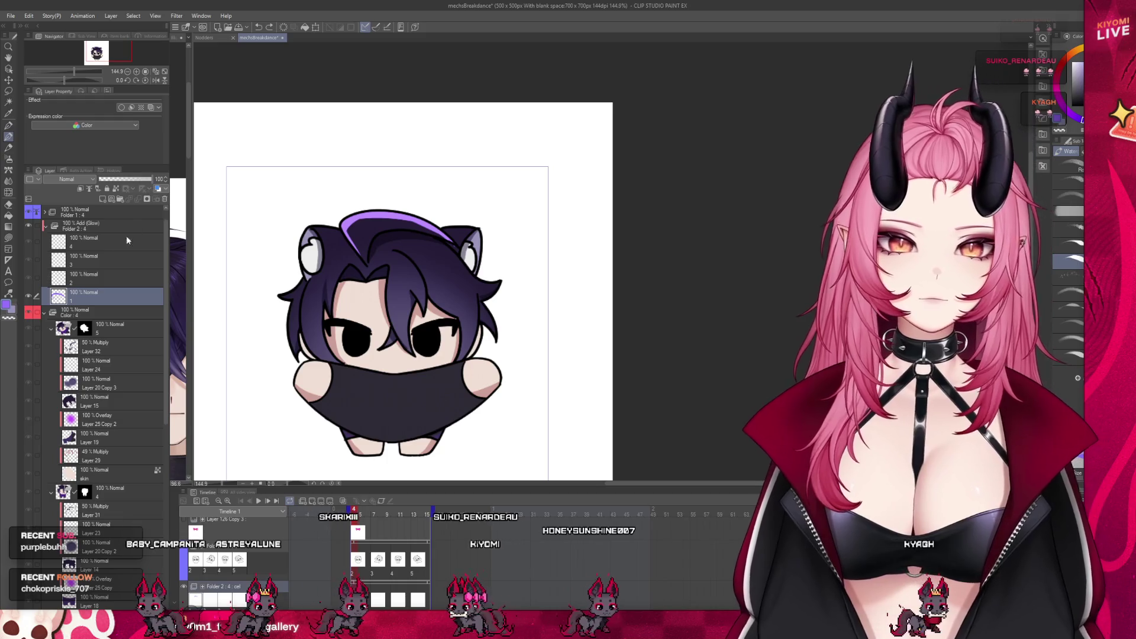
pyautogui.click(132, 226)
pyautogui.moveTo(131, 178); pyautogui.dragTo(132, 178)
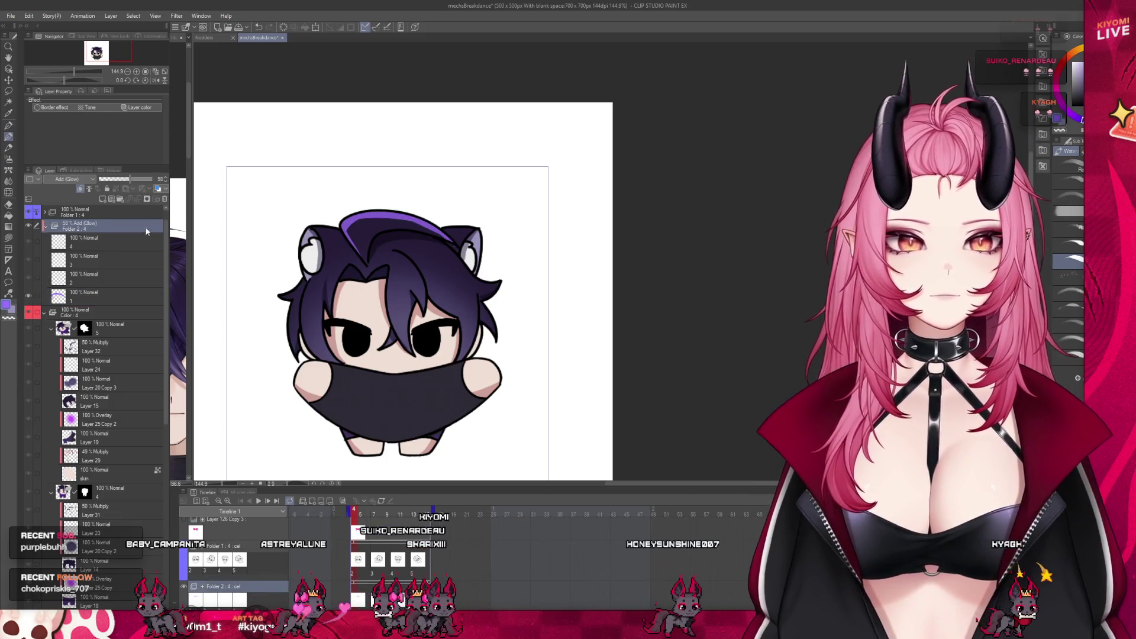
pyautogui.click(95, 293)
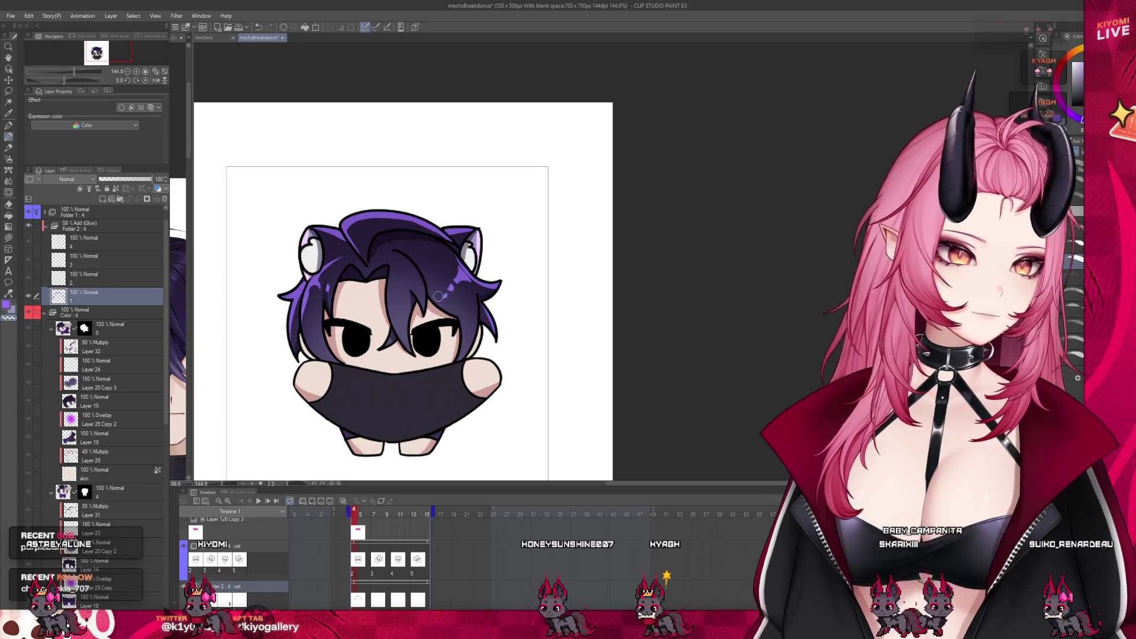
pyautogui.click(448, 288)
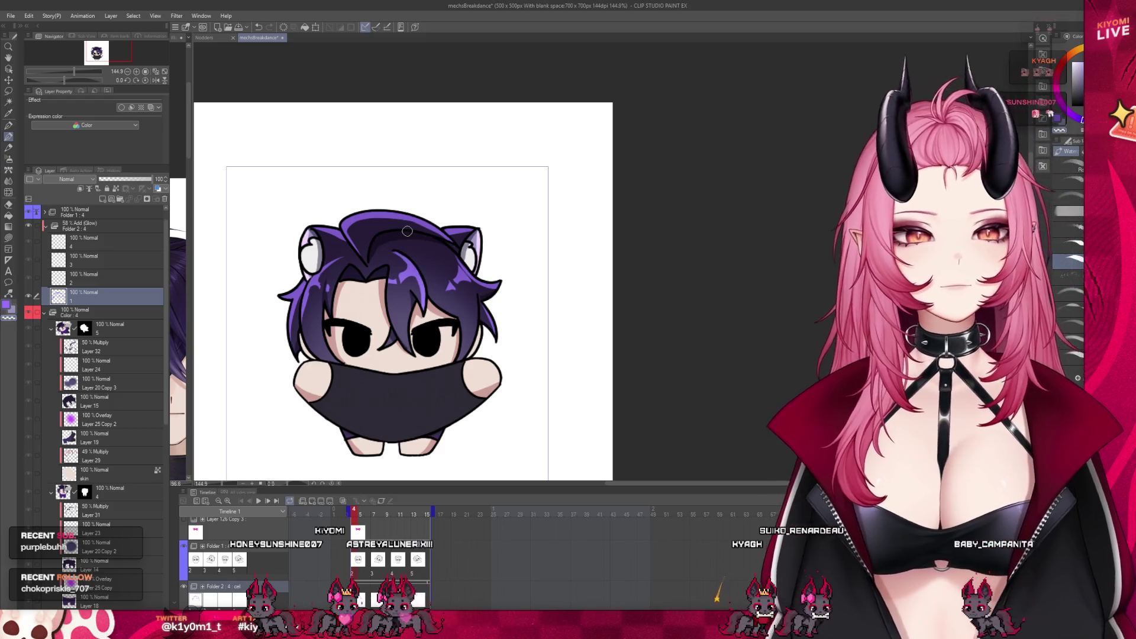
pyautogui.scroll(-3, 409, 258)
pyautogui.scroll(2, 457, 255)
pyautogui.scroll(1, 457, 256)
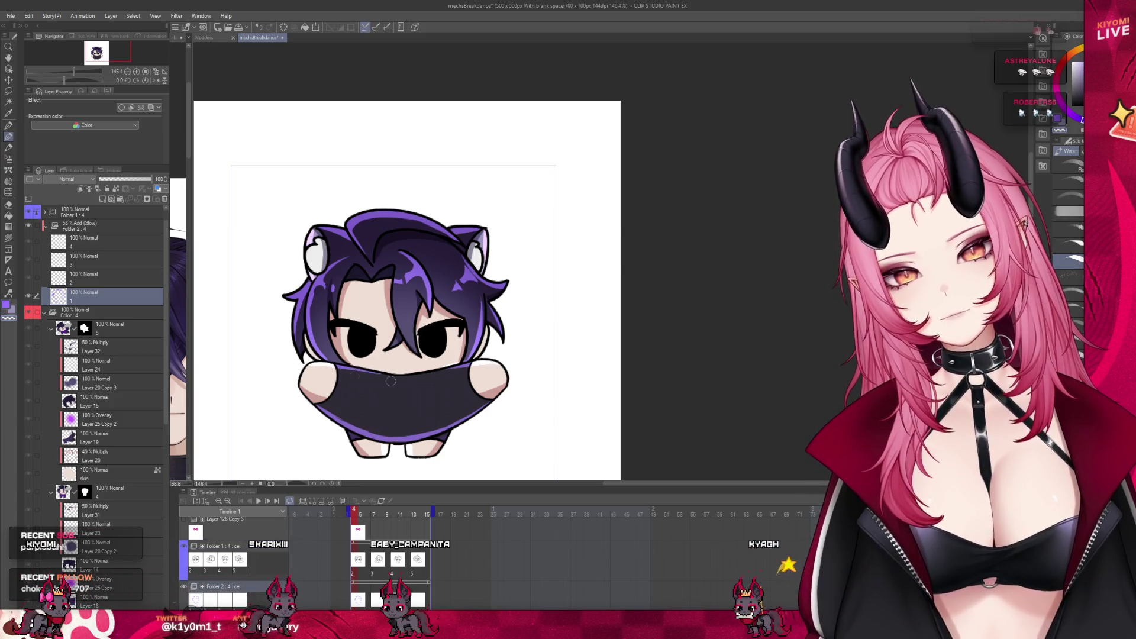
pyautogui.scroll(-2, 478, 360)
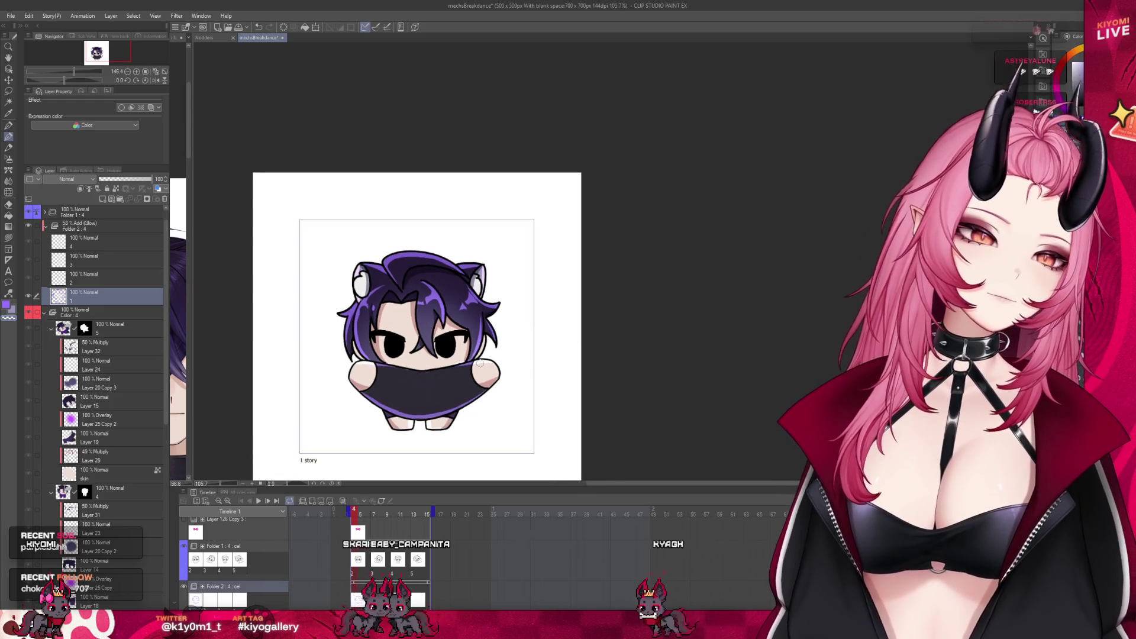
pyautogui.scroll(-2, 478, 364)
pyautogui.scroll(-1, 477, 363)
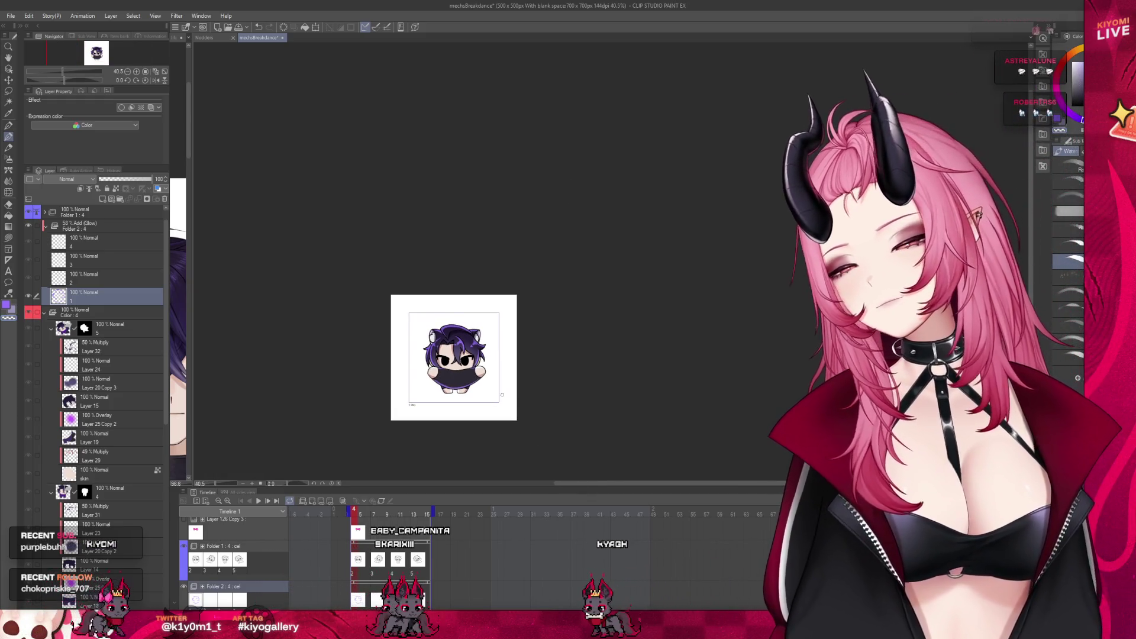
pyautogui.scroll(2, 470, 364)
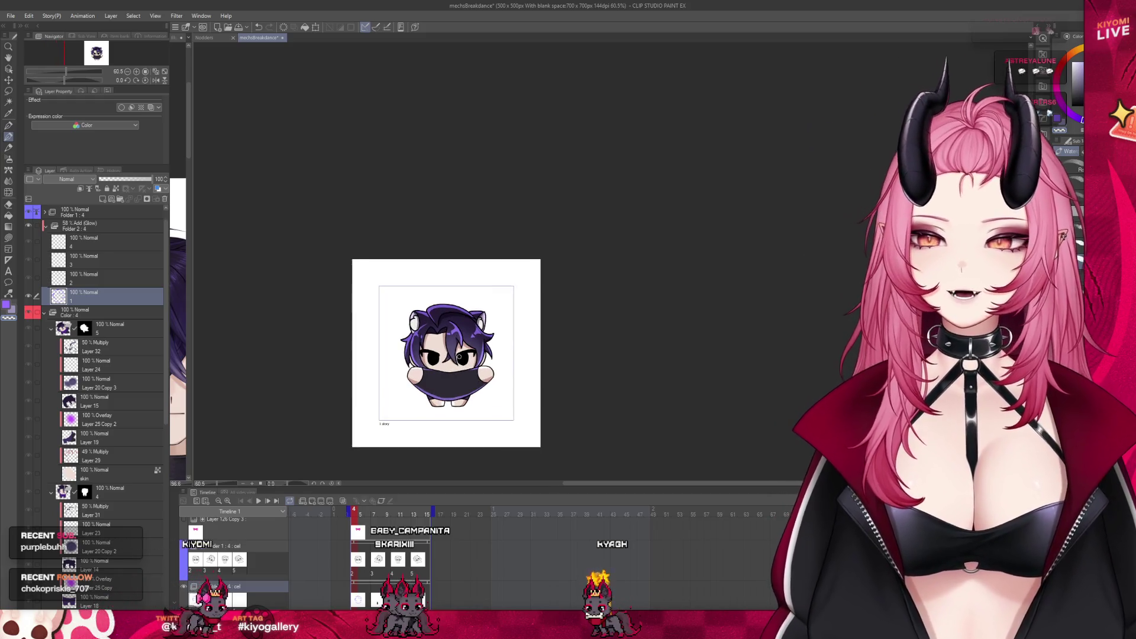
pyautogui.scroll(1, 454, 359)
pyautogui.scroll(1, 455, 360)
pyautogui.scroll(1, 455, 359)
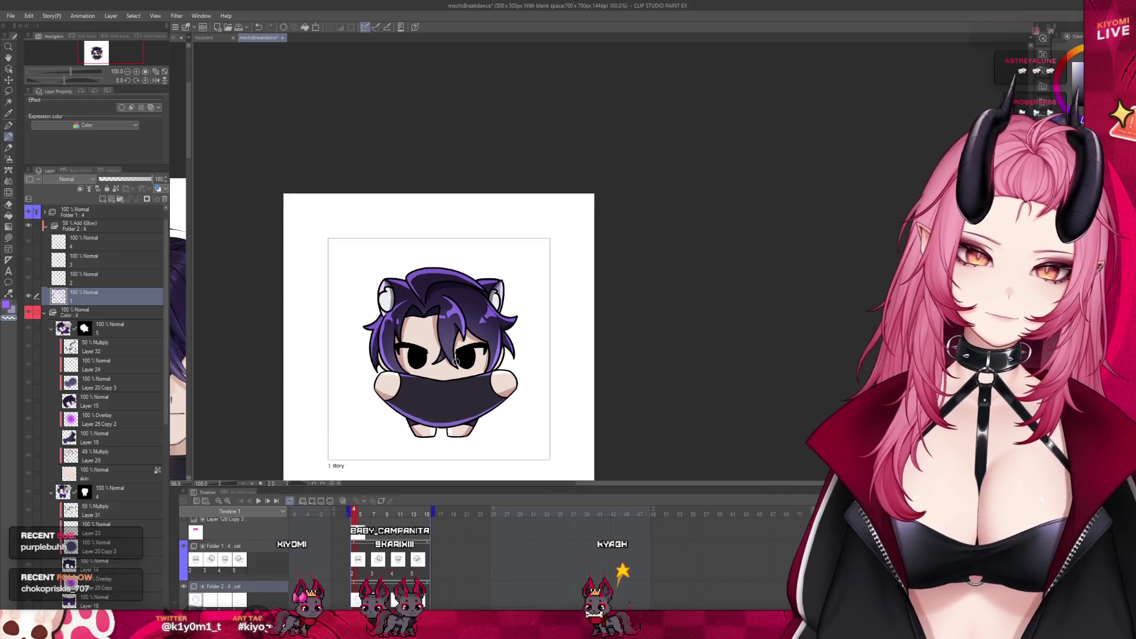
pyautogui.scroll(1, 455, 360)
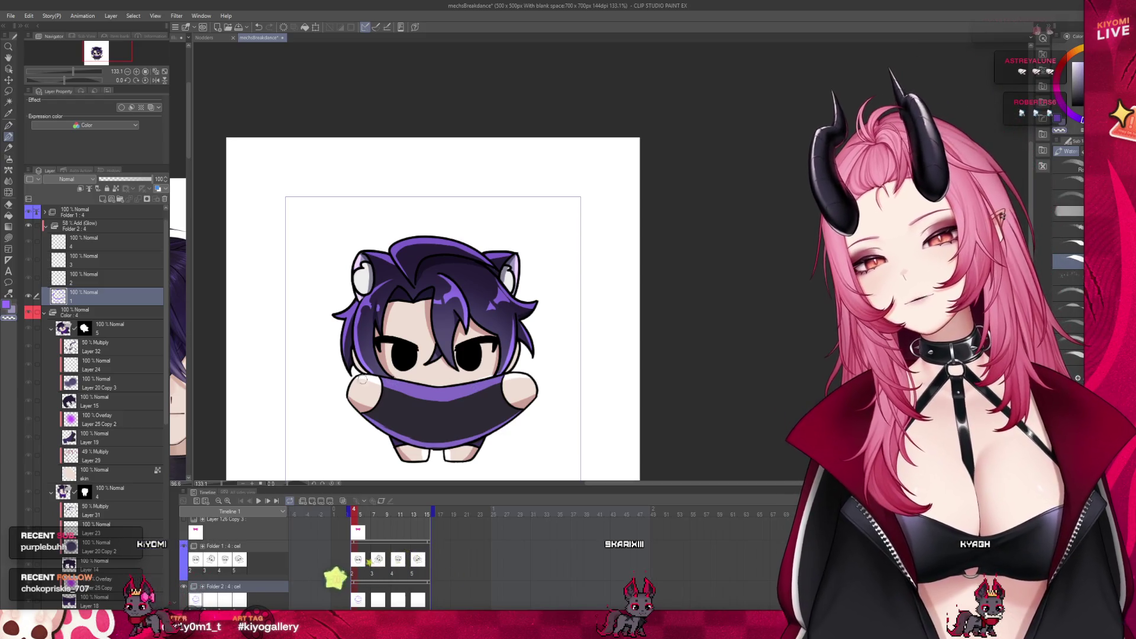
pyautogui.scroll(-2, 432, 392)
pyautogui.scroll(-2, 431, 393)
pyautogui.scroll(-2, 431, 392)
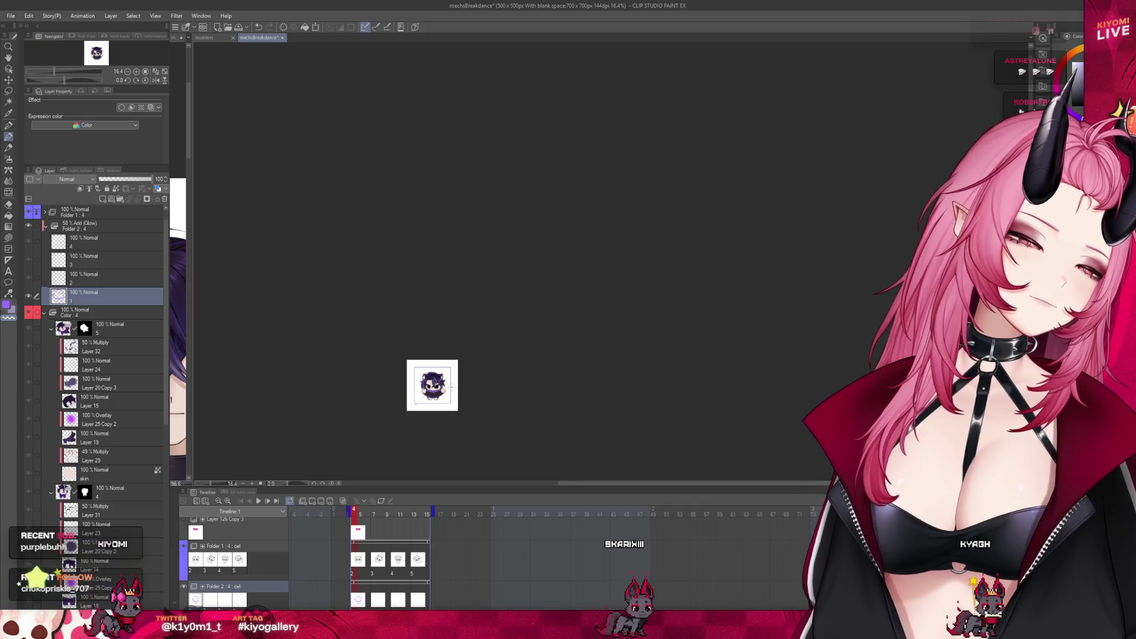
pyautogui.scroll(1, 422, 384)
pyautogui.scroll(1, 422, 383)
pyautogui.scroll(-2, 114, 443)
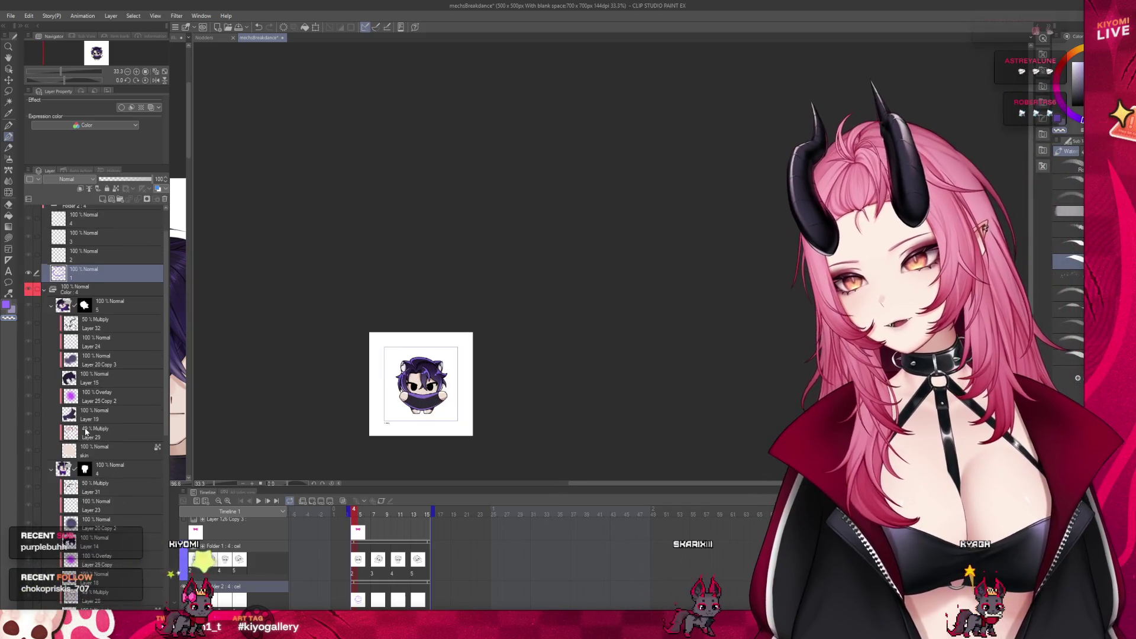
pyautogui.scroll(-2, 115, 443)
pyautogui.moveTo(167, 442); pyautogui.dragTo(164, 589)
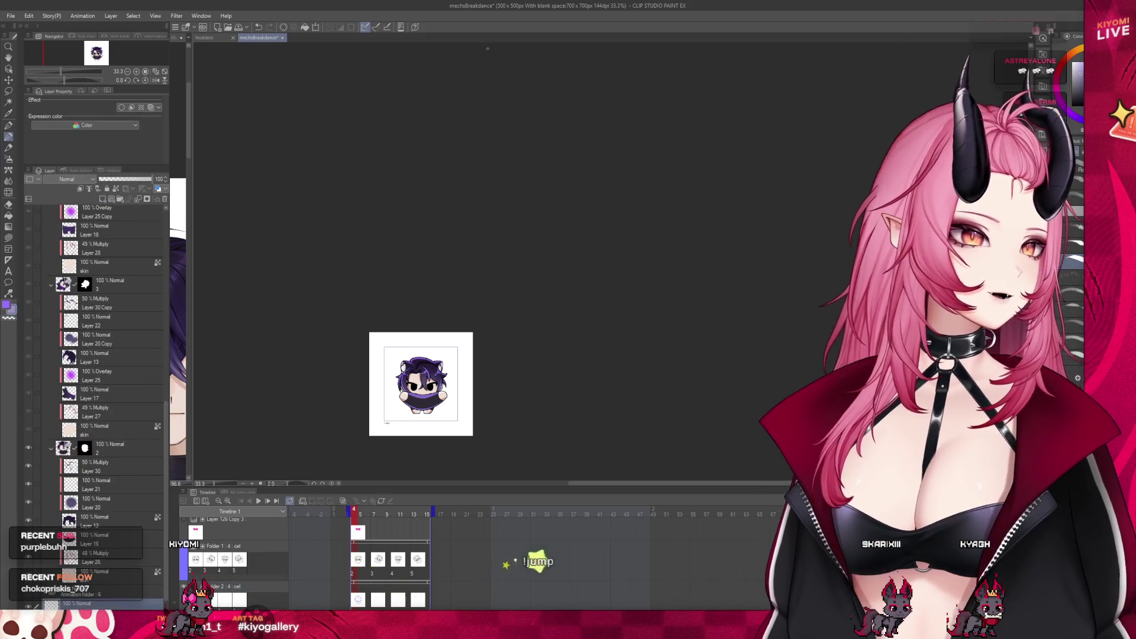
pyautogui.scroll(-1, 433, 318)
pyautogui.scroll(-1, 434, 318)
pyautogui.scroll(-1, 433, 317)
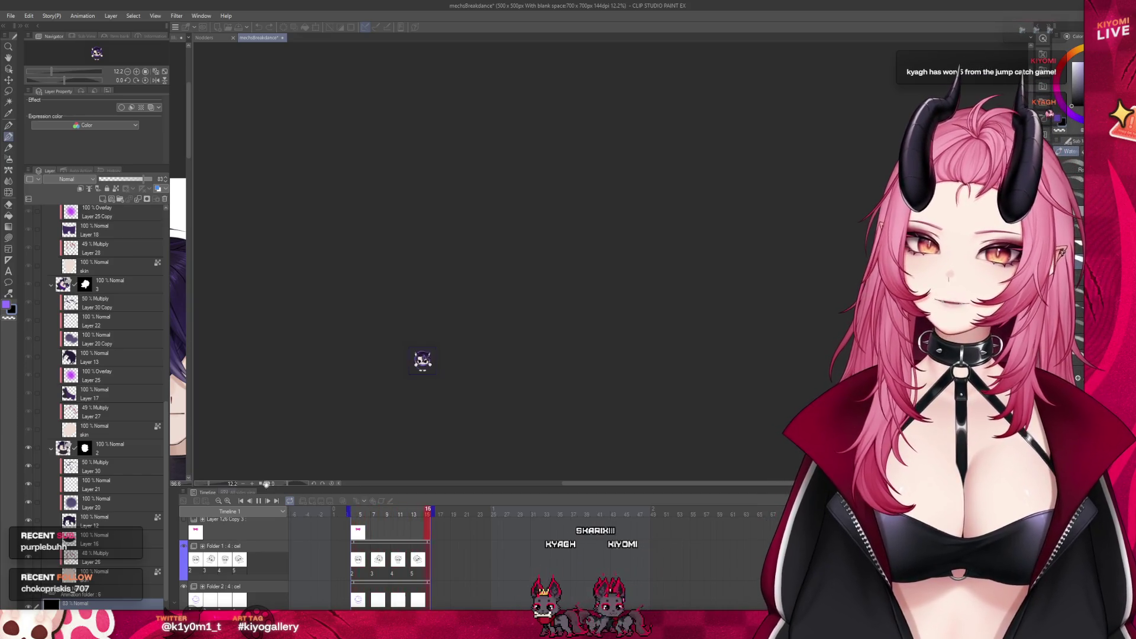
# Stop playback and widen the split view to reveal the character reference illustration.
pyautogui.click(259, 502)
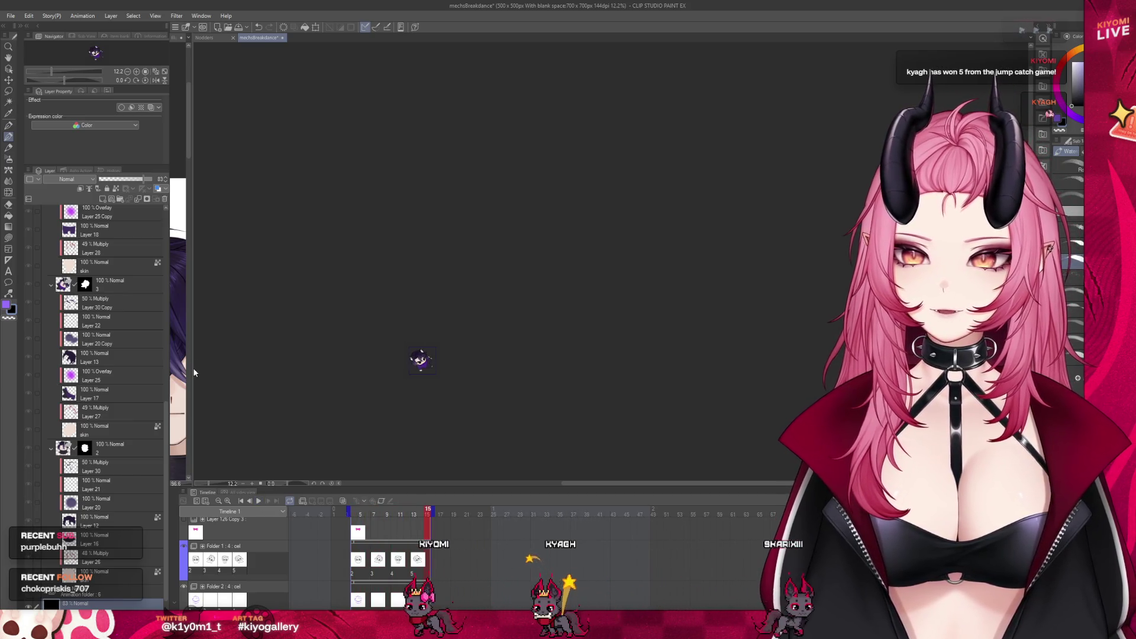
pyautogui.moveTo(188, 373); pyautogui.dragTo(435, 374)
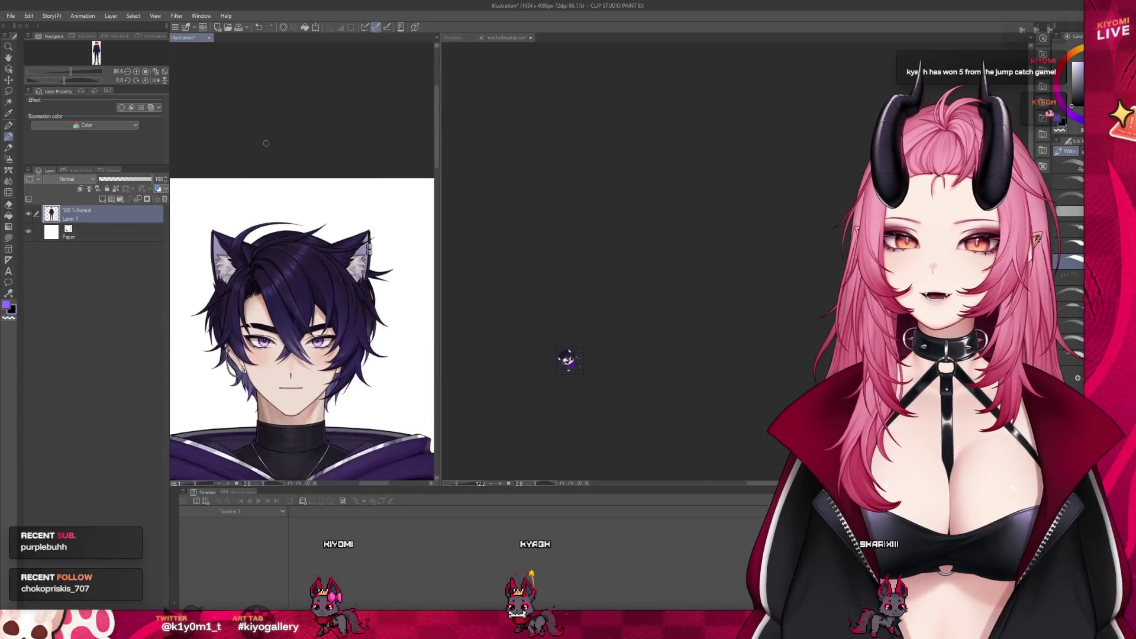
pyautogui.scroll(3, 267, 147)
pyautogui.scroll(-2, 266, 146)
pyautogui.scroll(-1, 266, 146)
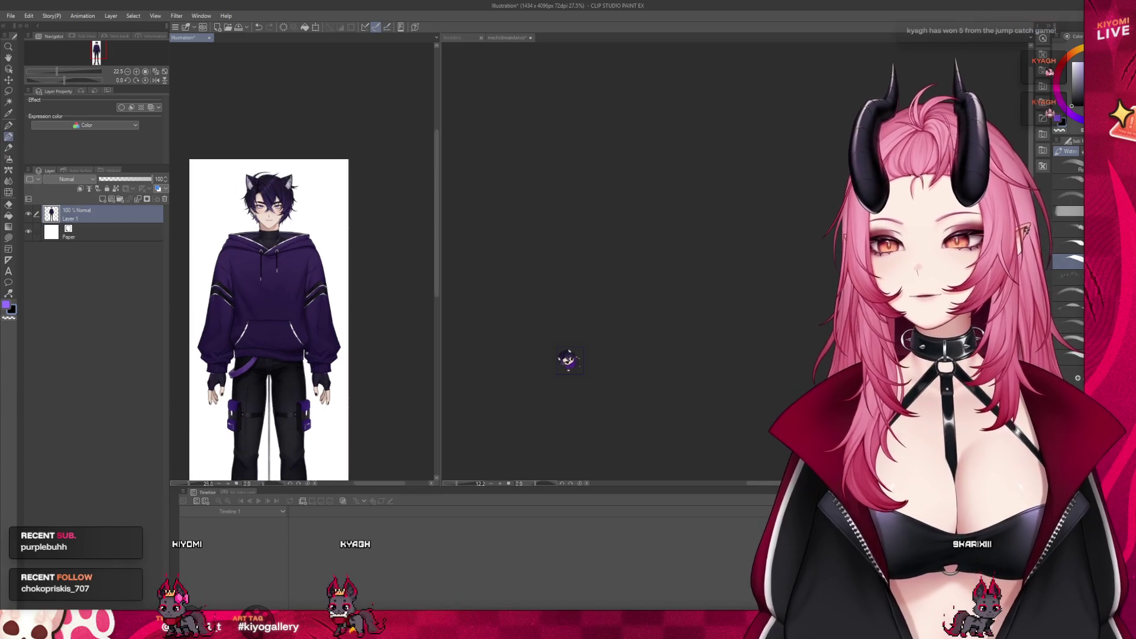
pyautogui.scroll(1, 303, 355)
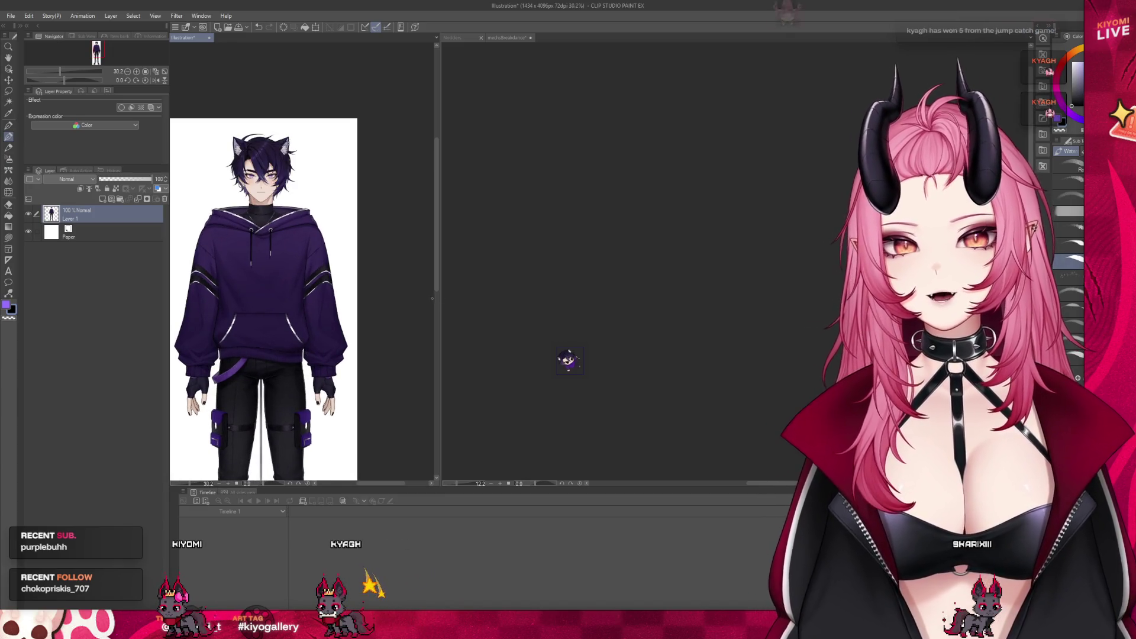
# Narrow the reference view again to bring the emote document back into focus.
pyautogui.moveTo(441, 297); pyautogui.dragTo(204, 300)
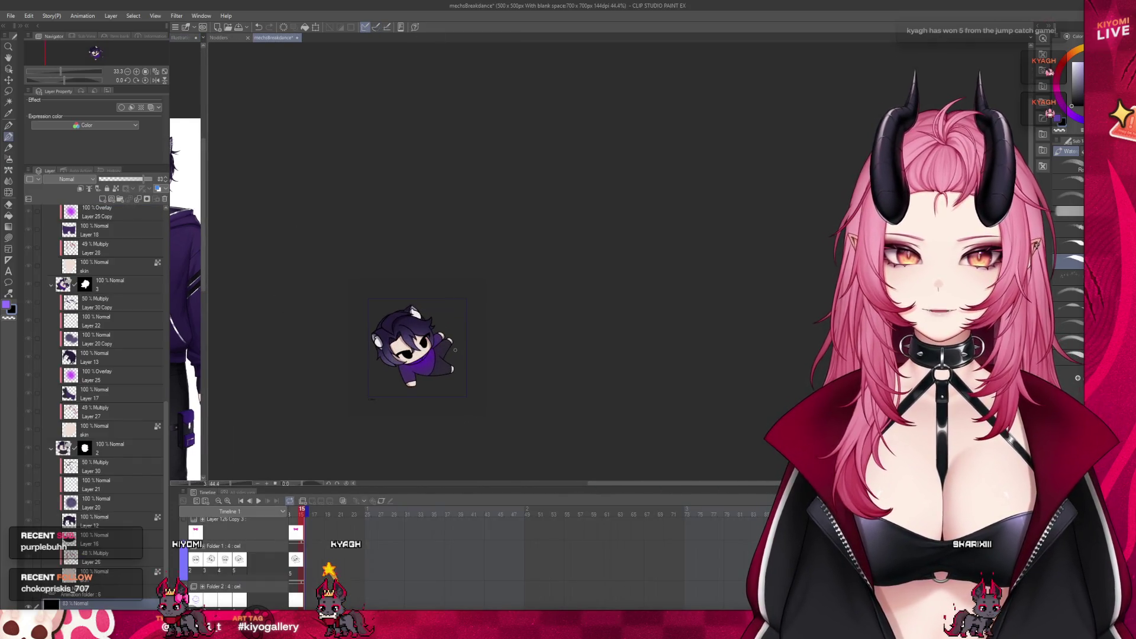
pyautogui.scroll(1, 437, 364)
pyautogui.scroll(1, 437, 364)
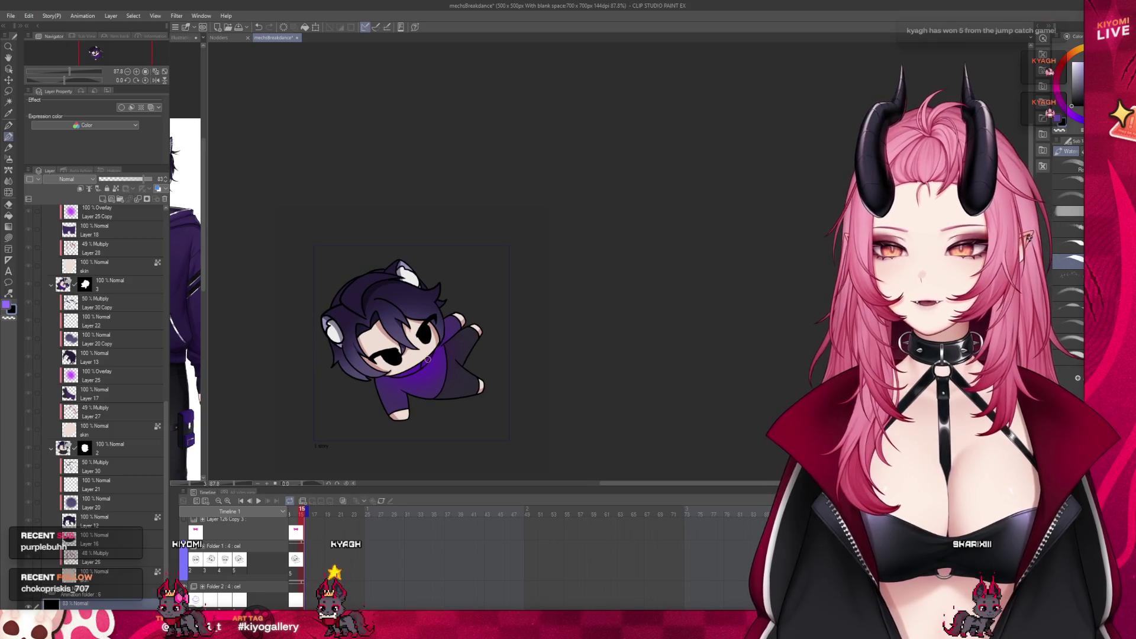
pyautogui.scroll(2, 437, 364)
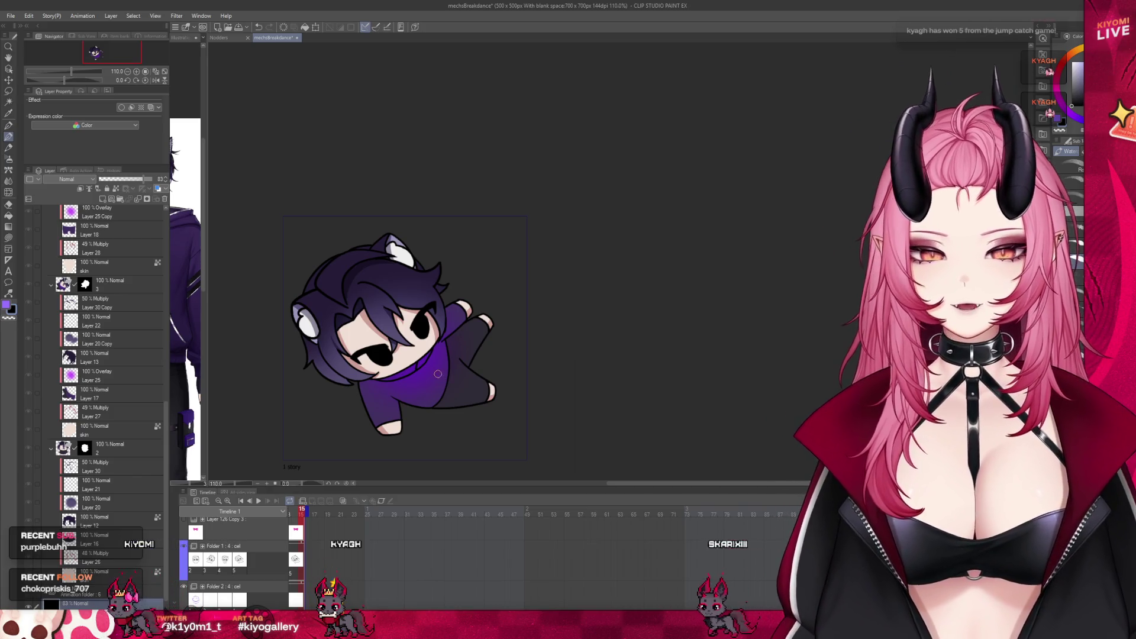
pyautogui.hscroll(-3, 373, 575)
pyautogui.hscroll(-3, 407, 575)
# Move the playhead to frame 5, the front-facing chibi pose.
pyautogui.click(406, 575)
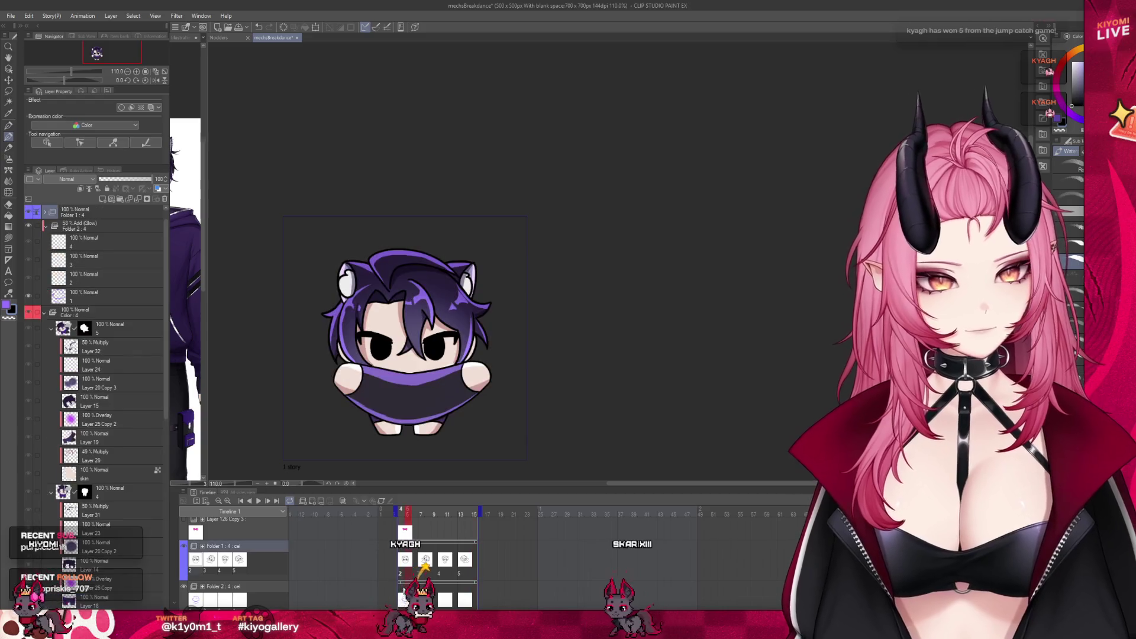
pyautogui.scroll(-2, 241, 350)
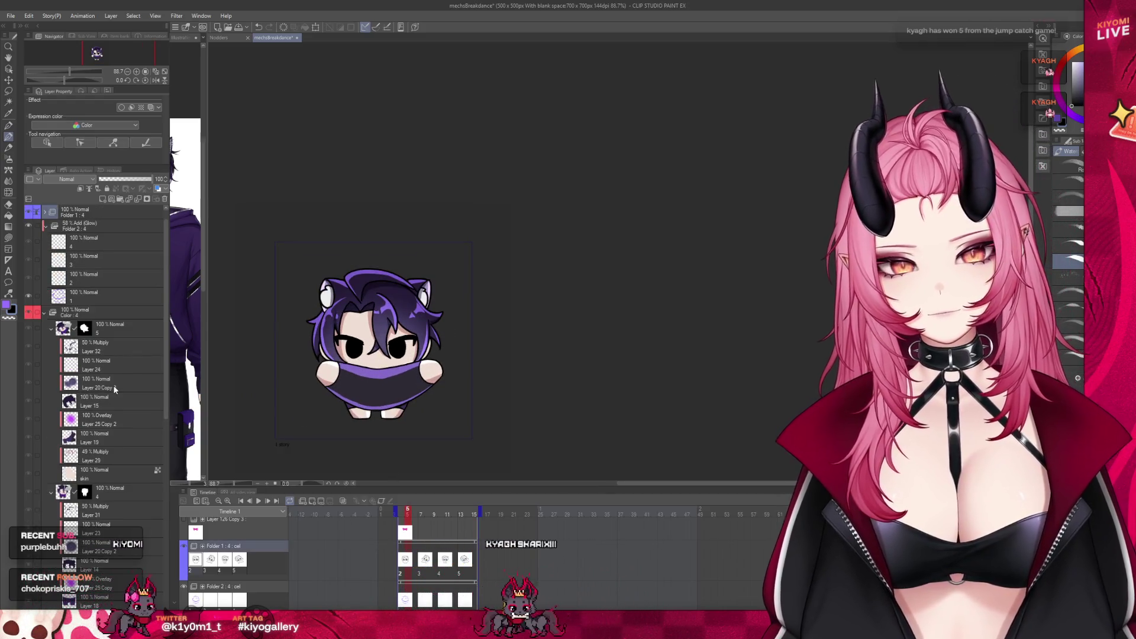
pyautogui.scroll(-2, 125, 427)
pyautogui.scroll(-2, 134, 441)
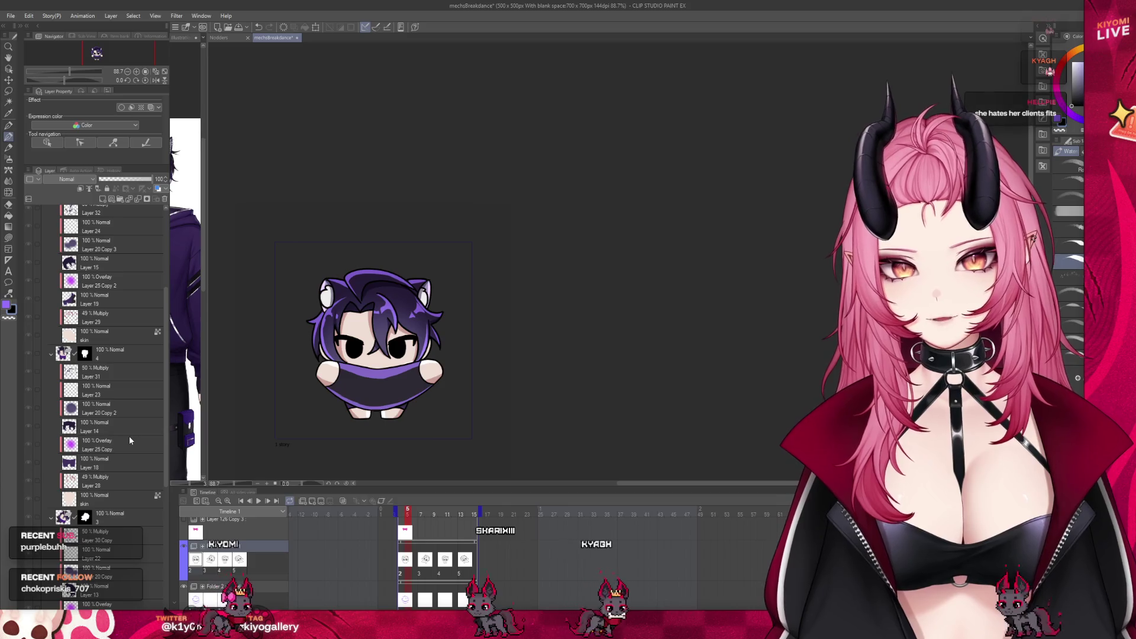
pyautogui.scroll(-2, 128, 439)
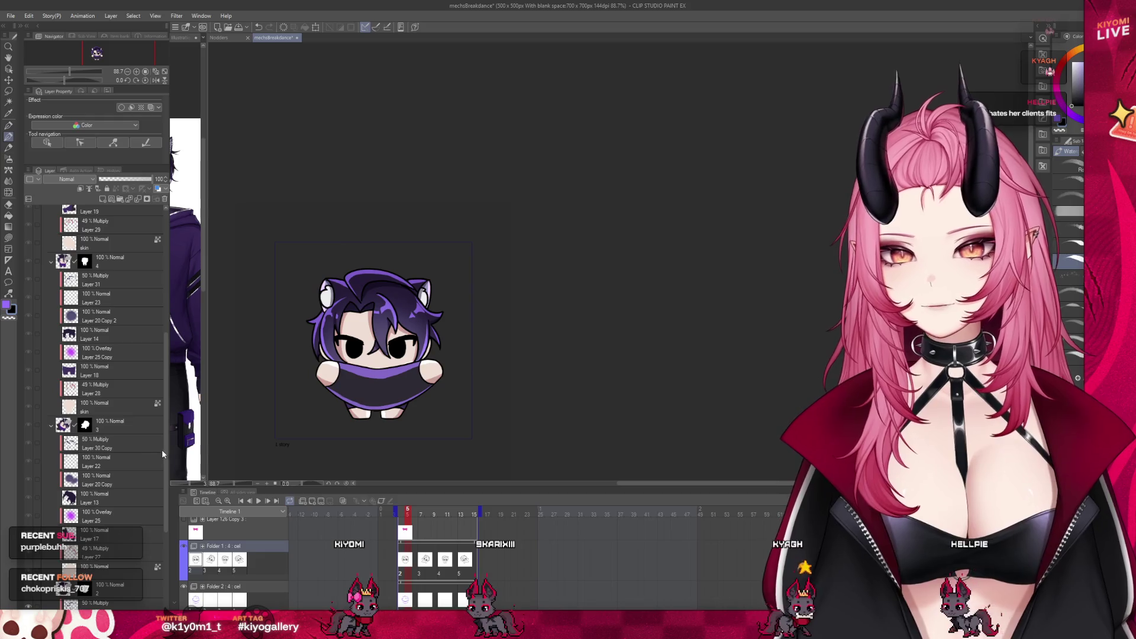
pyautogui.scroll(-2, 163, 485)
pyautogui.moveTo(163, 484); pyautogui.dragTo(167, 517)
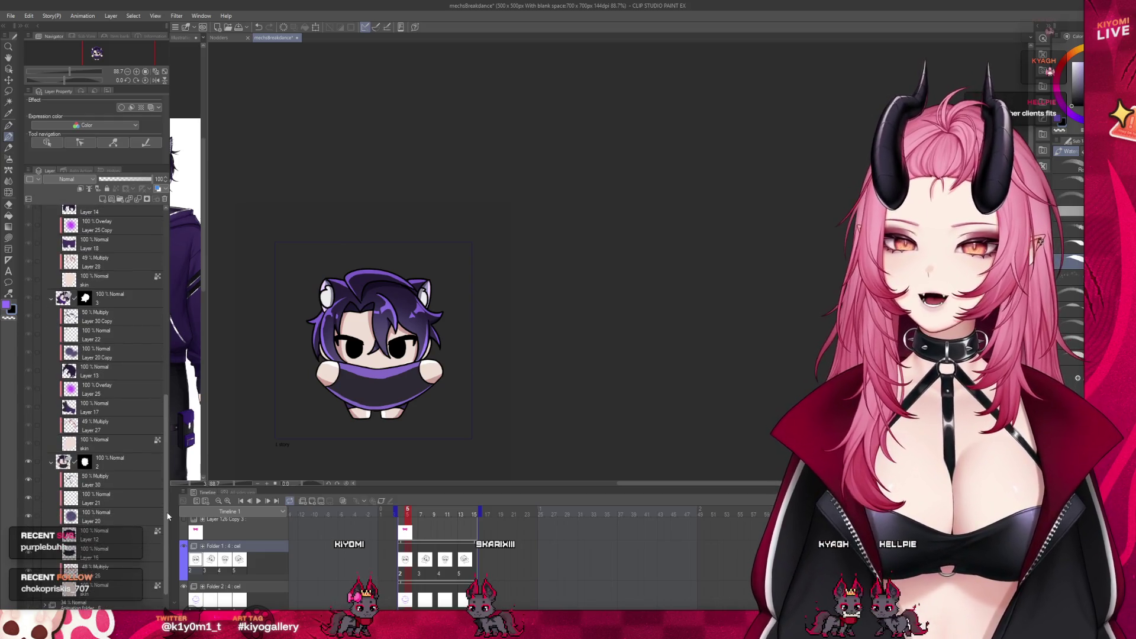
pyautogui.click(119, 480)
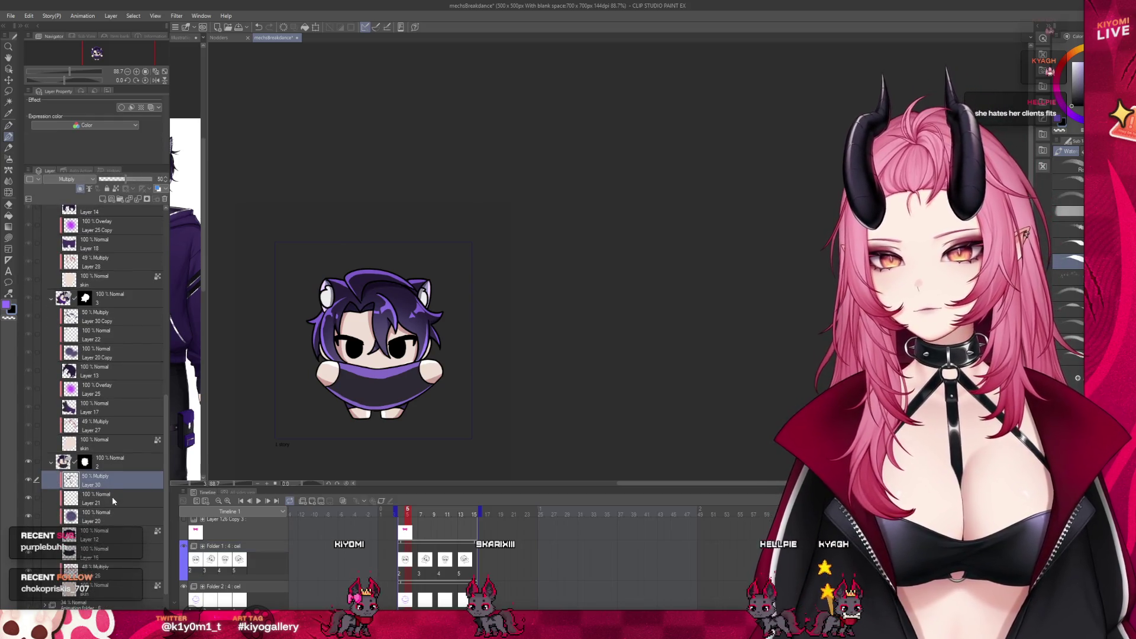
pyautogui.scroll(1, 116, 480)
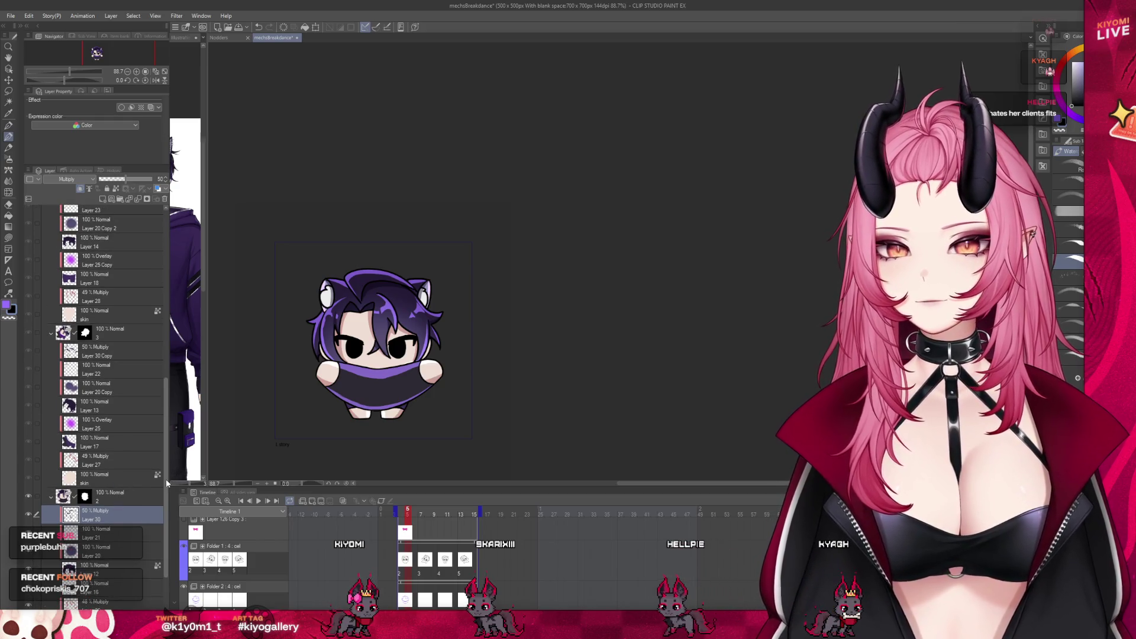
pyautogui.scroll(10, 107, 355)
pyautogui.click(97, 300)
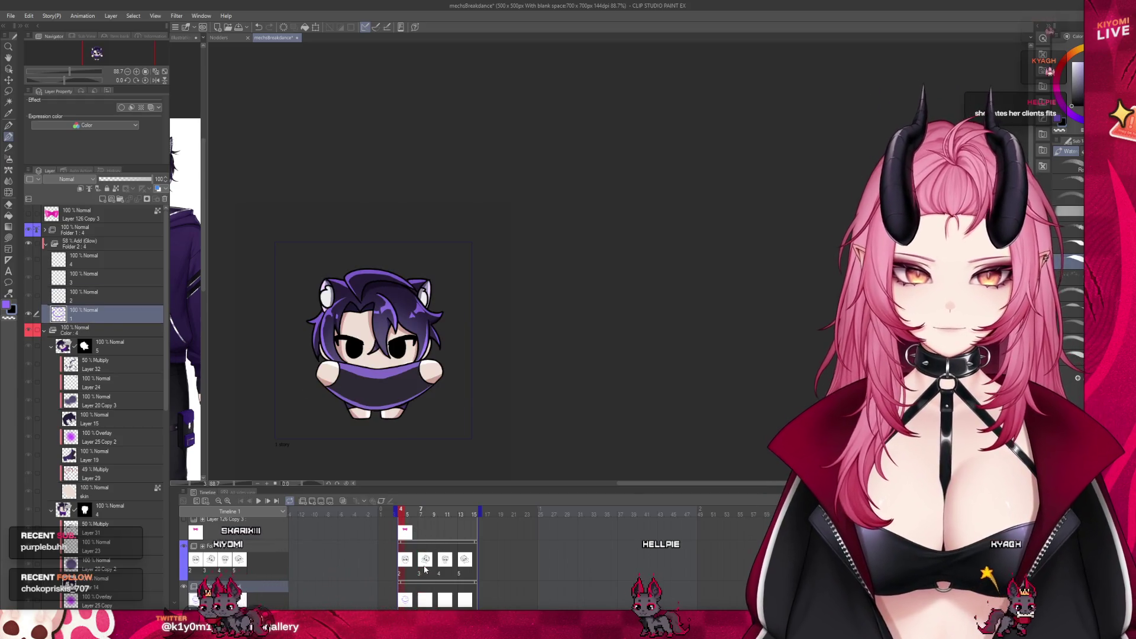
pyautogui.scroll(5, 382, 308)
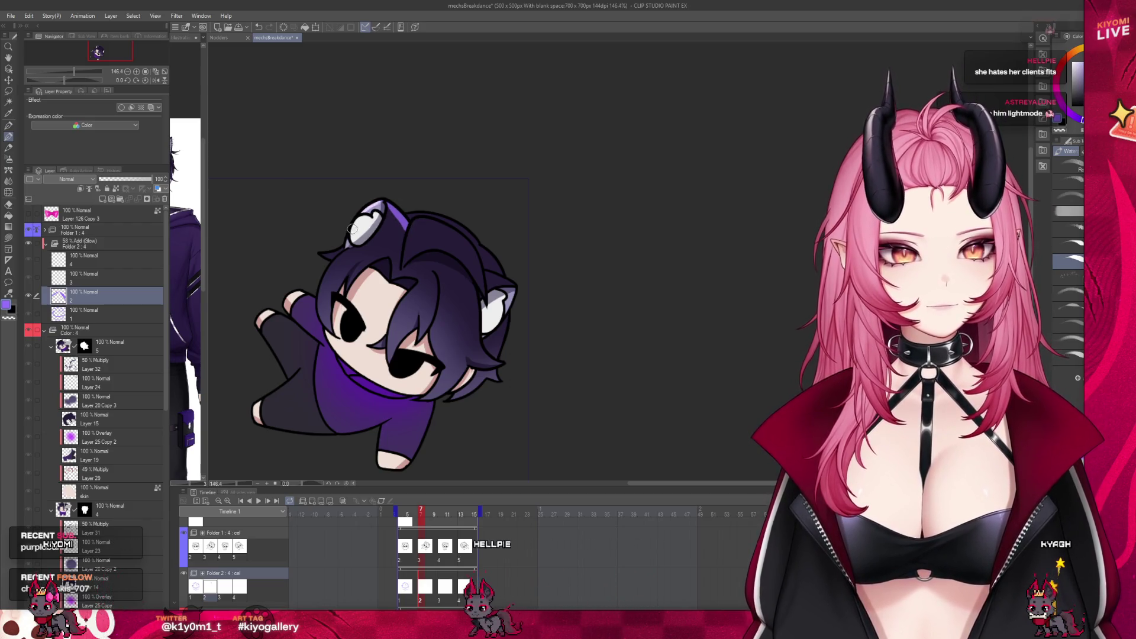
# Check the poses around frame 1 and select Folder 2's second cel on the tilted frame.
pyautogui.moveTo(426, 515)
pyautogui.mouseDown()
pyautogui.moveTo(400, 515)
pyautogui.moveTo(423, 517)
pyautogui.mouseUp()
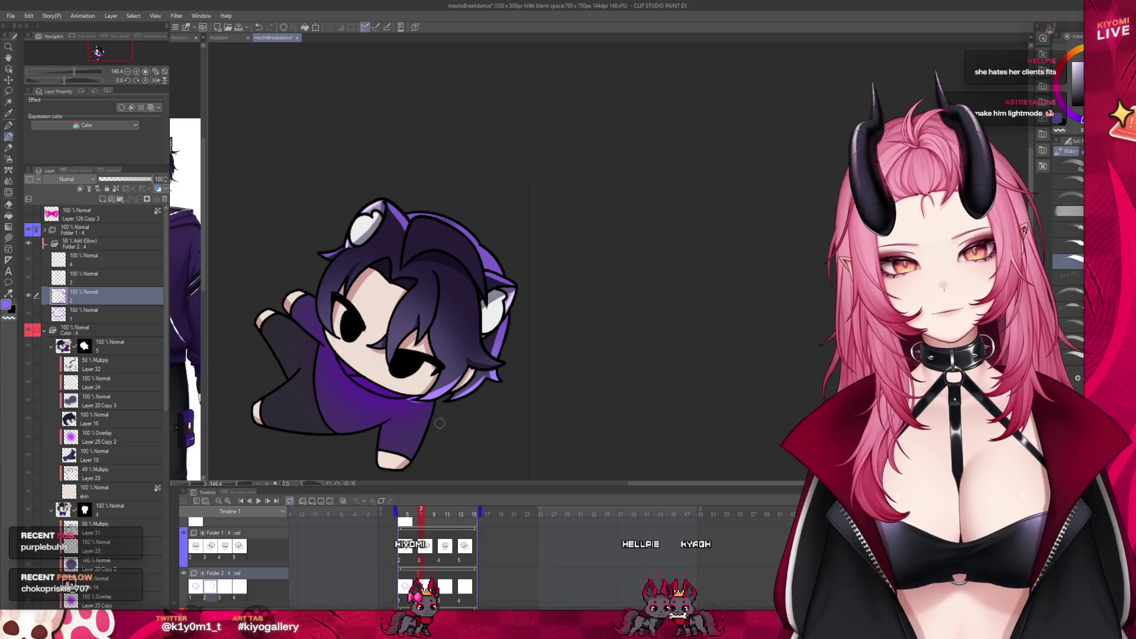
pyautogui.press('Left')
pyautogui.press('Right')
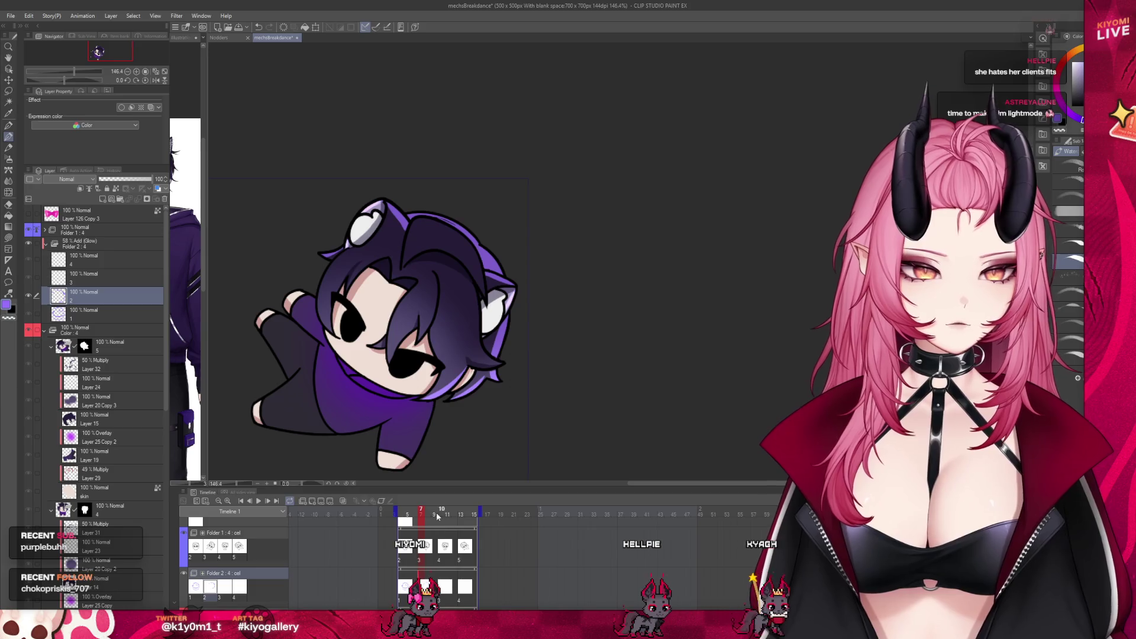
pyautogui.click(415, 559)
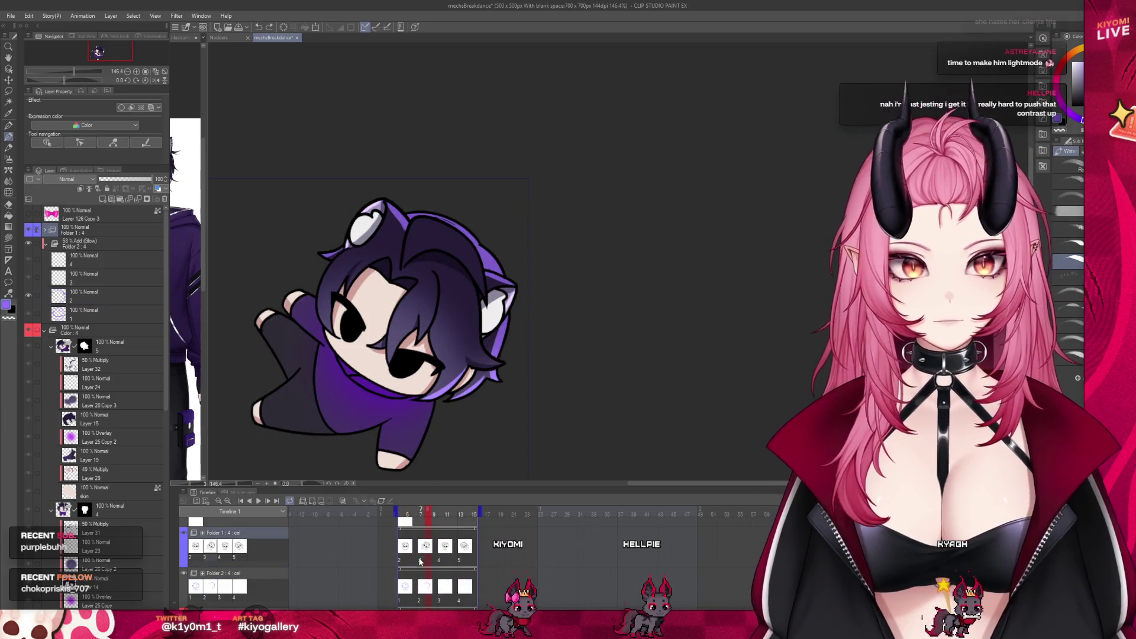
pyautogui.click(101, 293)
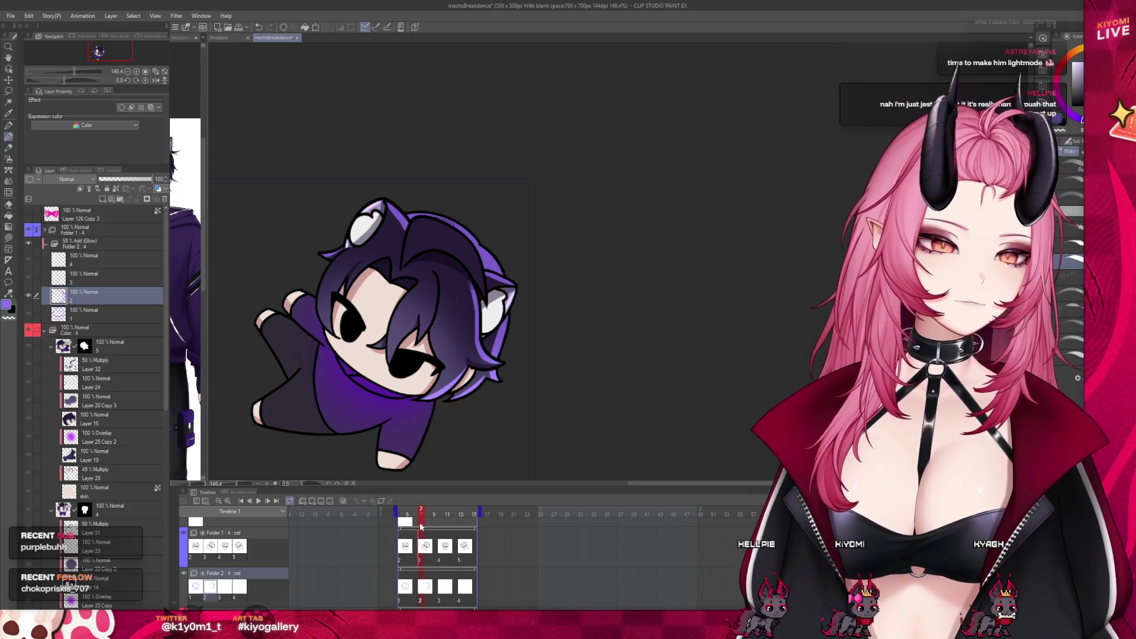
pyautogui.scroll(1, 414, 521)
pyautogui.scroll(1, 414, 520)
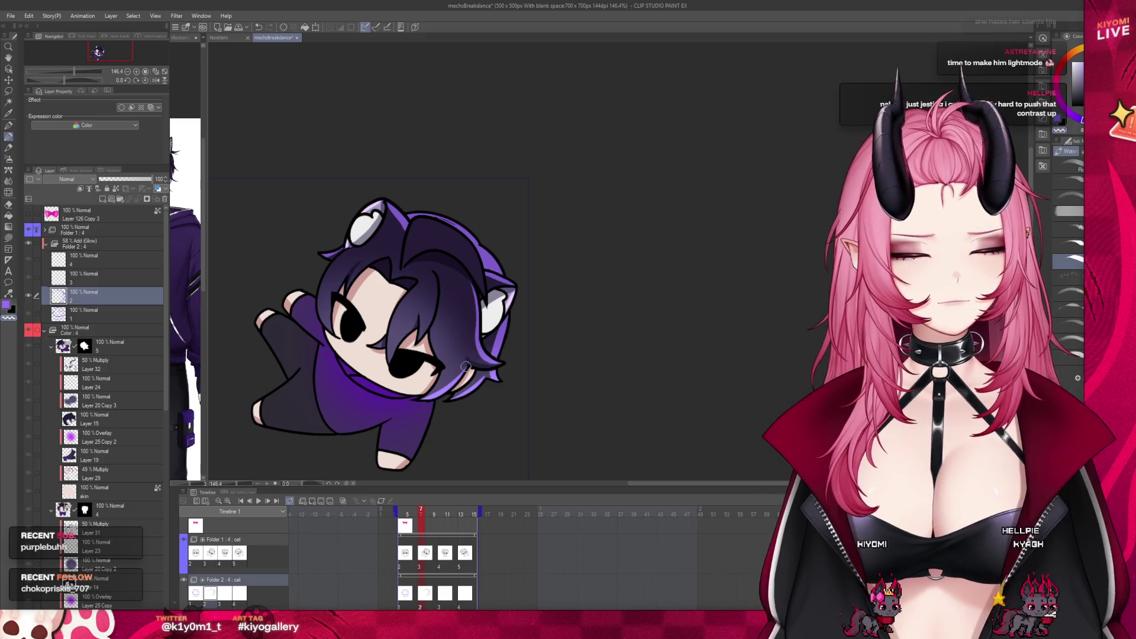
# Flip between the tilted frame and its neighbours to compare poses while painting the purple highlights.
pyautogui.click(409, 512)
pyautogui.click(419, 513)
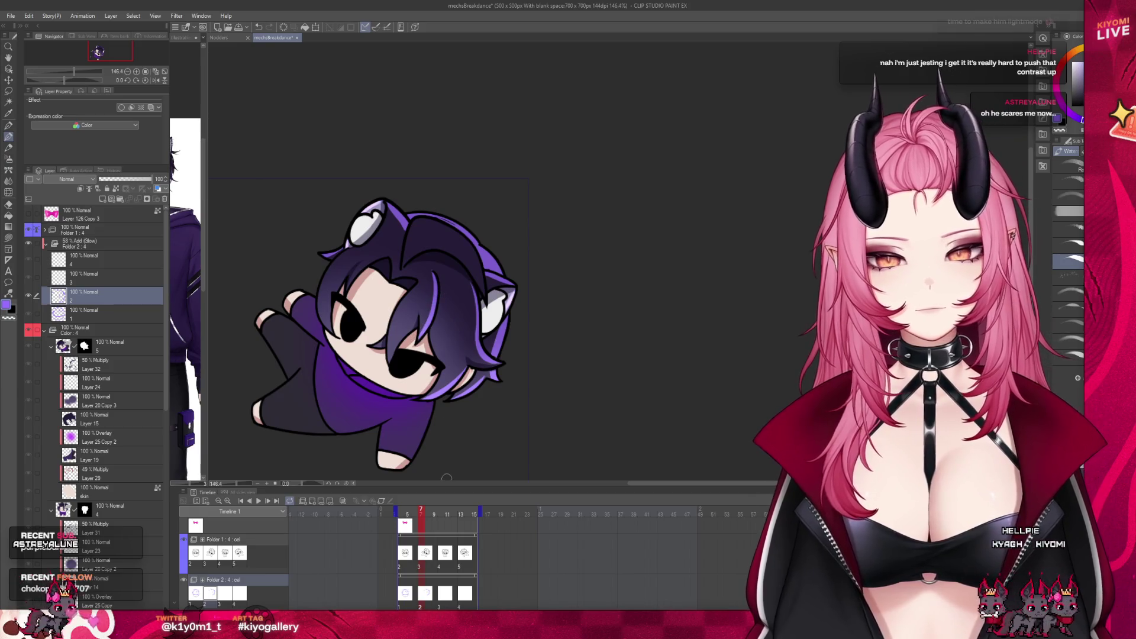
pyautogui.click(410, 513)
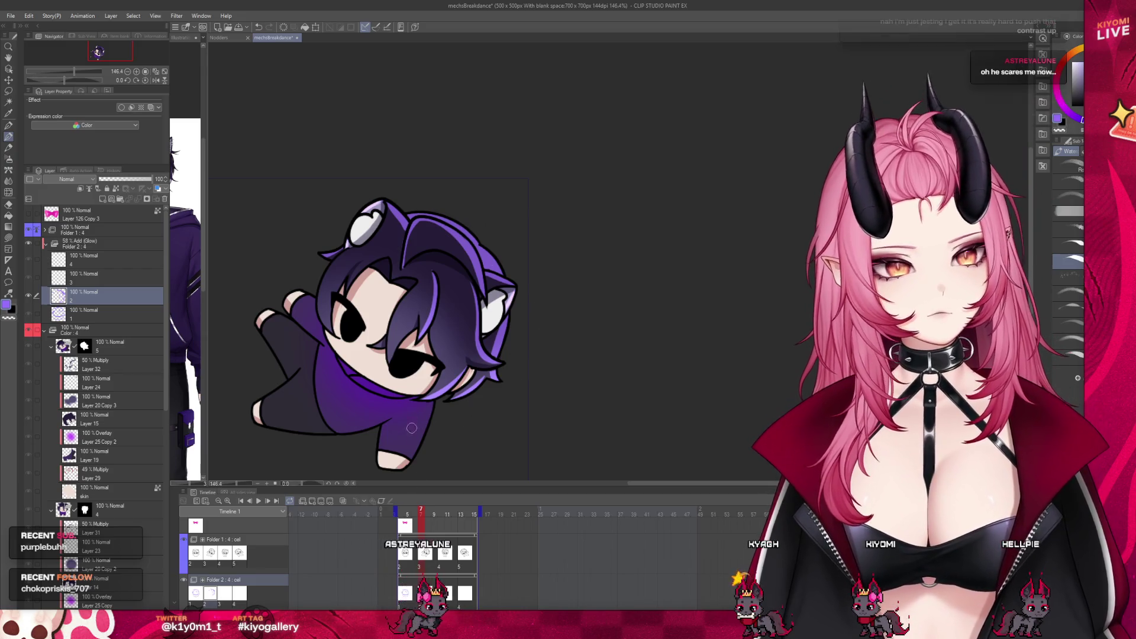
pyautogui.press('Right')
pyautogui.press('Left')
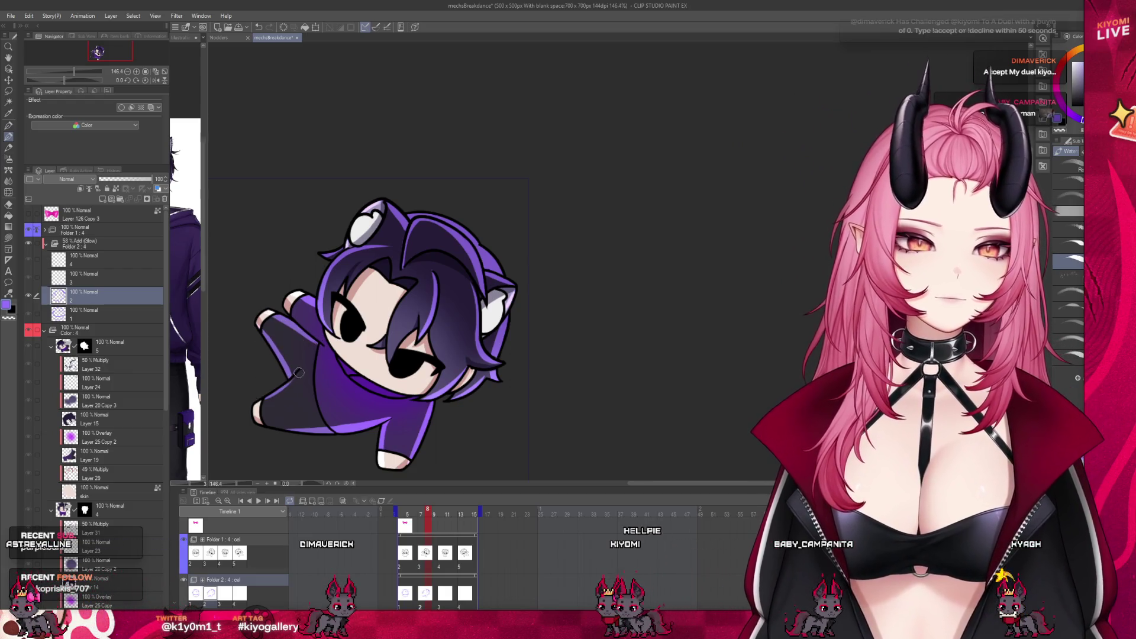
pyautogui.scroll(-3, 488, 373)
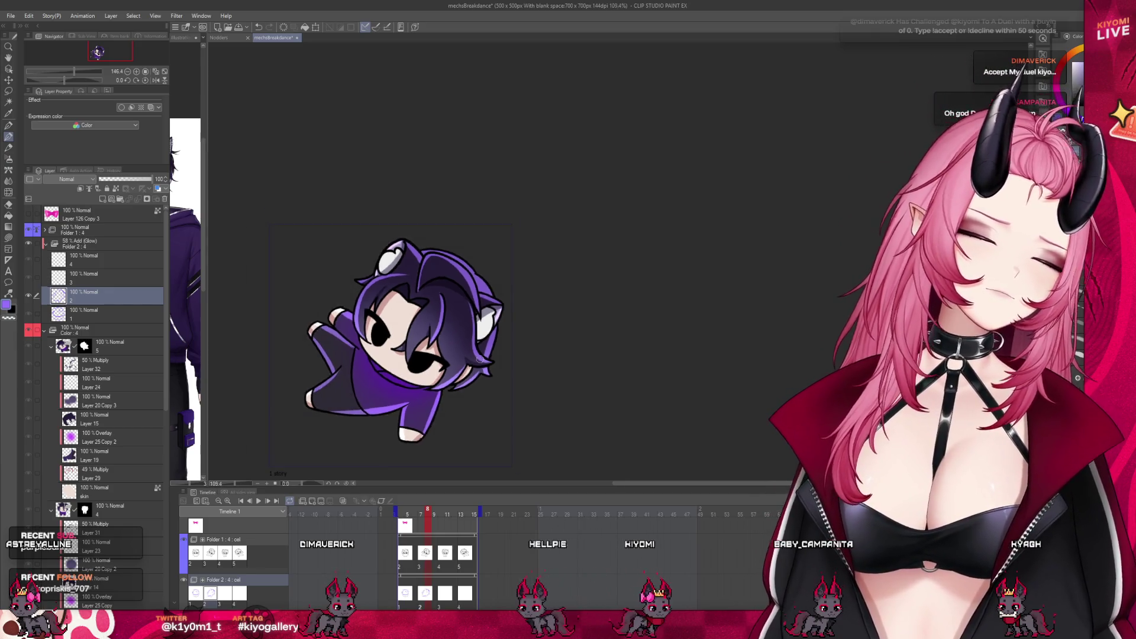
pyautogui.scroll(-2, 407, 386)
pyautogui.scroll(-1, 407, 387)
pyautogui.scroll(-1, 407, 386)
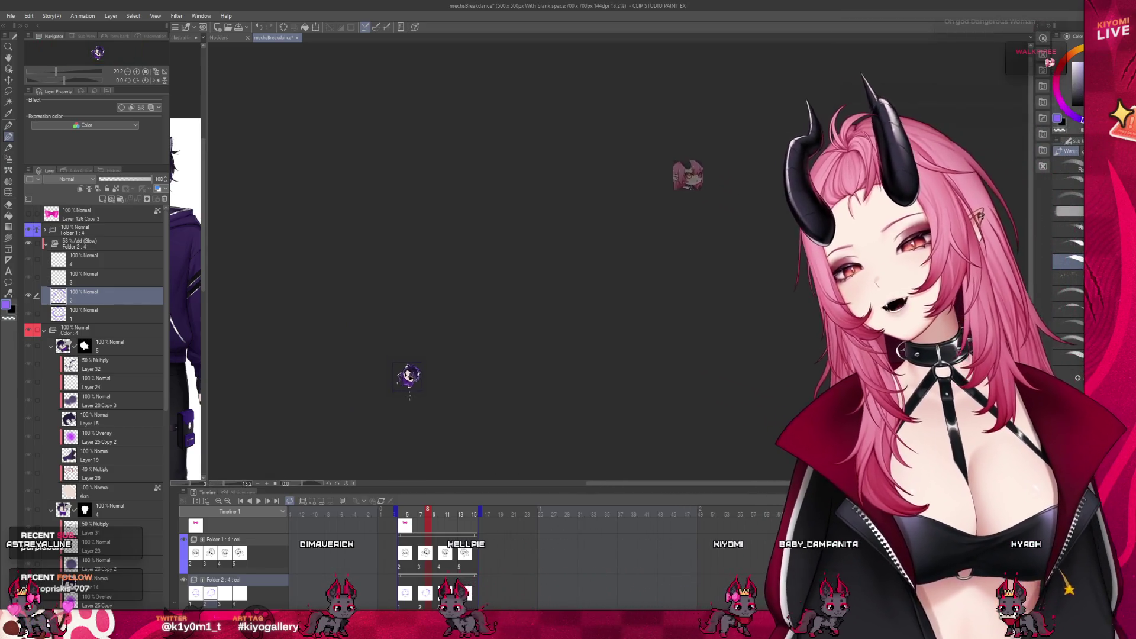
pyautogui.scroll(-1, 407, 387)
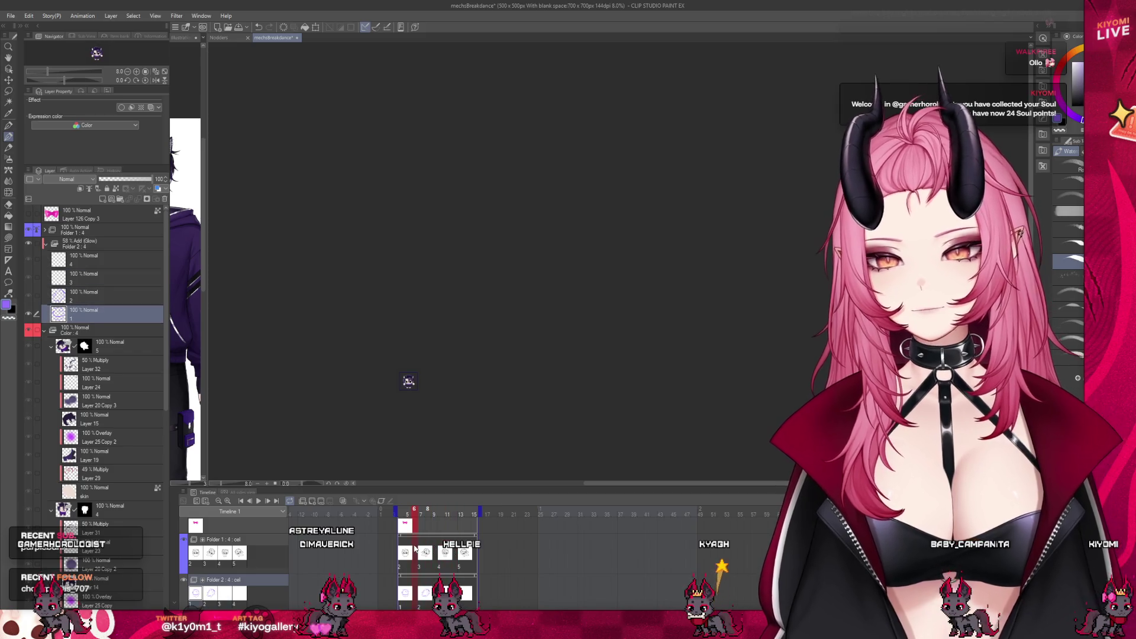
pyautogui.scroll(3, 407, 377)
pyautogui.scroll(1, 436, 364)
pyautogui.scroll(2, 437, 364)
pyautogui.scroll(2, 437, 364)
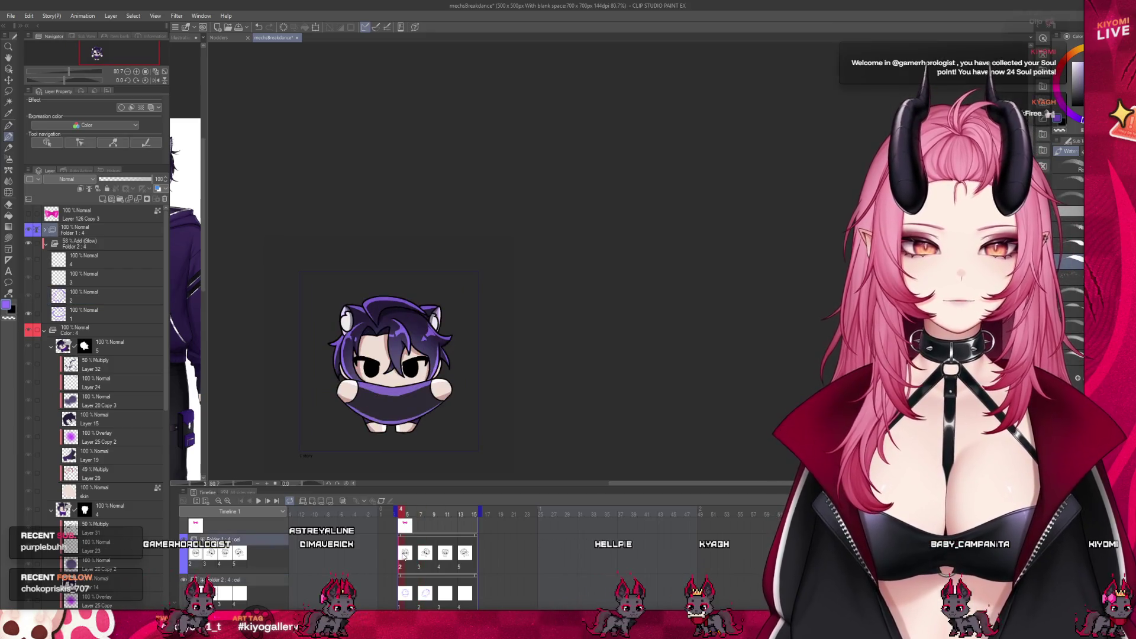
pyautogui.scroll(1, 408, 378)
pyautogui.scroll(1, 395, 284)
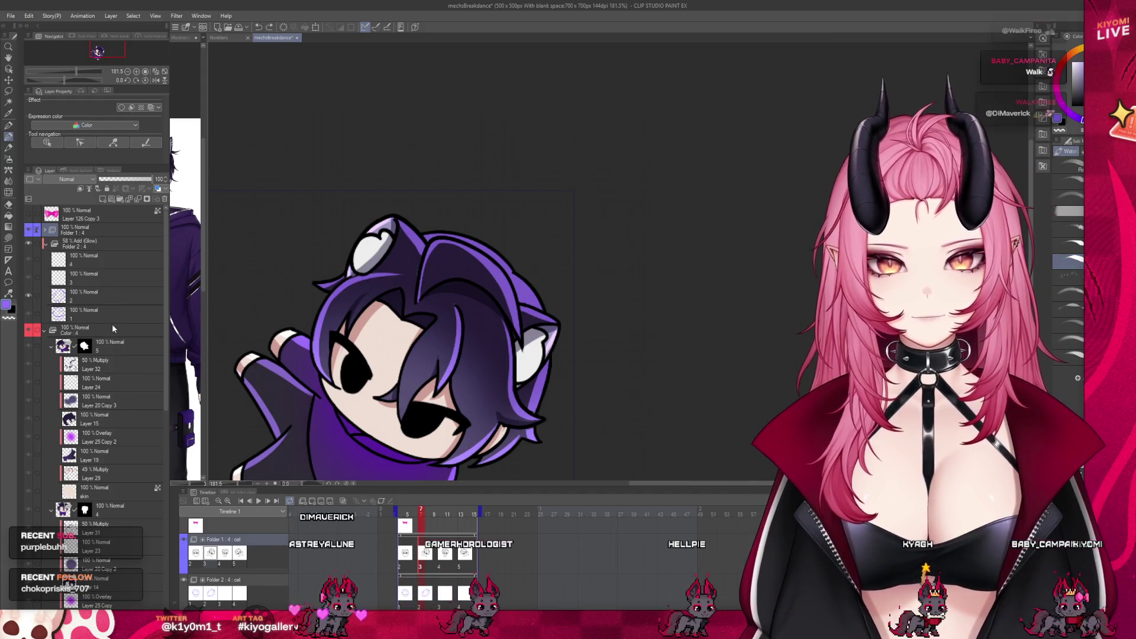
# Paint hair highlight strands on layer 2, flipping to the neighbouring frame to compare and fitting the view.
pyautogui.click(108, 290)
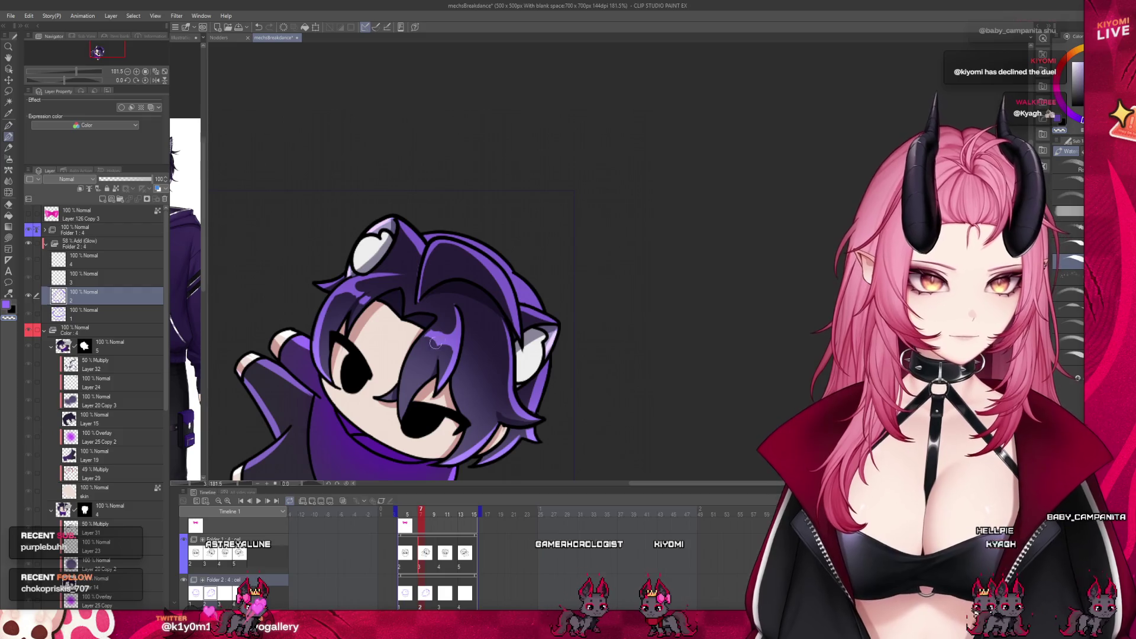
pyautogui.press('Right')
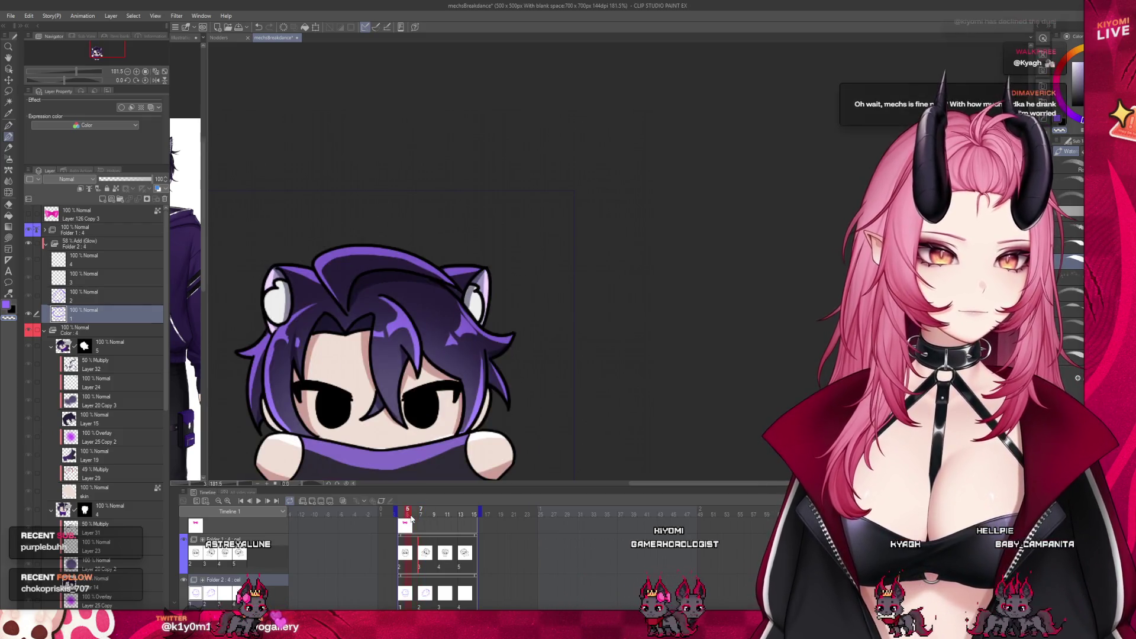
pyautogui.press('Left')
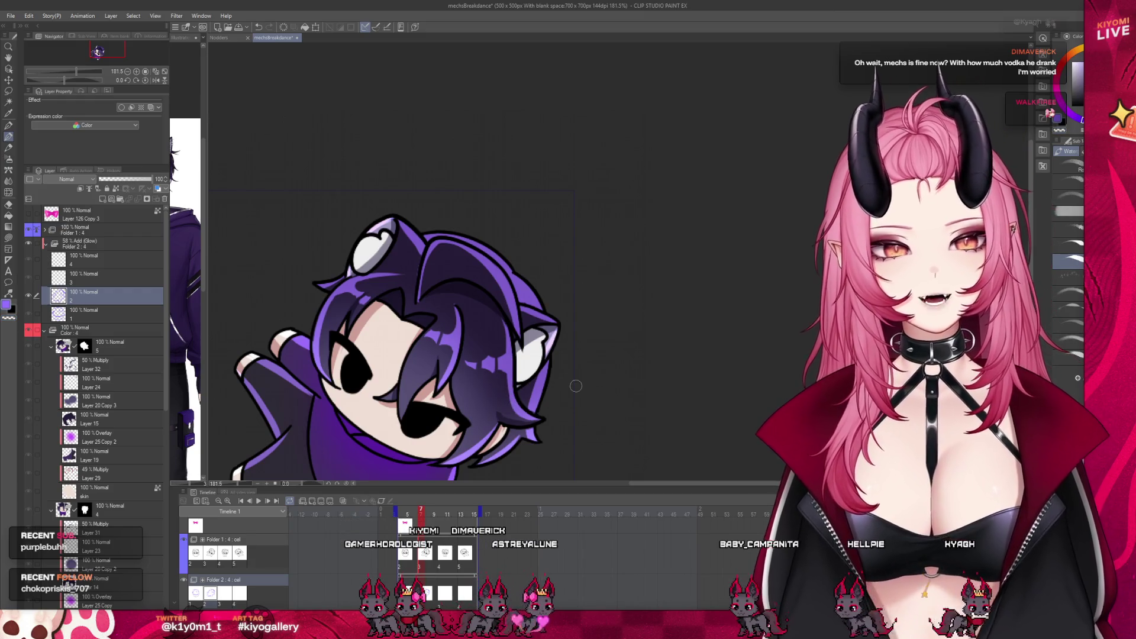
pyautogui.hotkey('ctrl', 'alt', '0')
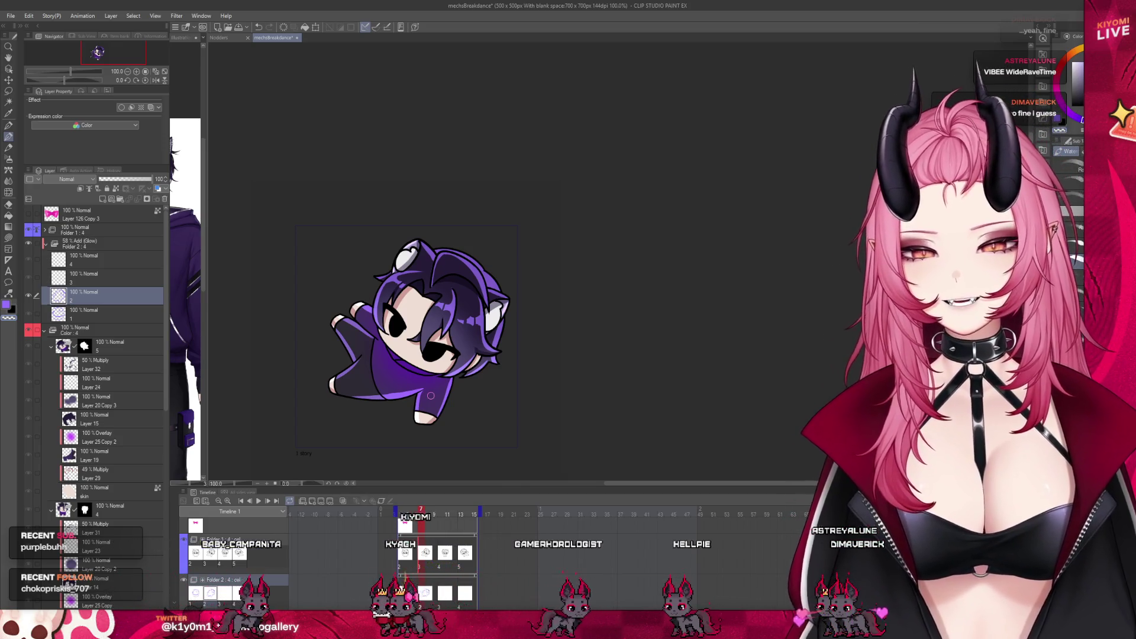
pyautogui.scroll(1, 399, 378)
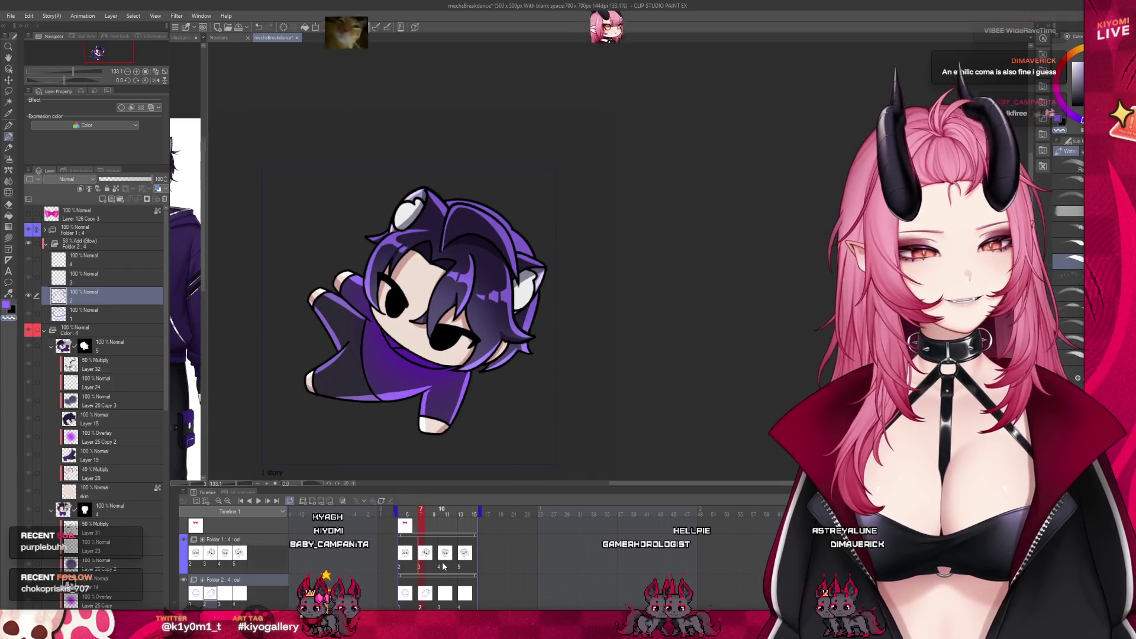
# Paint purple highlights on the standing pose's hair on layer 3, comparing against the tilted frame.
pyautogui.click(443, 566)
pyautogui.scroll(1, 408, 337)
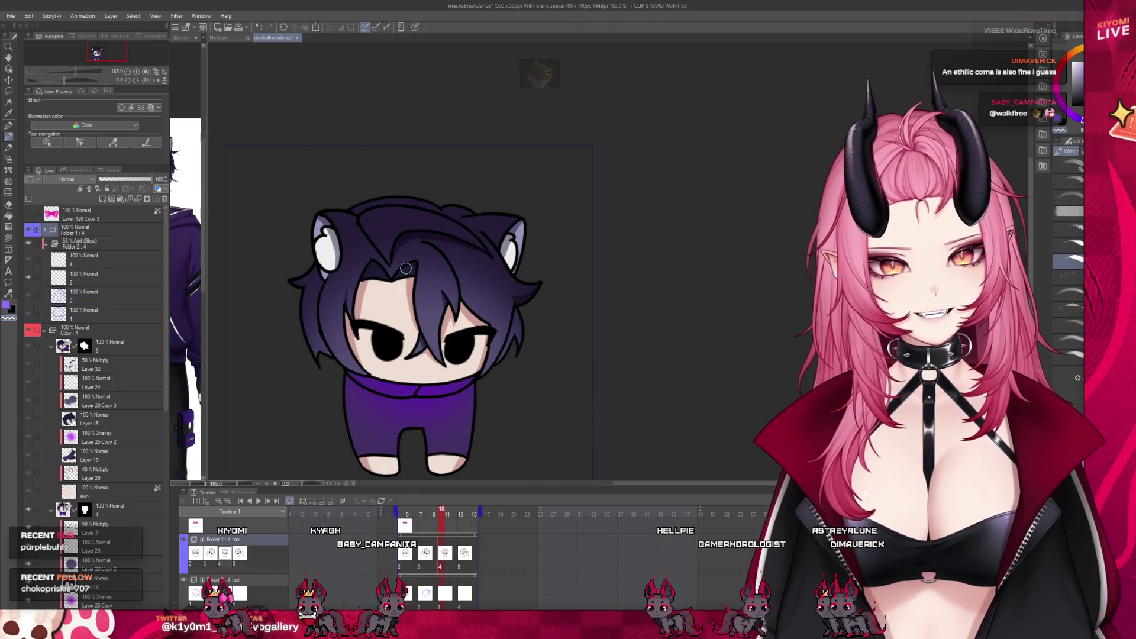
pyautogui.click(112, 278)
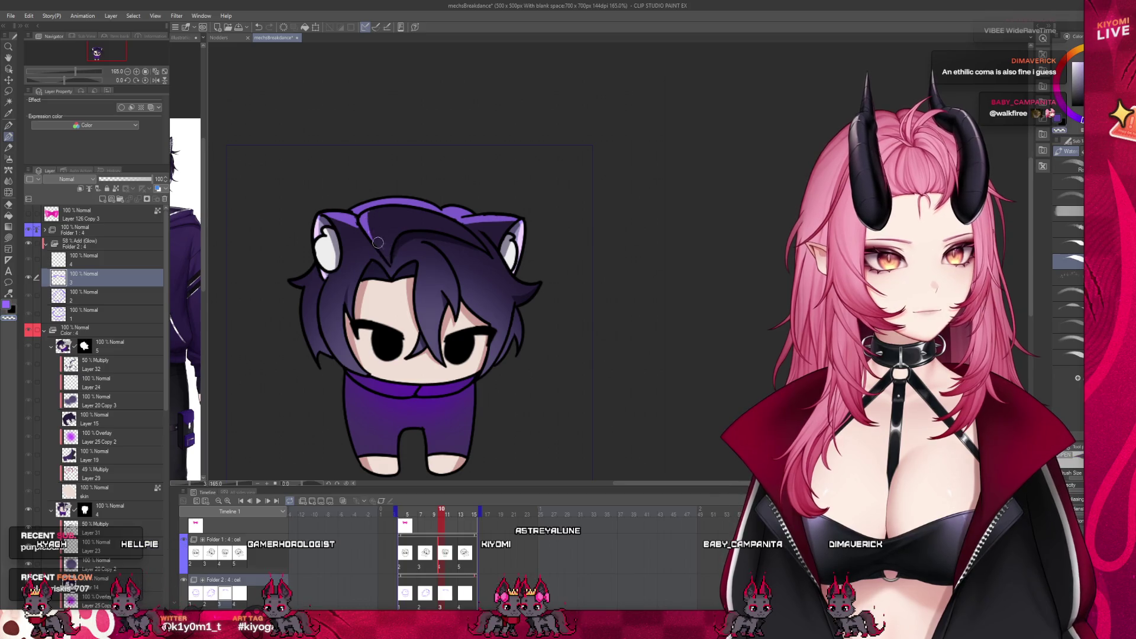
pyautogui.moveTo(443, 512)
pyautogui.mouseDown()
pyautogui.moveTo(432, 512)
pyautogui.moveTo(442, 512)
pyautogui.mouseUp()
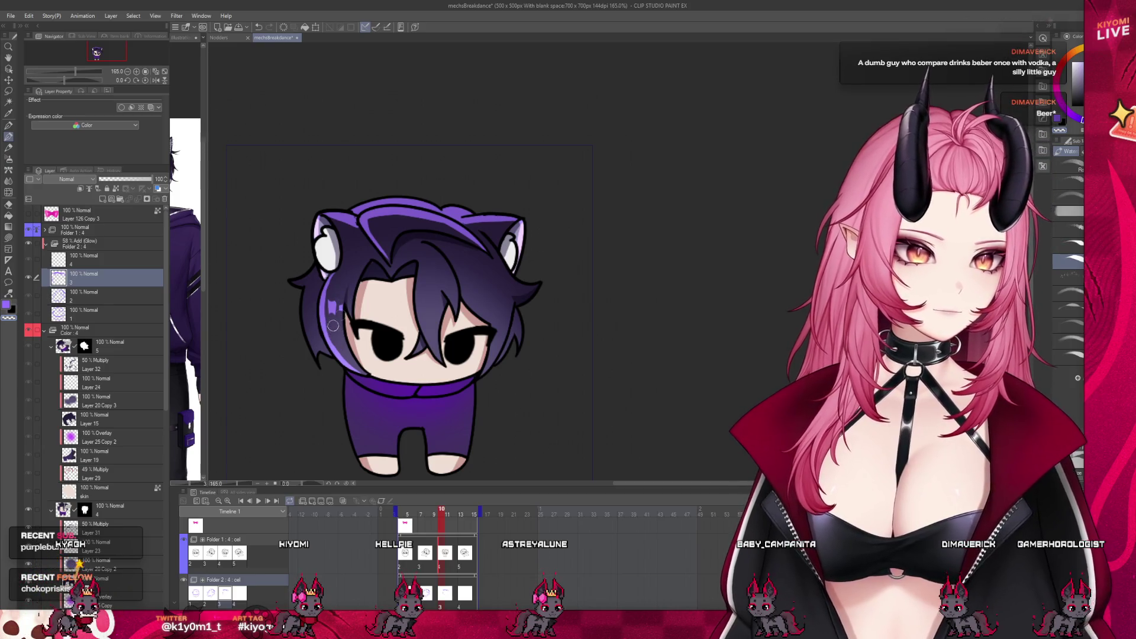
pyautogui.moveTo(442, 515); pyautogui.dragTo(432, 515)
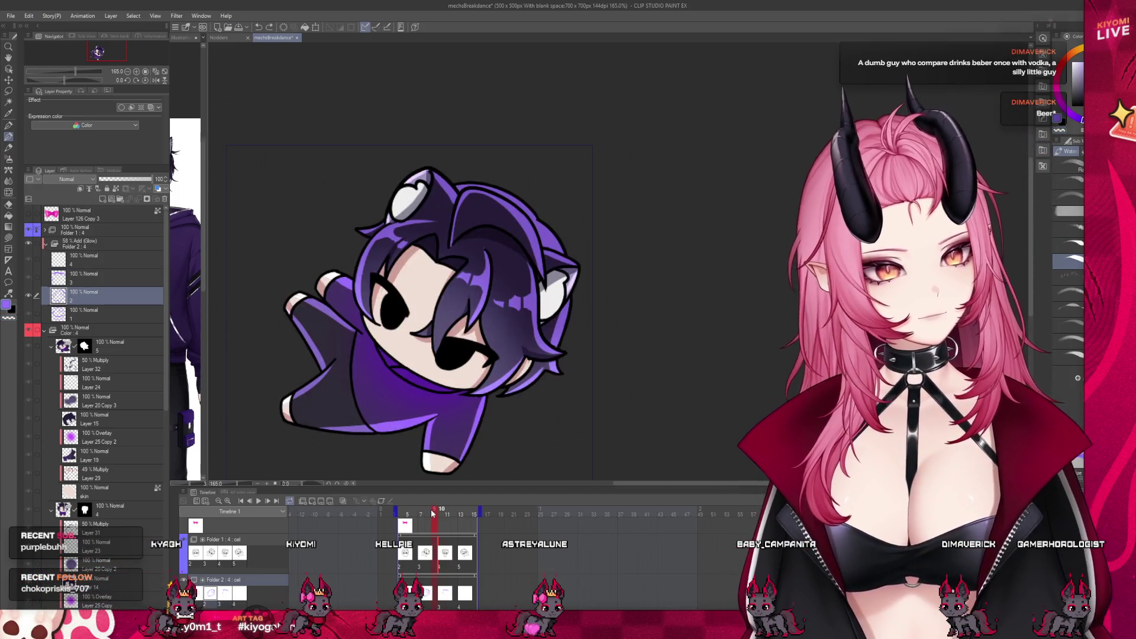
# Finish the standing chibi's hair highlights on layer 3, flipping to the tilted frame for comparison.
pyautogui.click(443, 514)
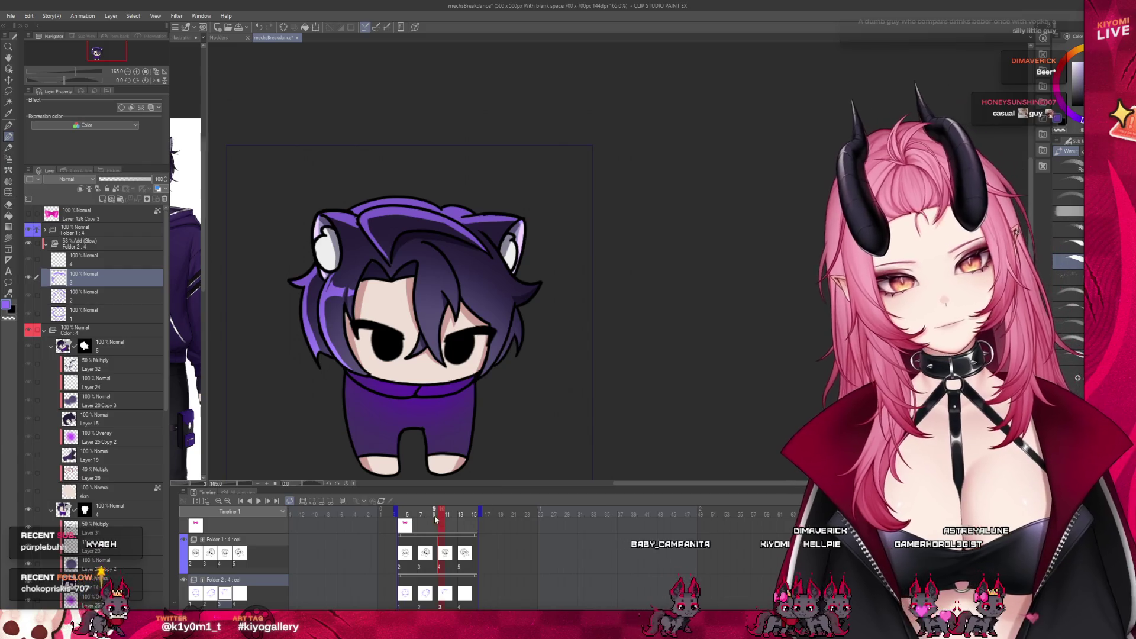
pyautogui.press('Right')
pyautogui.press('Left')
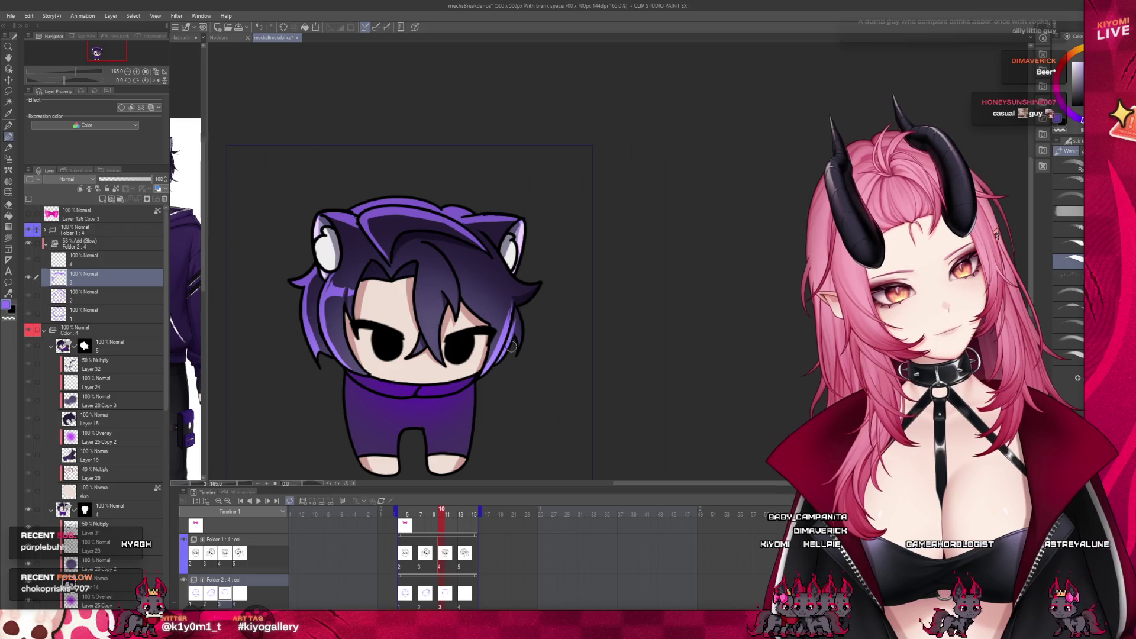
pyautogui.moveTo(441, 515); pyautogui.dragTo(448, 516)
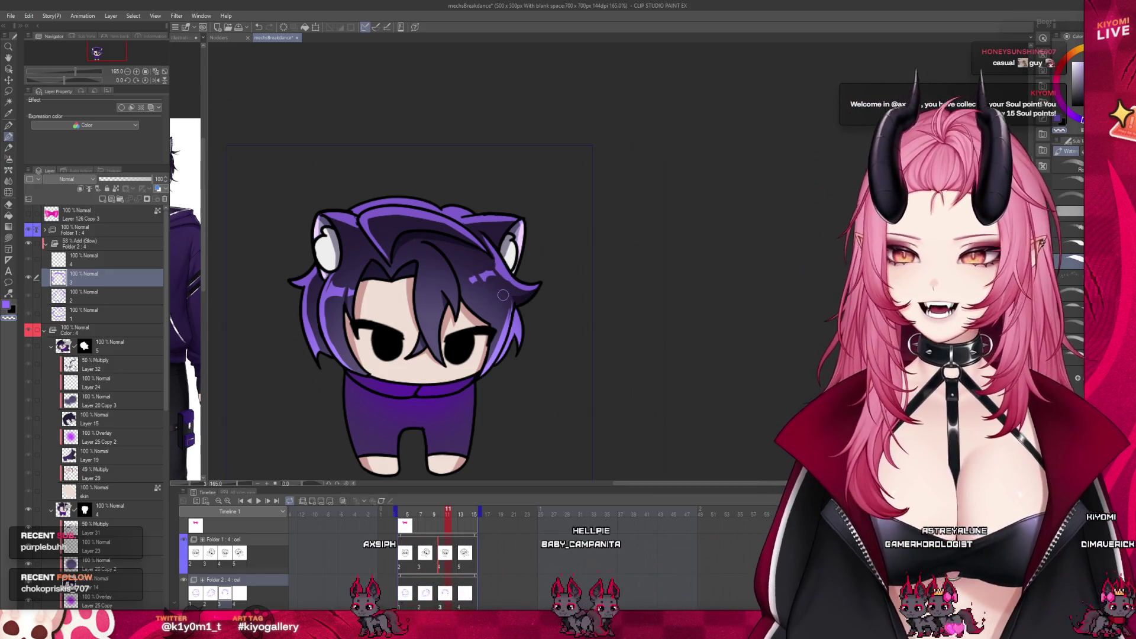
# Scrub back and forth through the timeline frames to check the brightened hoodie against other poses.
pyautogui.click(448, 515)
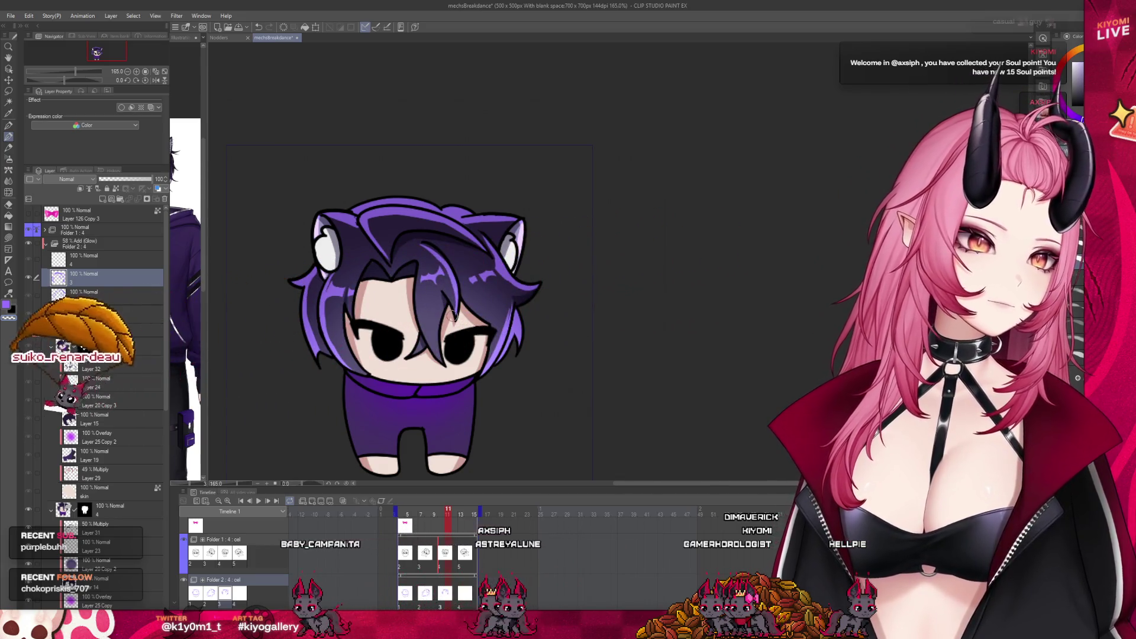
pyautogui.click(433, 515)
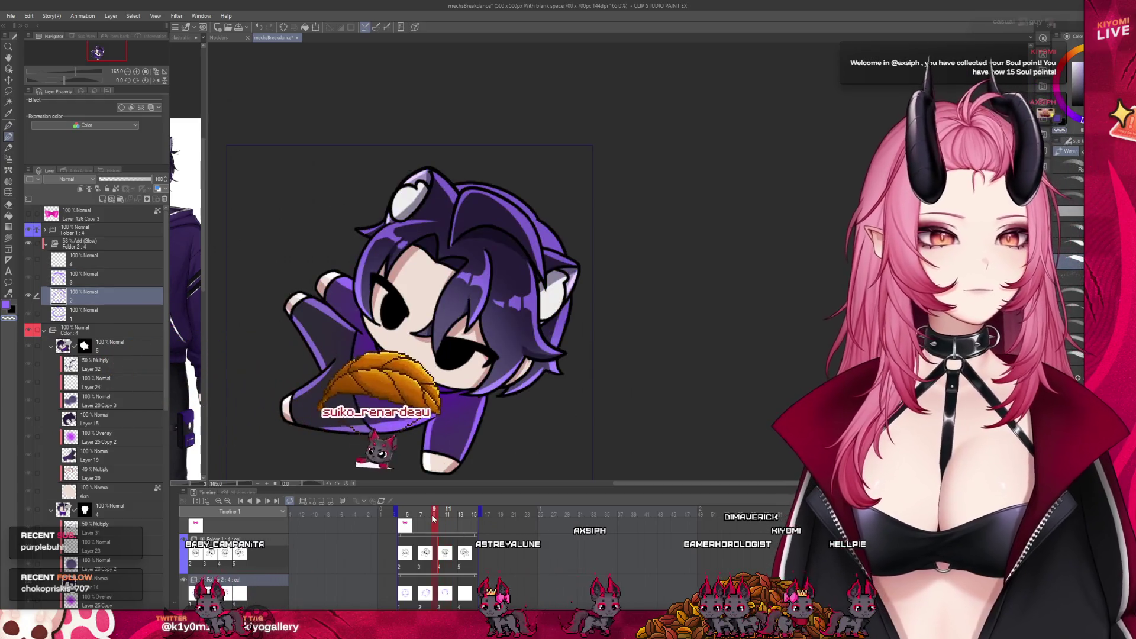
pyautogui.moveTo(433, 518); pyautogui.dragTo(448, 519)
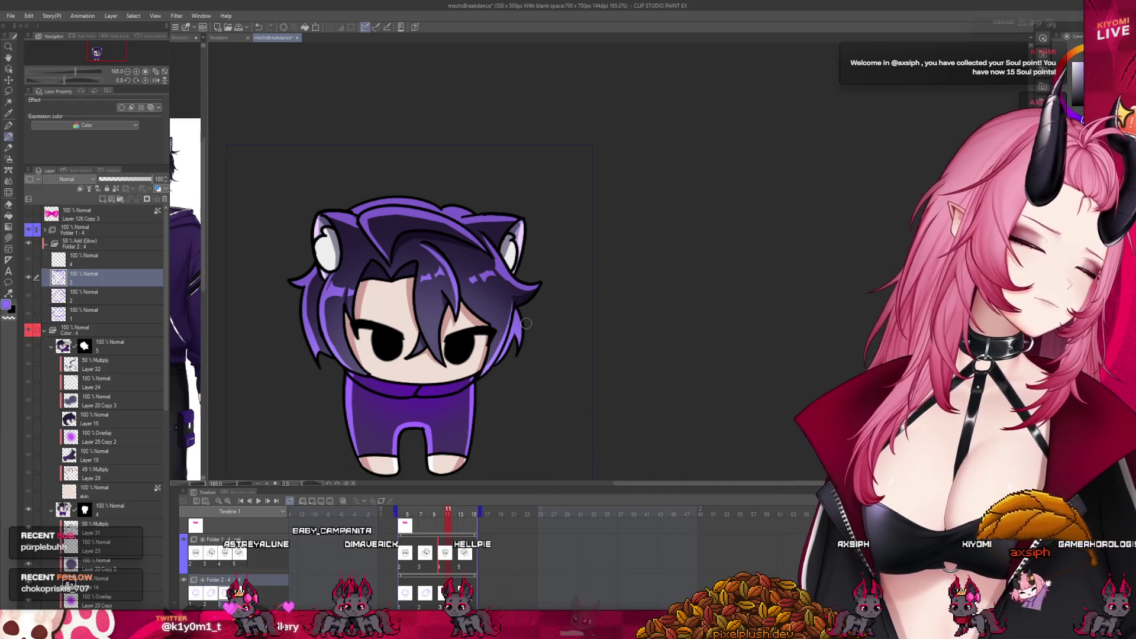
pyautogui.scroll(-2, 565, 342)
pyautogui.scroll(-2, 565, 342)
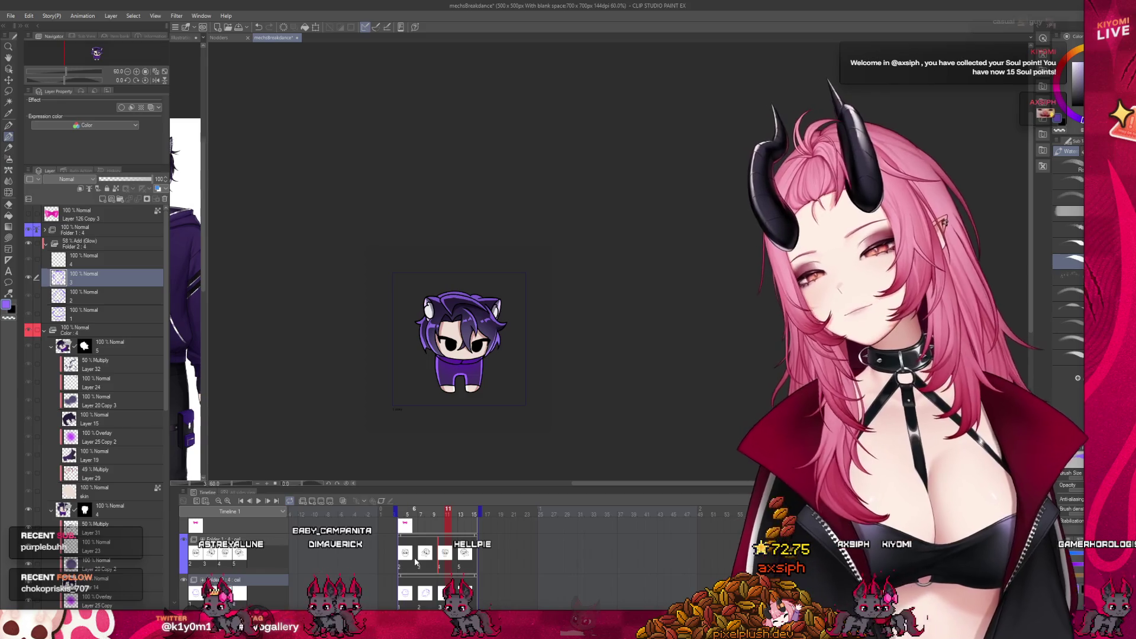
# Step through the animation from the start and play the looping preview.
pyautogui.click(401, 512)
pyautogui.press('Right')
pyautogui.press('Right')
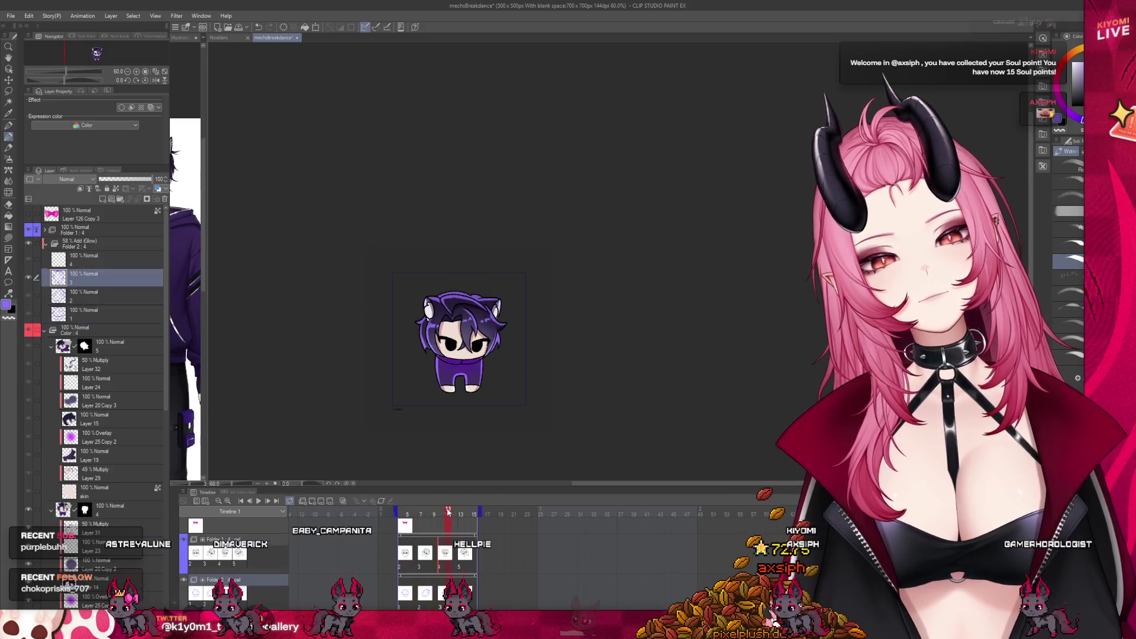
pyautogui.press('Right')
pyautogui.press('Right')
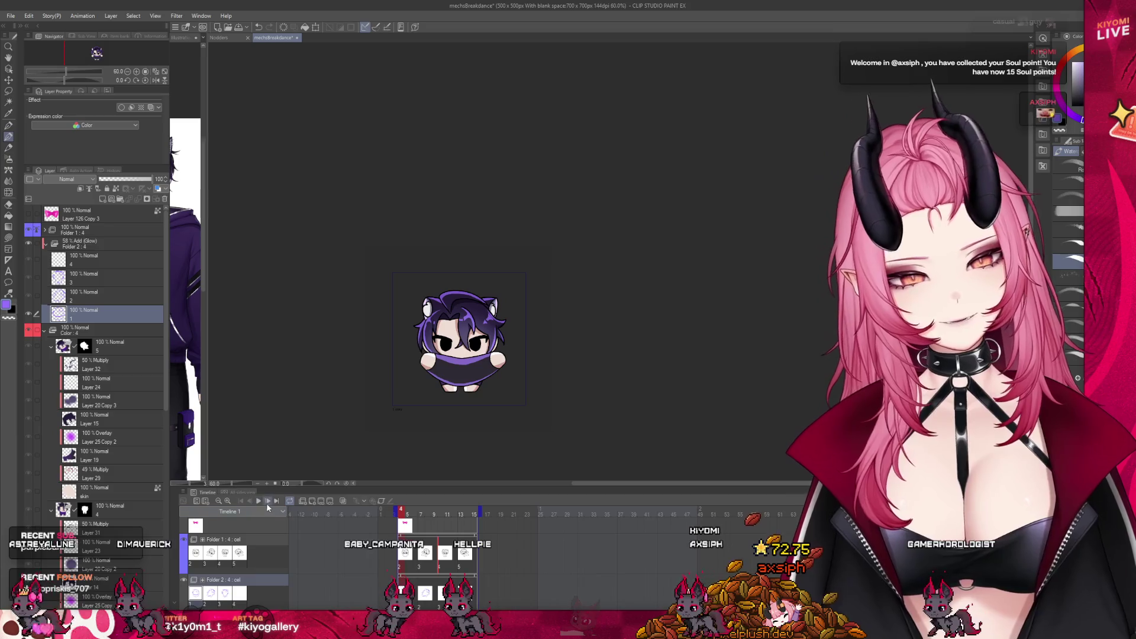
pyautogui.click(262, 500)
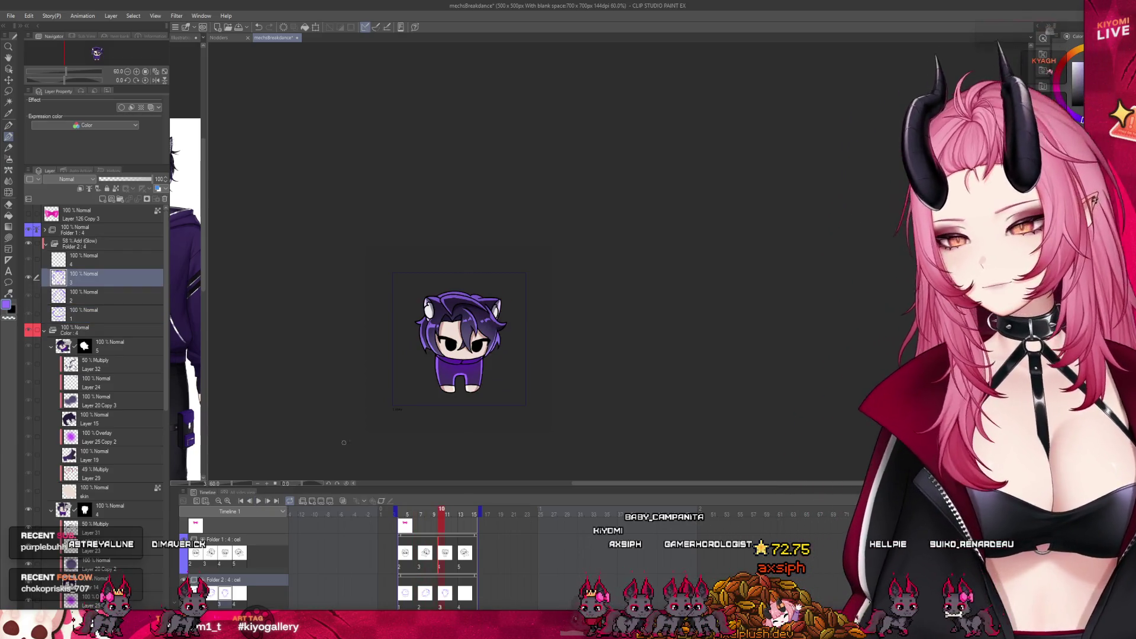
# Settle on the tilted-pose frame 13 and enlarge the view of the character.
pyautogui.press('Right')
pyautogui.press('Right')
pyautogui.press('Right')
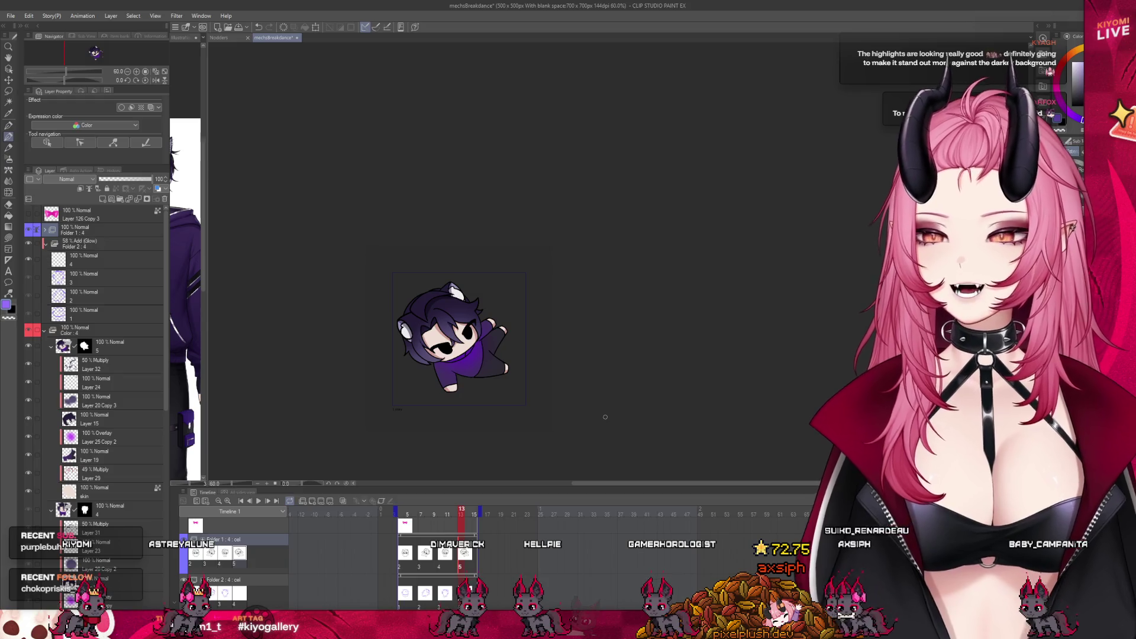
pyautogui.click(454, 514)
pyautogui.click(461, 514)
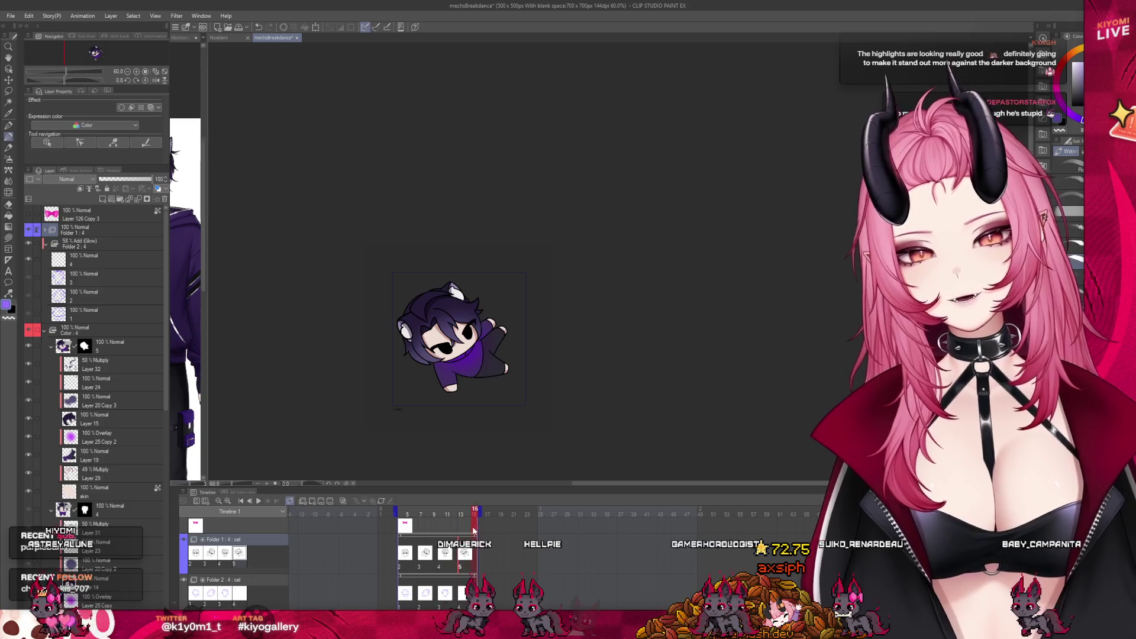
pyautogui.hotkey('ctrl', '+')
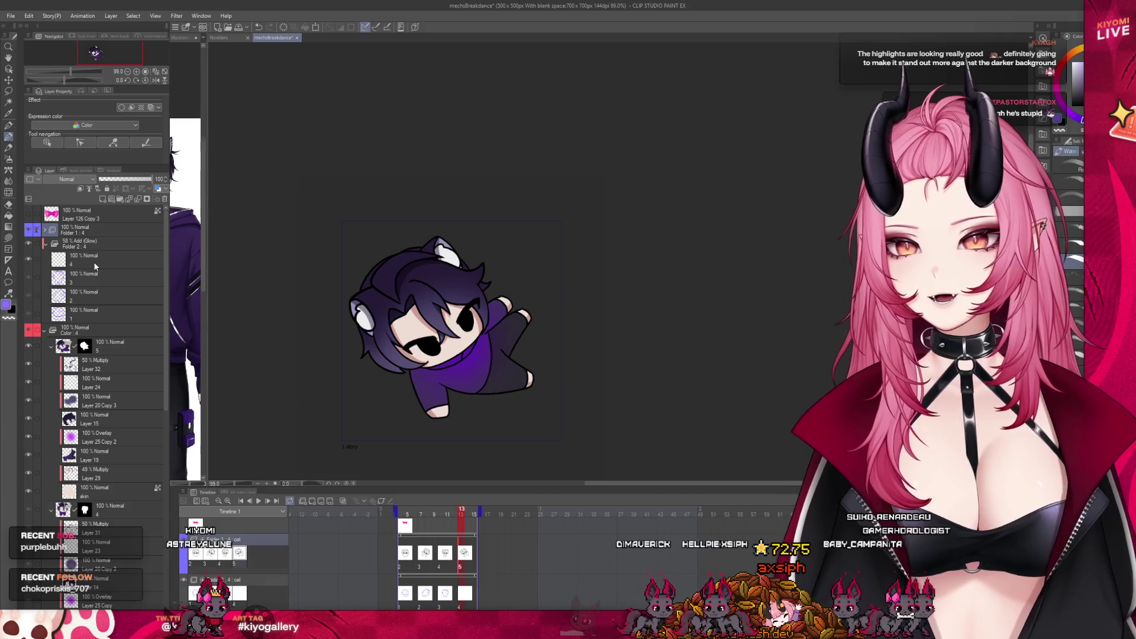
# Select layer 4 and zoom in to paint lavender highlight strands on the tilted pose's hair.
pyautogui.click(93, 260)
pyautogui.hotkey('ctrl', '+')
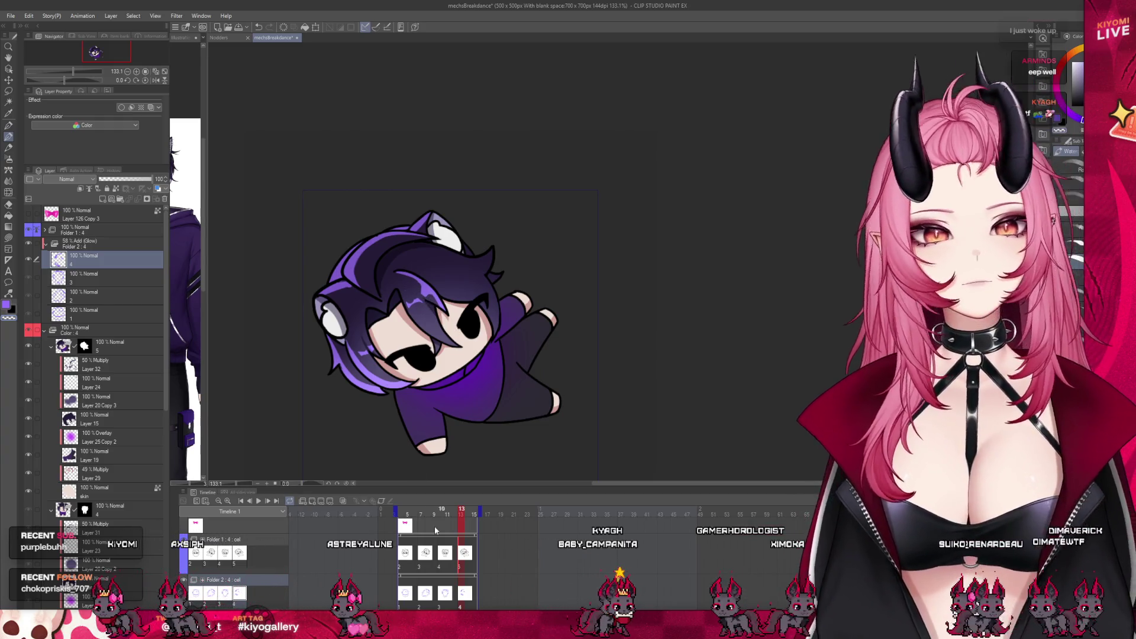
# Paint sweater highlights on layer 4, switching between frames 12 and 13 to compare the poses.
pyautogui.click(465, 515)
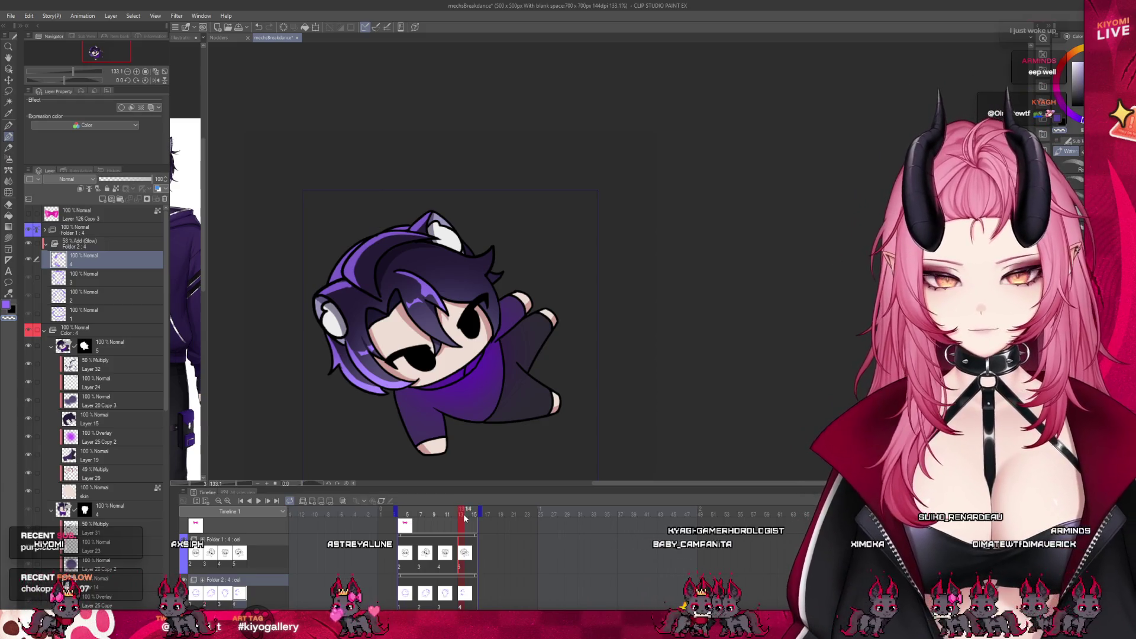
pyautogui.click(466, 515)
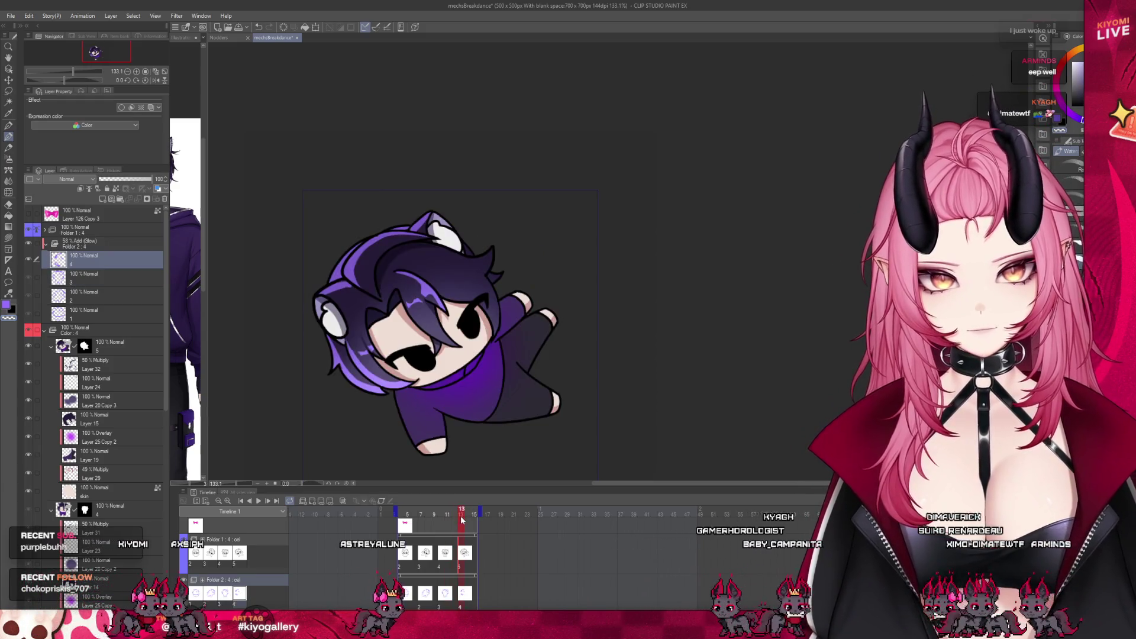
pyautogui.click(465, 514)
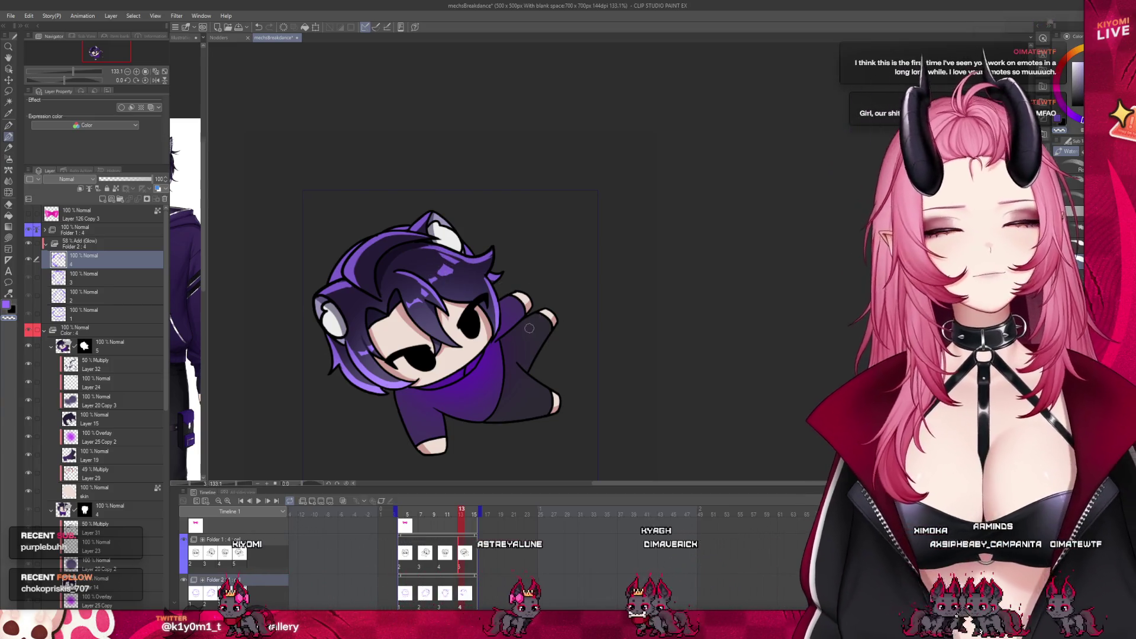
pyautogui.click(449, 514)
pyautogui.click(462, 513)
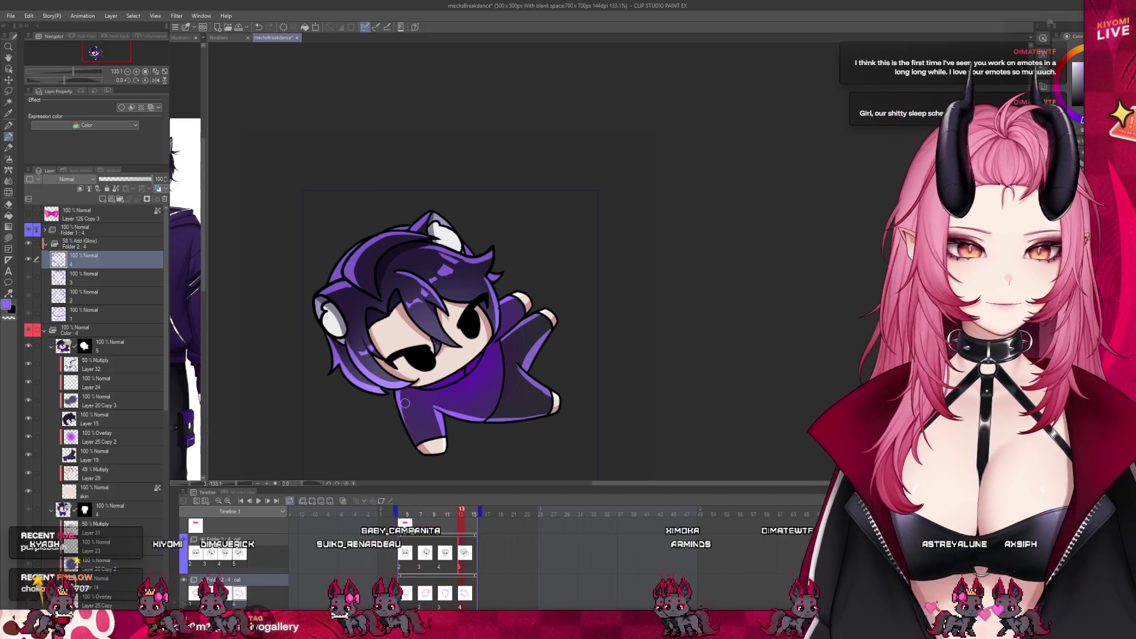
pyautogui.scroll(-2, 452, 405)
pyautogui.scroll(-1, 479, 381)
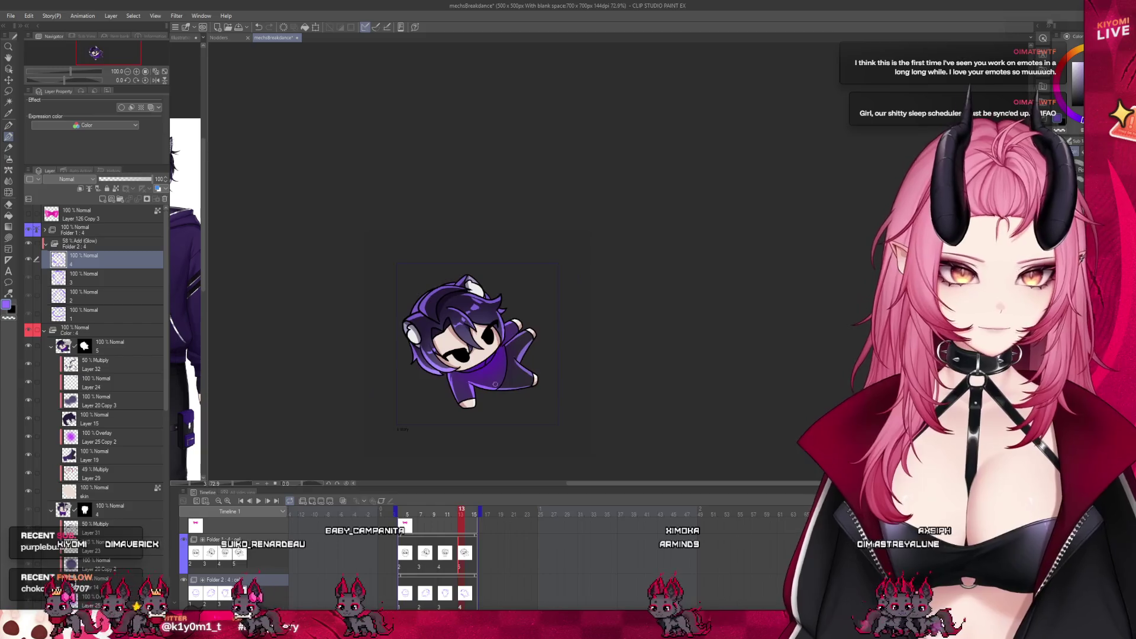
pyautogui.scroll(-1, 528, 366)
pyautogui.scroll(2, 528, 366)
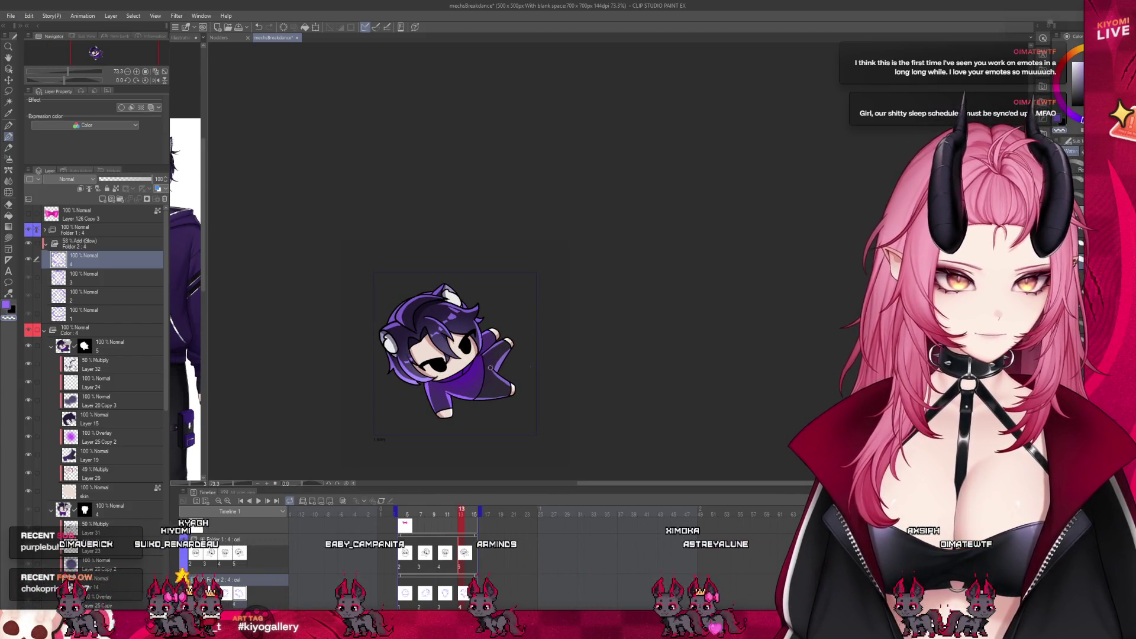
pyautogui.scroll(-1, 501, 299)
pyautogui.scroll(-1, 500, 300)
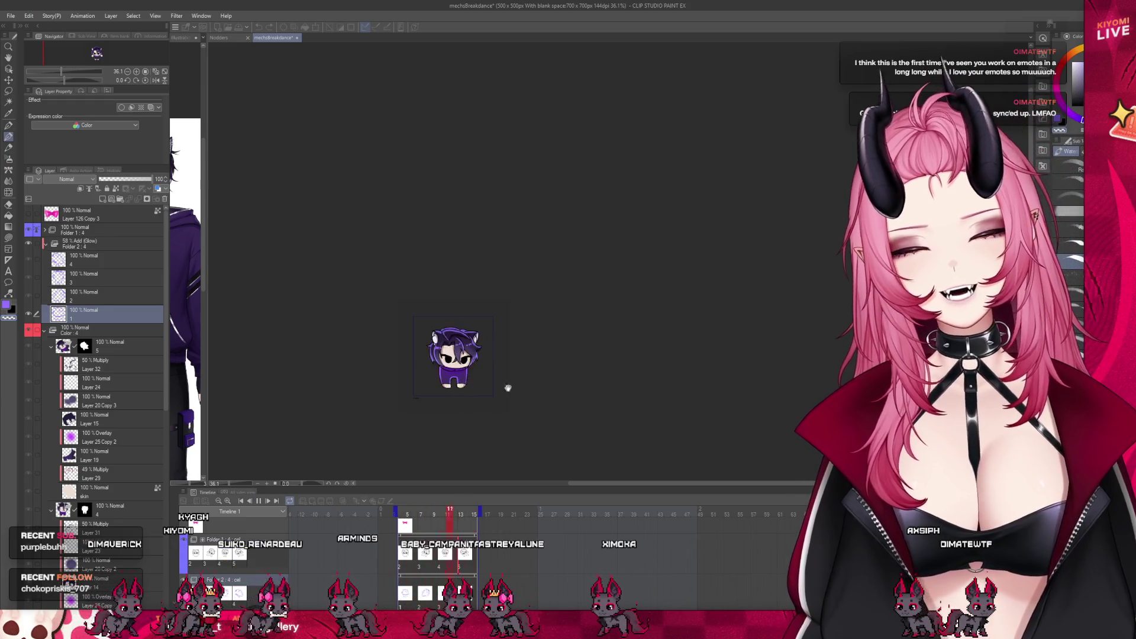
pyautogui.scroll(-1, 454, 467)
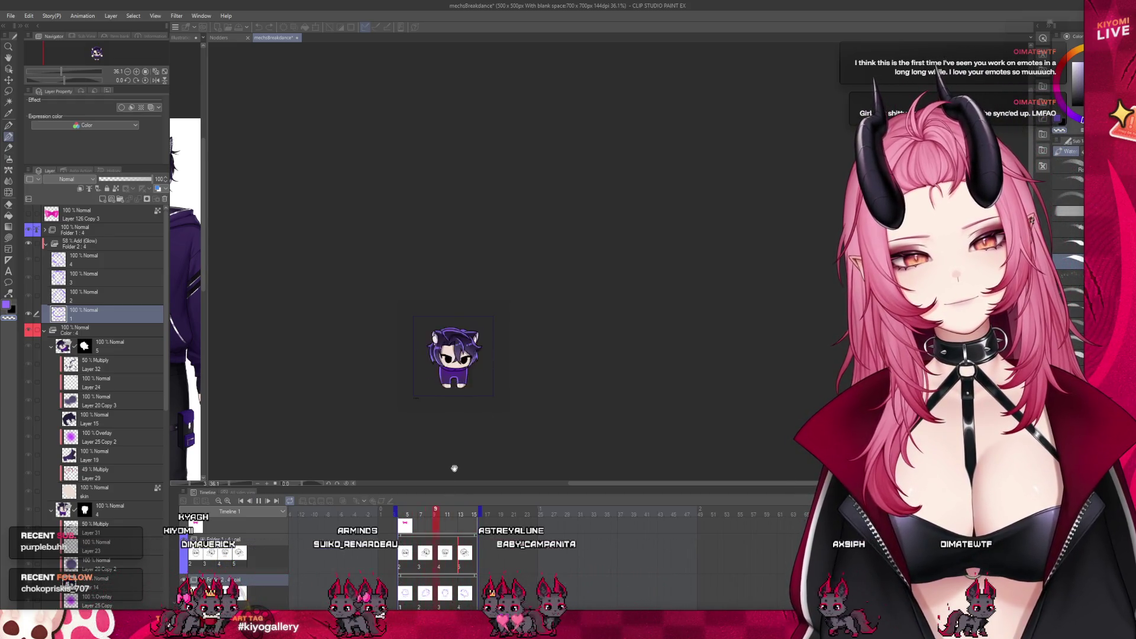
pyautogui.scroll(-3, 488, 356)
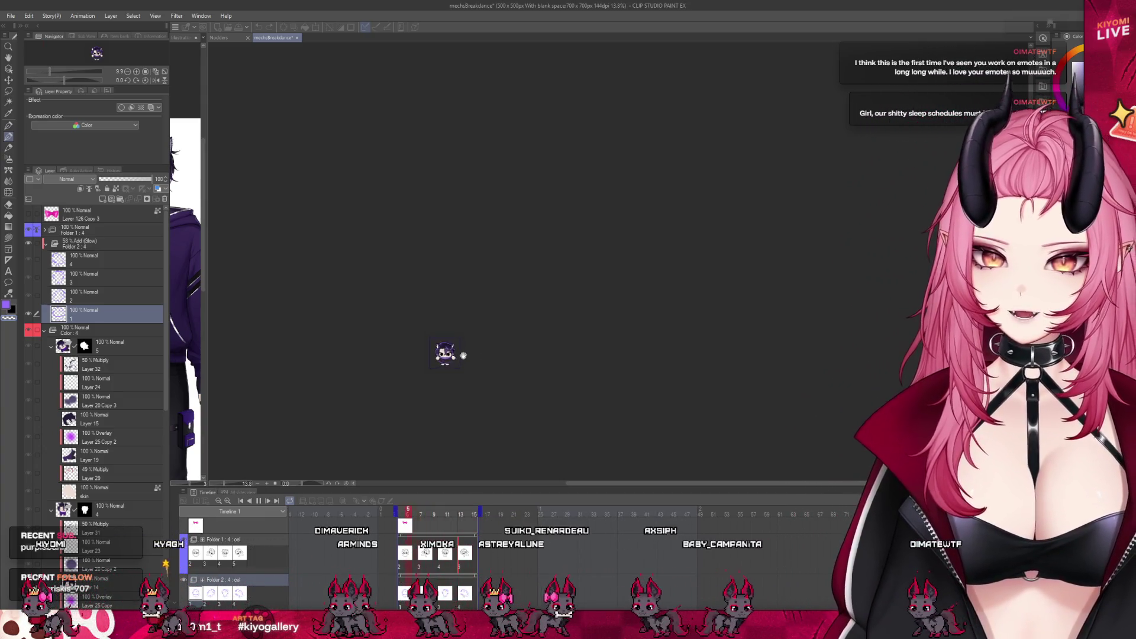
pyautogui.scroll(3, 462, 355)
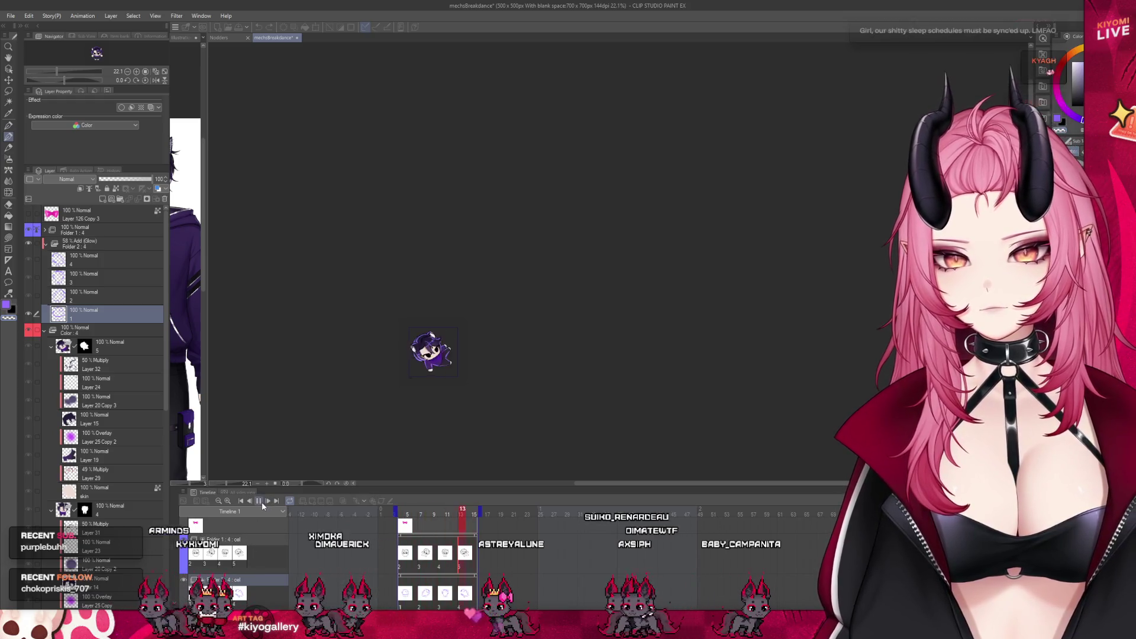
# Stop the looping animation preview.
pyautogui.click(259, 501)
pyautogui.scroll(1, 443, 408)
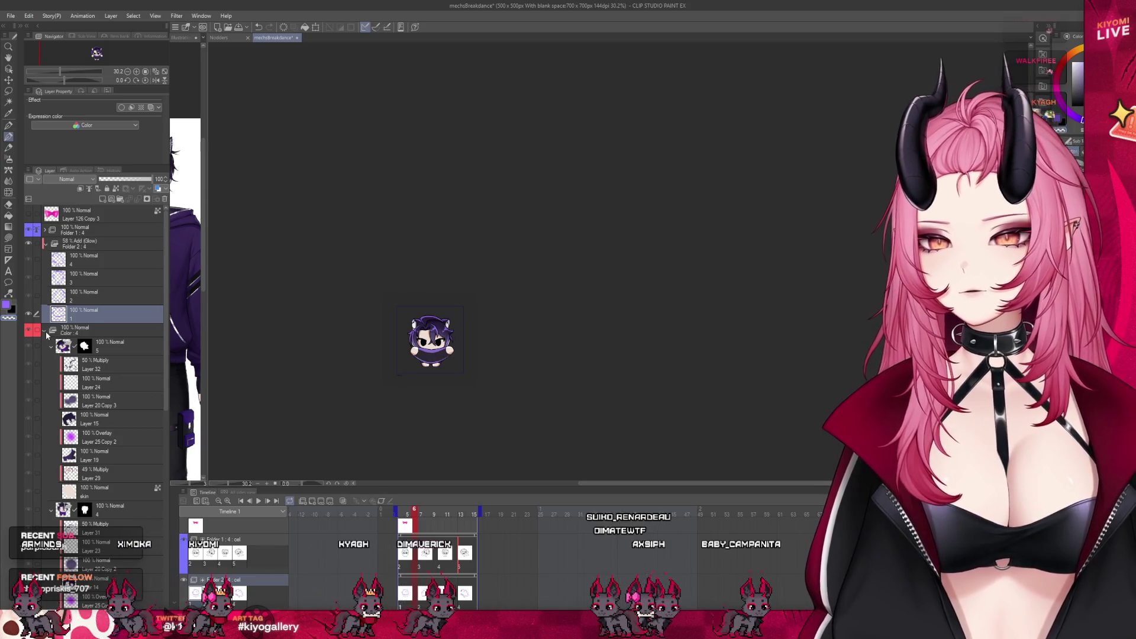
# Collapse the Color folder, expand the frame sub-folders and select the cloth layer with the pen tool.
pyautogui.click(52, 328)
pyautogui.click(45, 343)
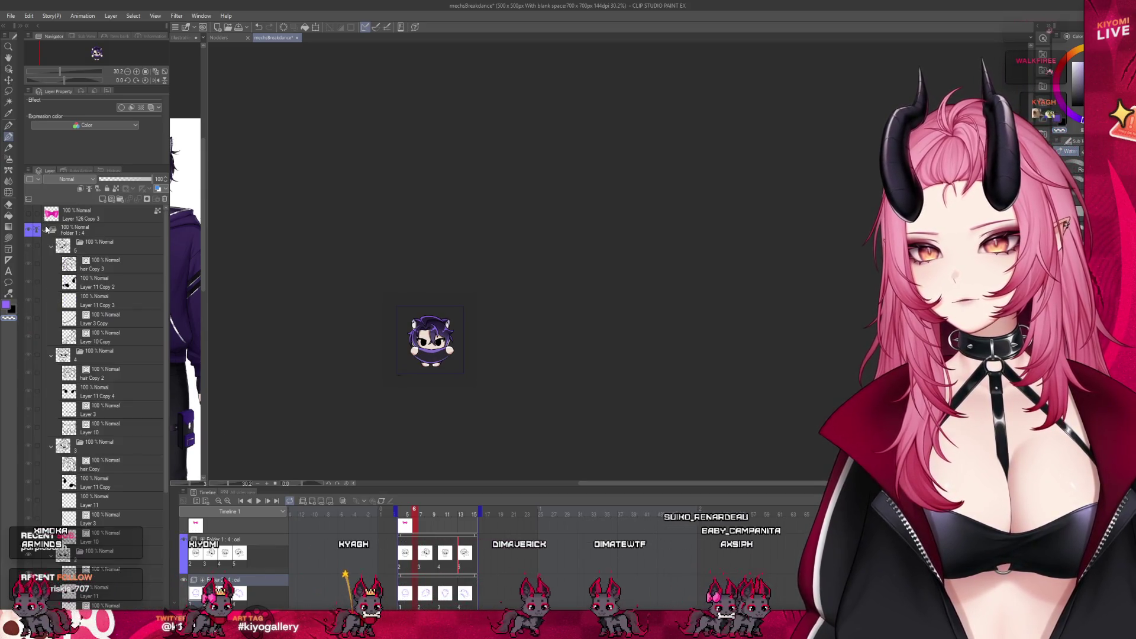
pyautogui.scroll(-3, 100, 444)
pyautogui.click(98, 504)
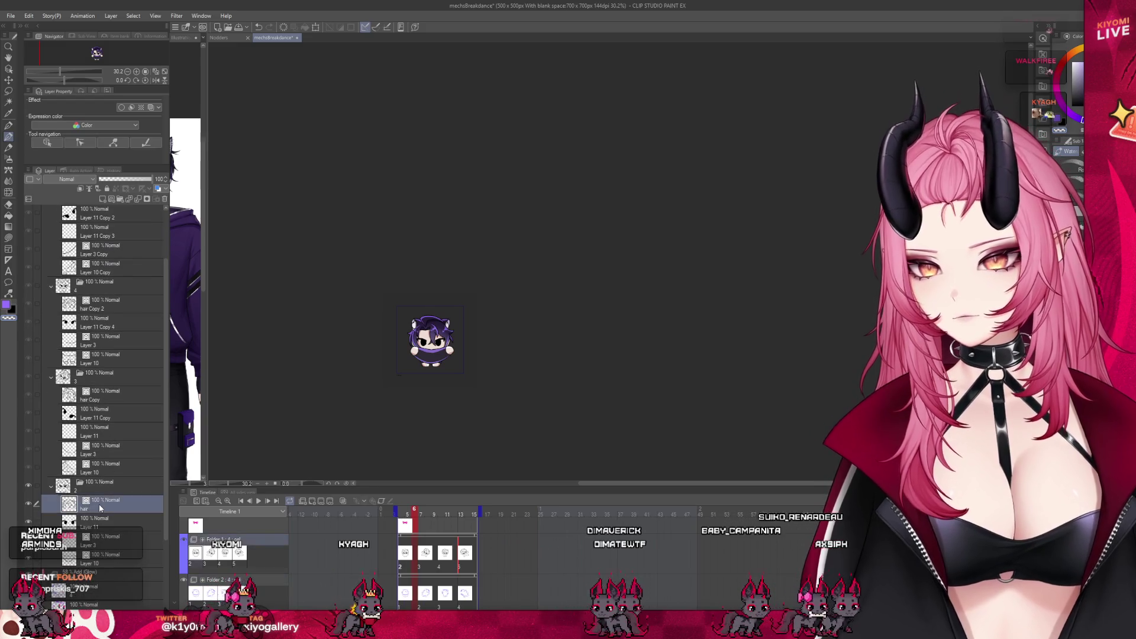
pyautogui.click(10, 135)
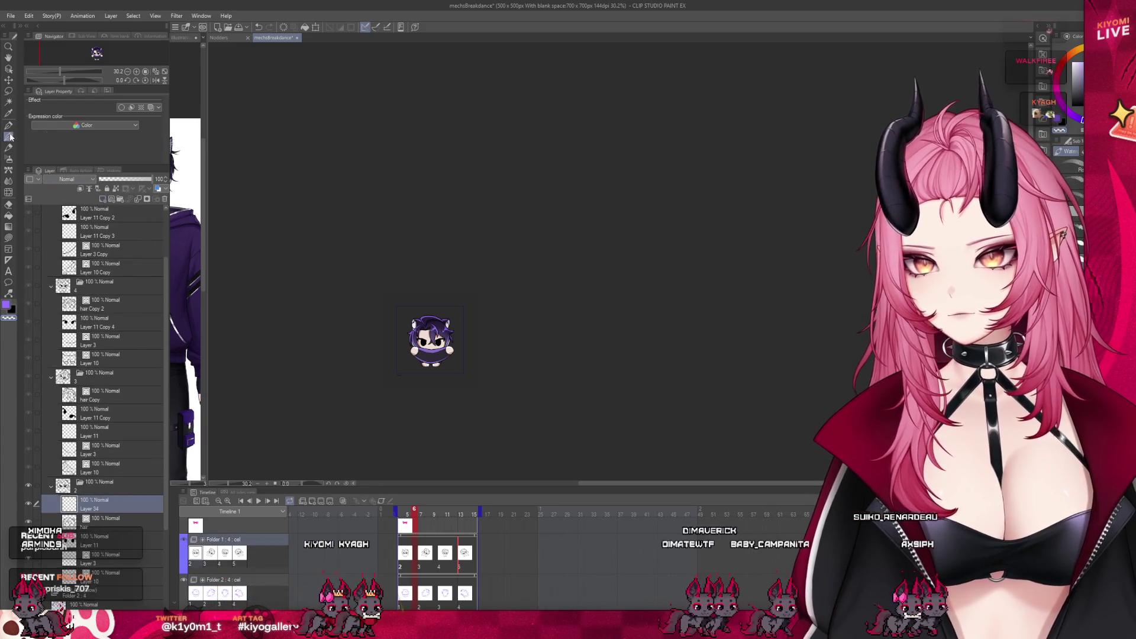
pyautogui.scroll(2, 417, 338)
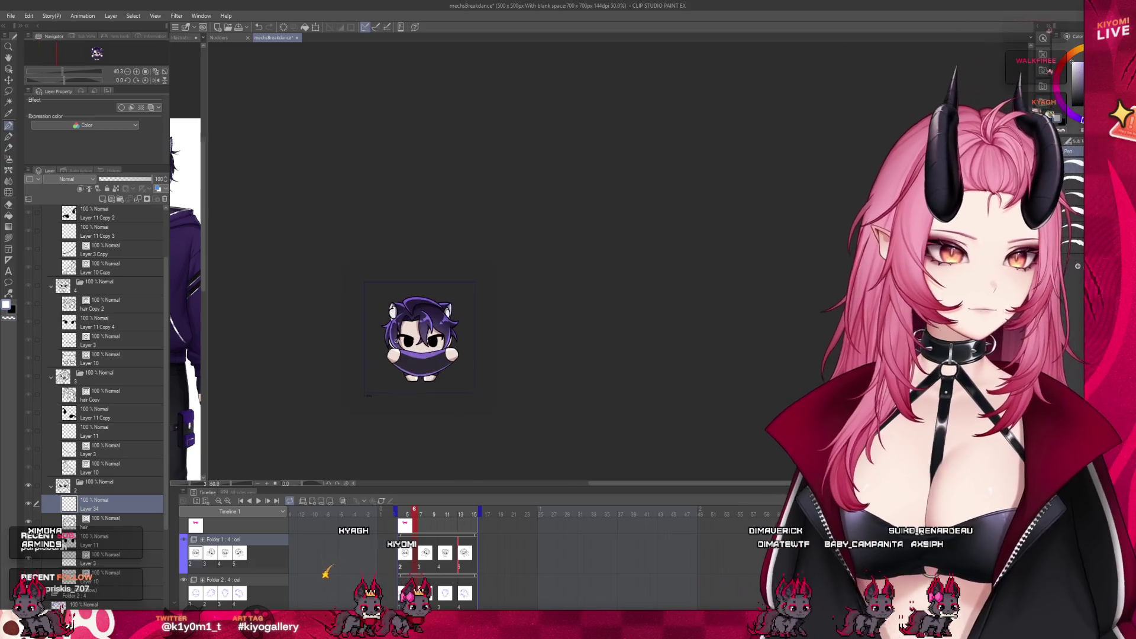
pyautogui.scroll(3, 418, 337)
pyautogui.scroll(2, 408, 349)
pyautogui.scroll(2, 409, 349)
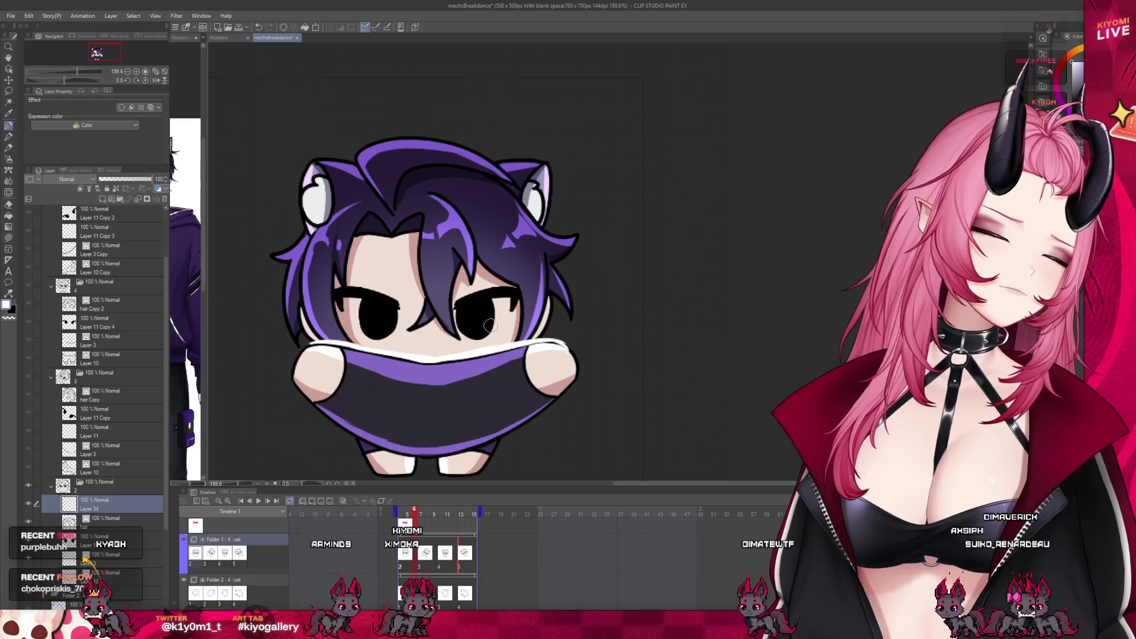
# Undo the old white highlight and draw a thin one along the cloth's left edge.
pyautogui.hotkey('ctrl', 'z')
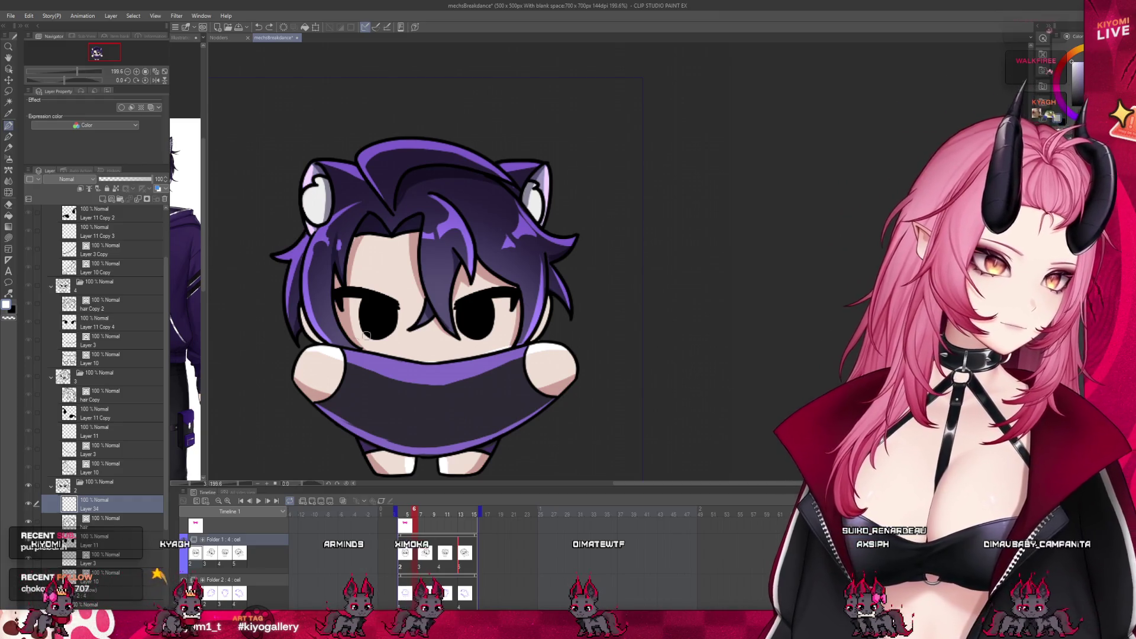
pyautogui.moveTo(315, 341); pyautogui.dragTo(401, 355)
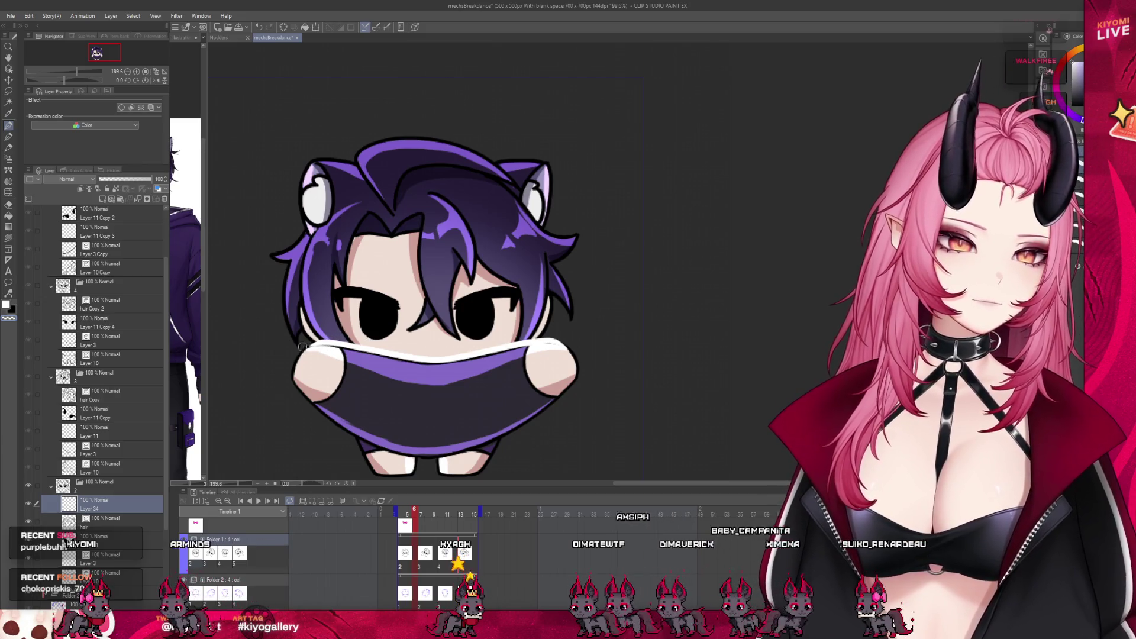
pyautogui.scroll(-1, 381, 307)
pyautogui.scroll(-2, 472, 292)
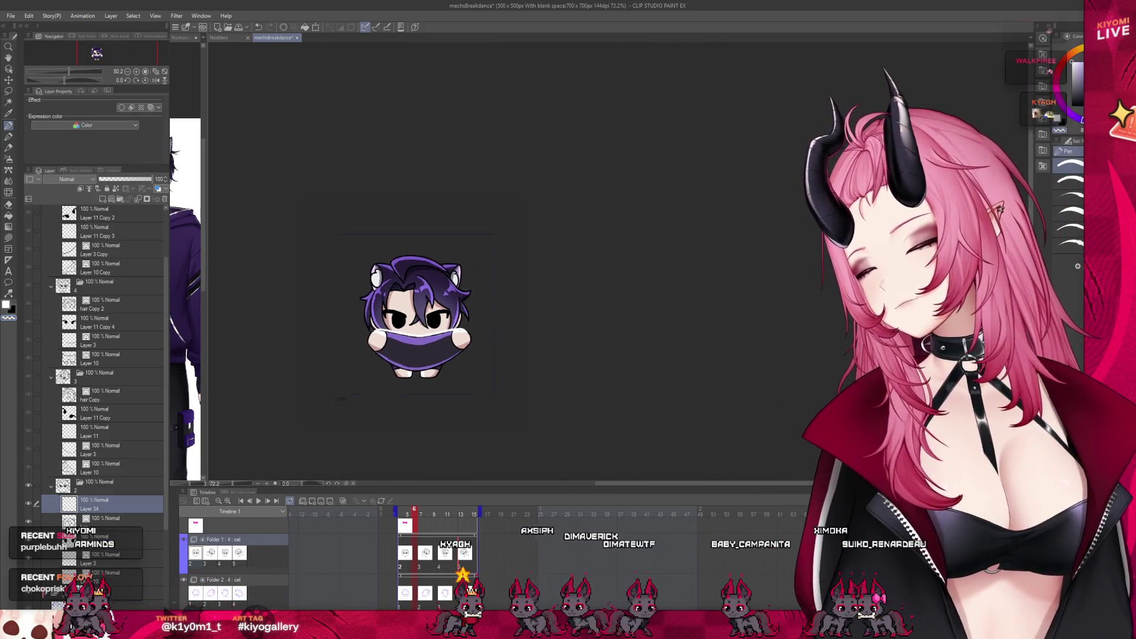
pyautogui.scroll(-2, 473, 291)
pyautogui.scroll(-1, 473, 291)
pyautogui.scroll(-2, 473, 291)
pyautogui.scroll(1, 473, 291)
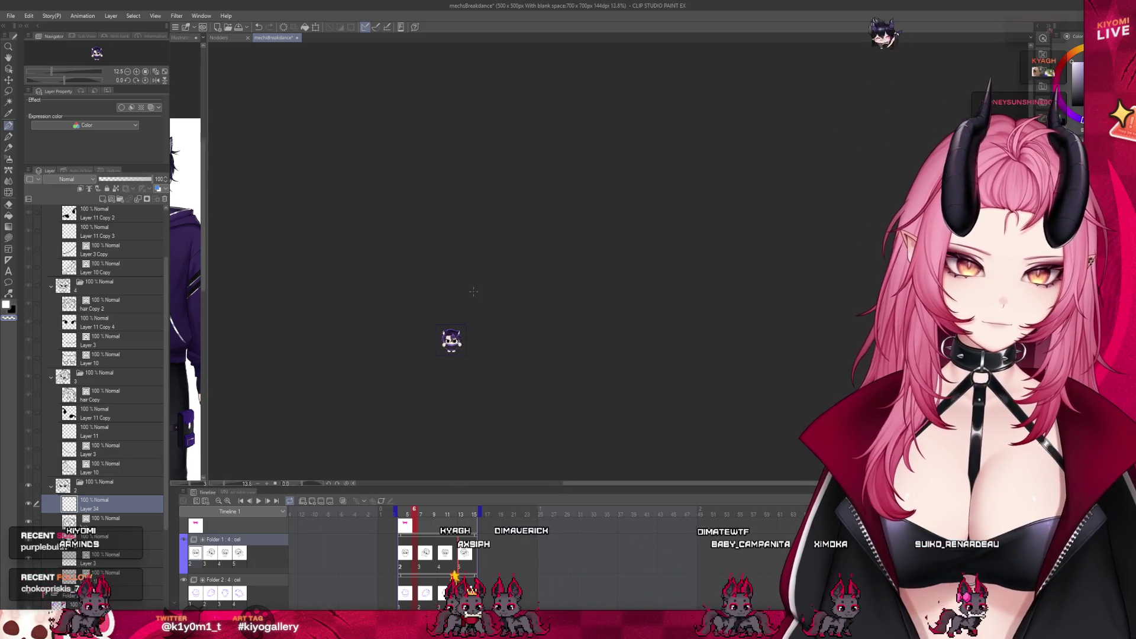
# Play the emote loop, select layer 1 in the Glow folder, replay it, and narrow the layers panel.
pyautogui.click(258, 501)
pyautogui.scroll(3, 370, 386)
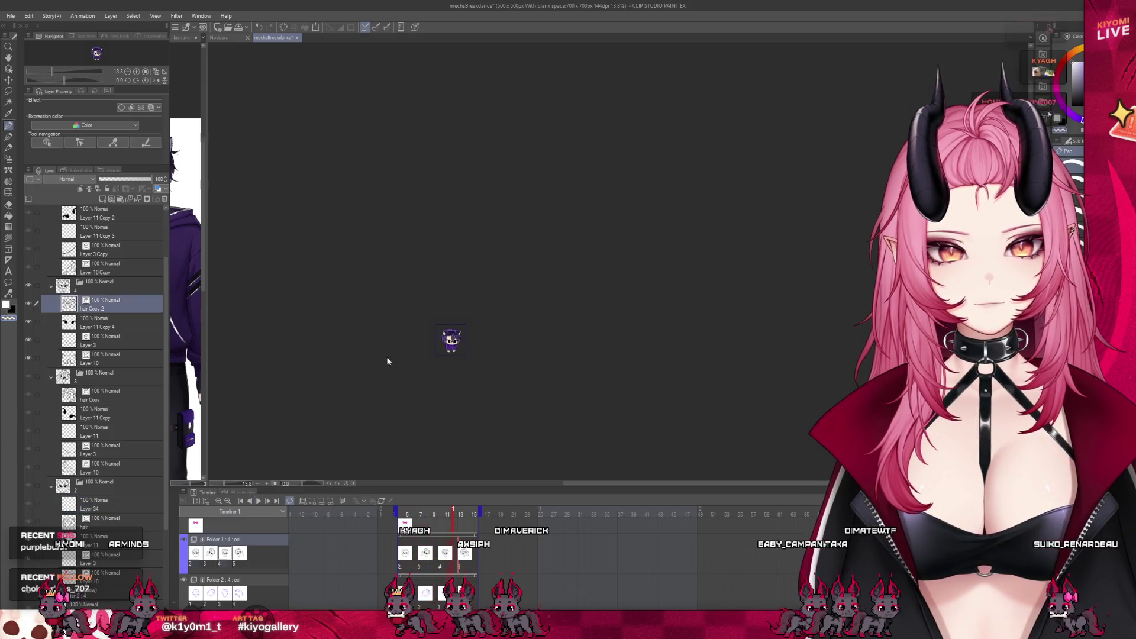
pyautogui.scroll(-2, 128, 459)
pyautogui.scroll(-2, 129, 458)
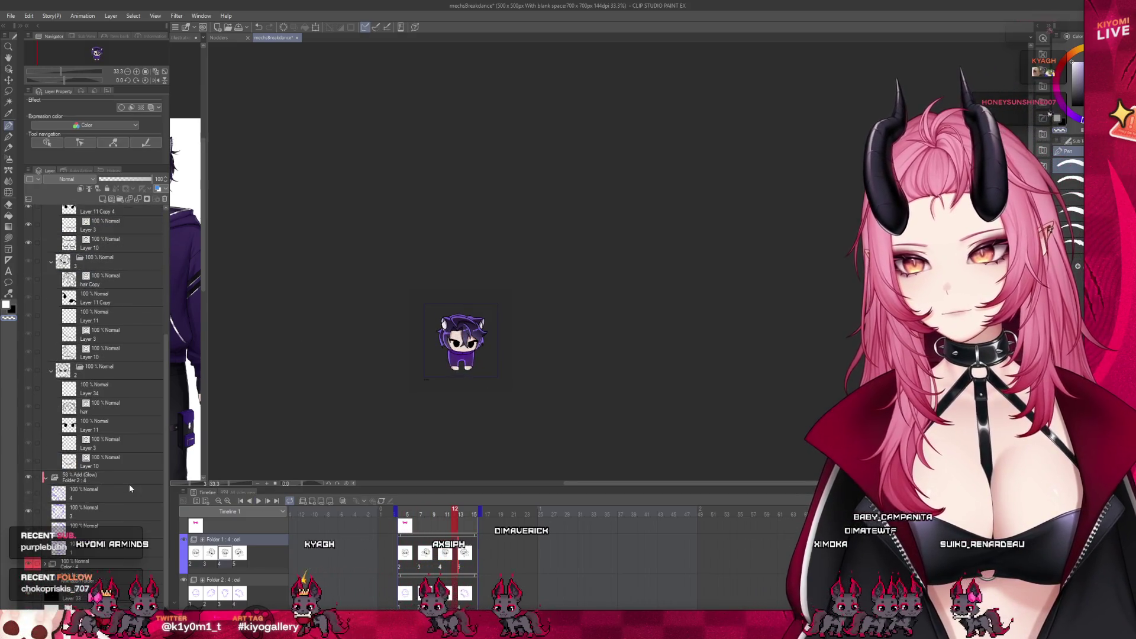
pyautogui.scroll(-1, 129, 484)
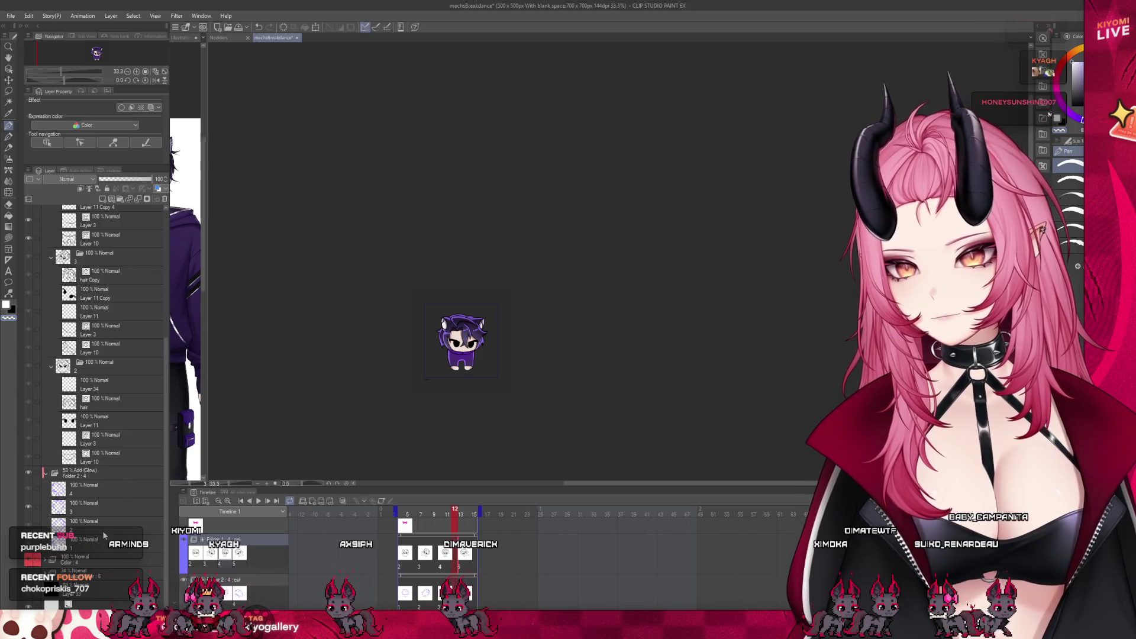
pyautogui.scroll(-2, 111, 532)
pyautogui.scroll(-3, 108, 562)
pyautogui.scroll(-2, 108, 559)
pyautogui.scroll(-2, 108, 559)
pyautogui.scroll(-3, 119, 562)
pyautogui.scroll(-2, 119, 562)
pyautogui.click(118, 535)
pyautogui.scroll(2, 473, 353)
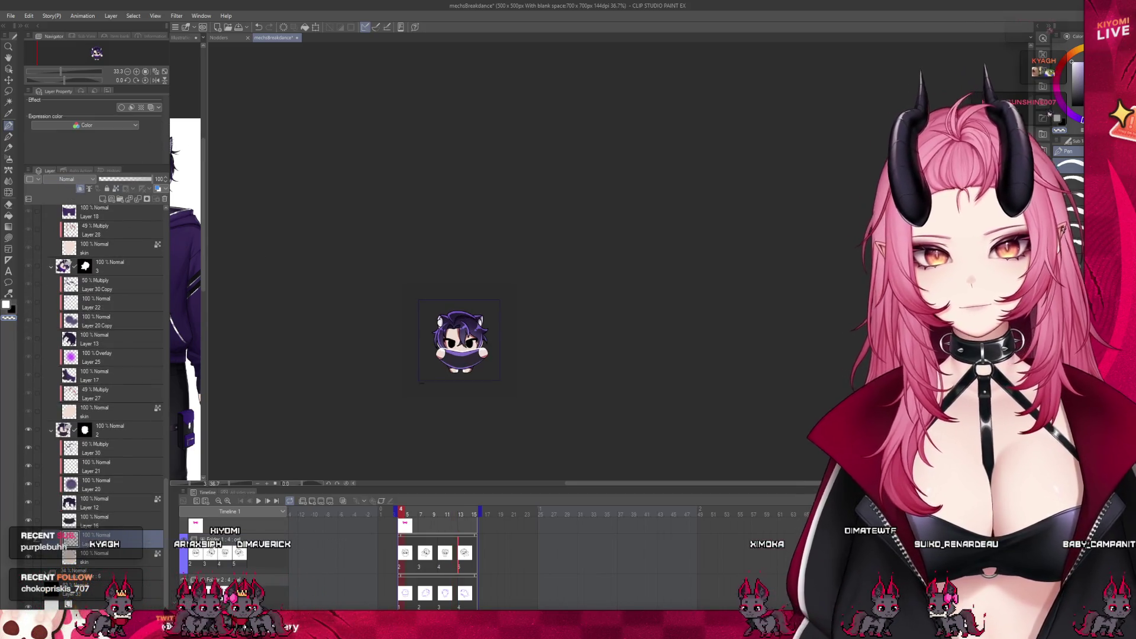
pyautogui.scroll(1, 455, 355)
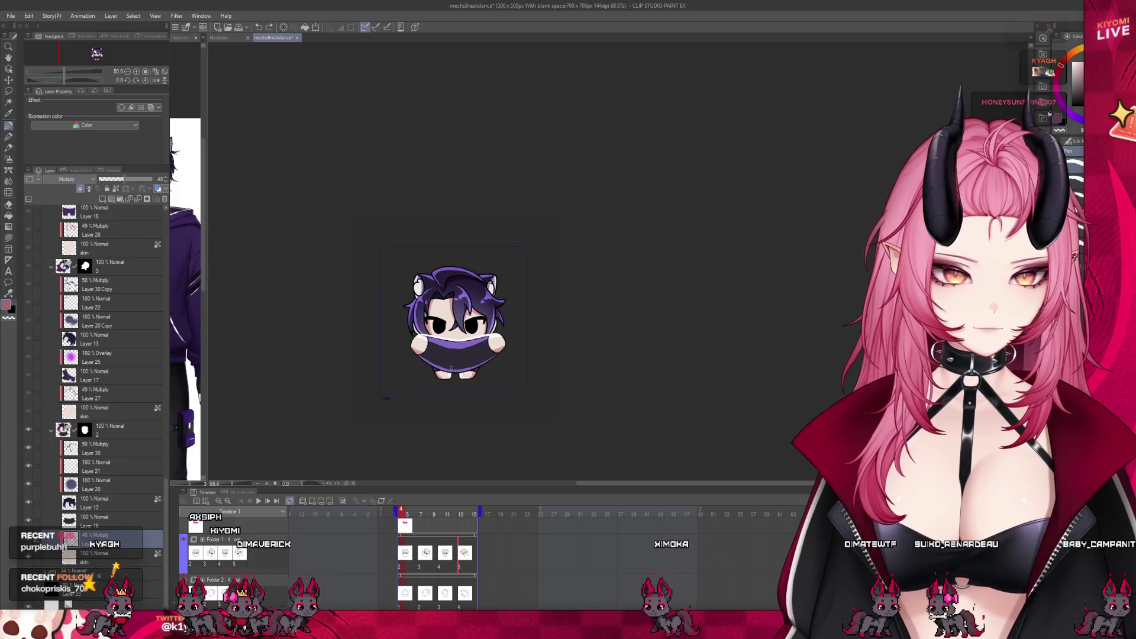
pyautogui.scroll(2, 455, 355)
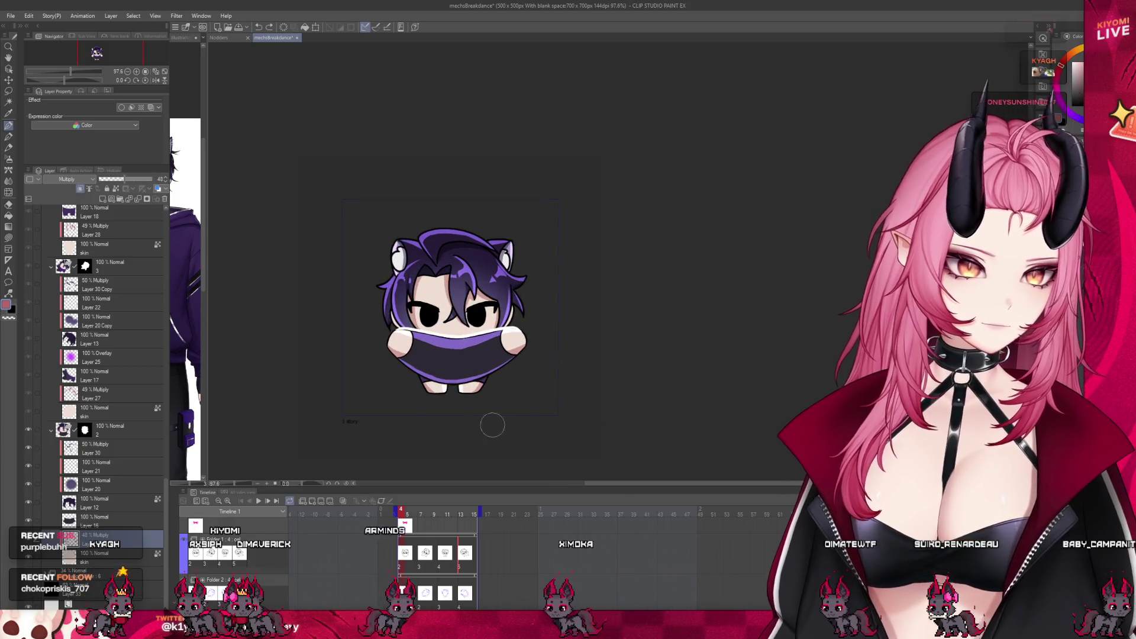
pyautogui.scroll(-1, 491, 387)
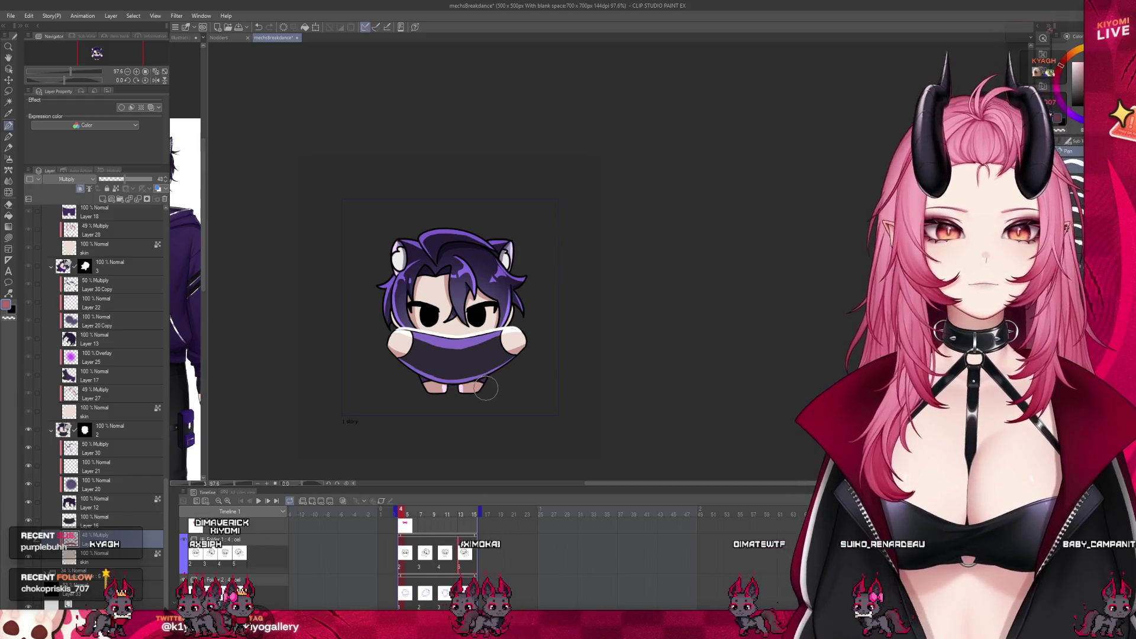
pyautogui.scroll(-1, 490, 386)
pyautogui.scroll(-1, 490, 387)
pyautogui.scroll(-1, 490, 388)
pyautogui.scroll(-1, 490, 388)
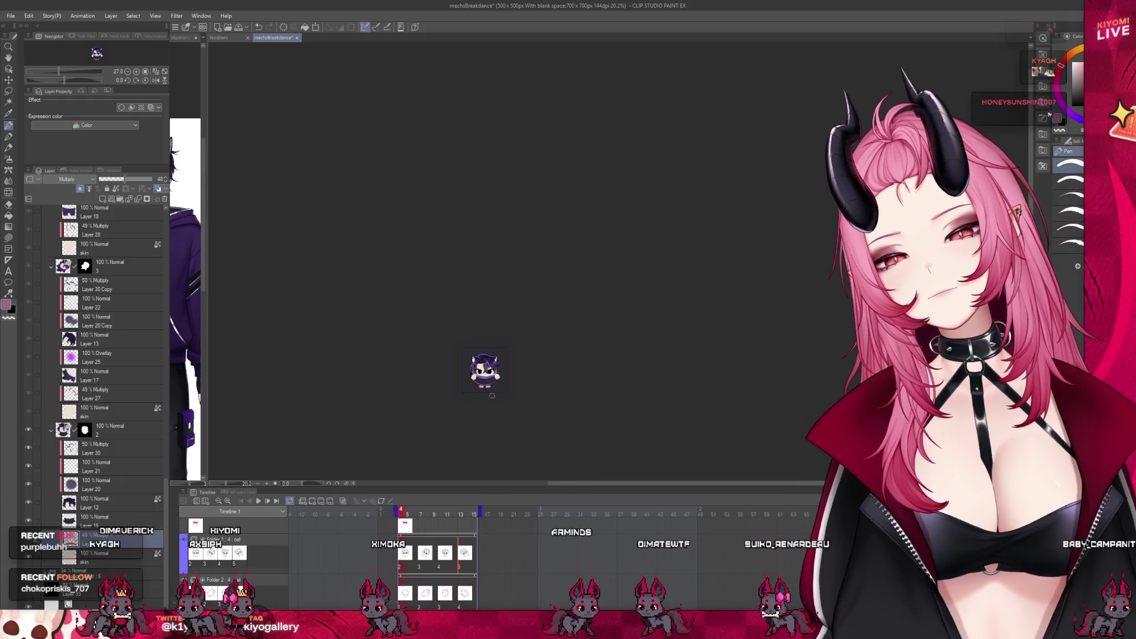
pyautogui.scroll(-1, 491, 388)
pyautogui.scroll(-1, 491, 388)
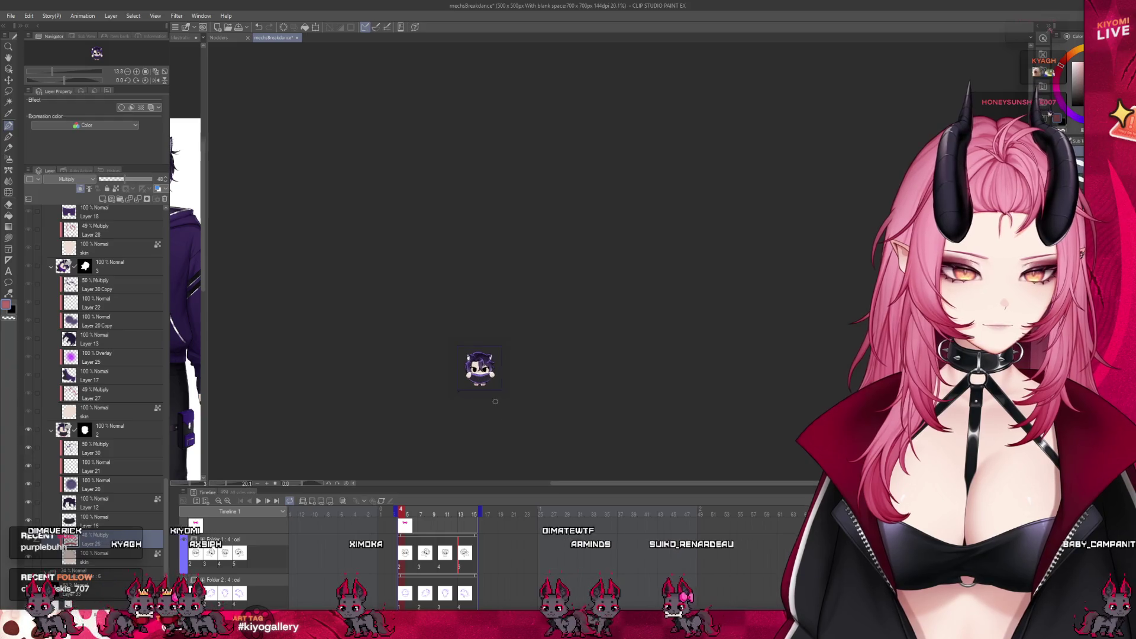
pyautogui.scroll(2, 490, 389)
pyautogui.scroll(1, 490, 390)
pyautogui.scroll(1, 489, 388)
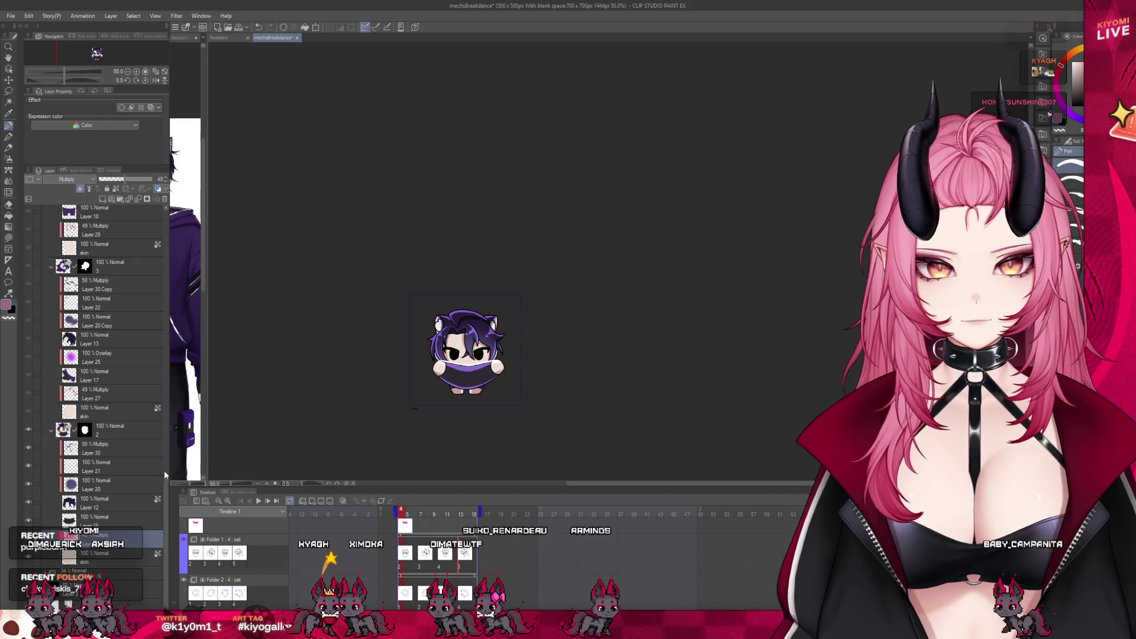
pyautogui.scroll(1, 141, 425)
pyautogui.scroll(1, 146, 436)
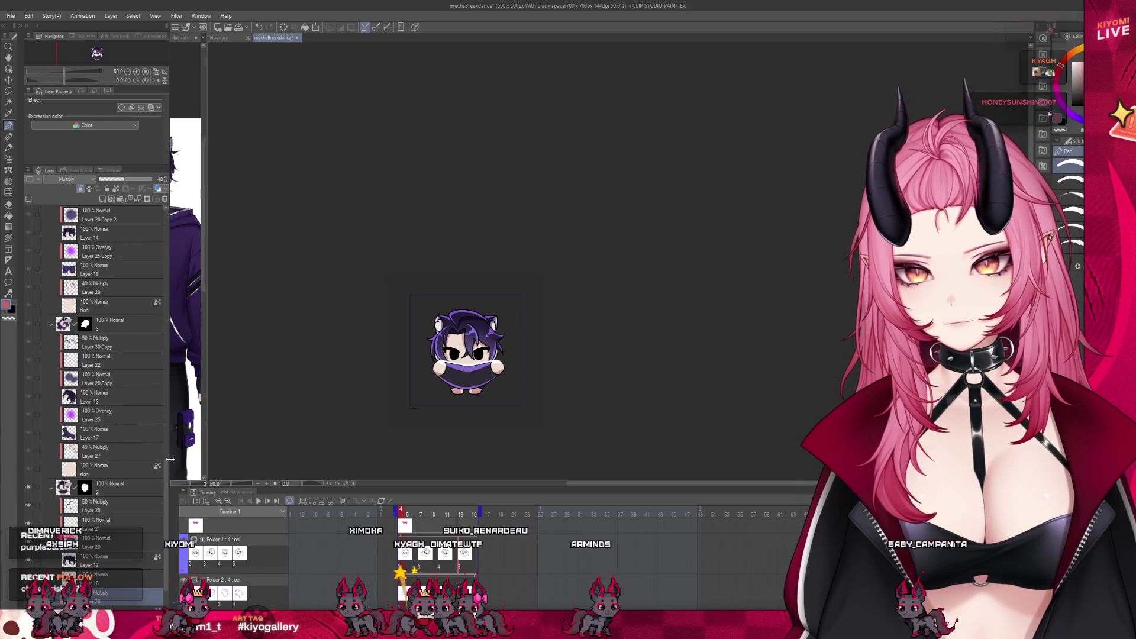
pyautogui.moveTo(172, 455); pyautogui.dragTo(173, 259)
pyautogui.scroll(-2, 164, 294)
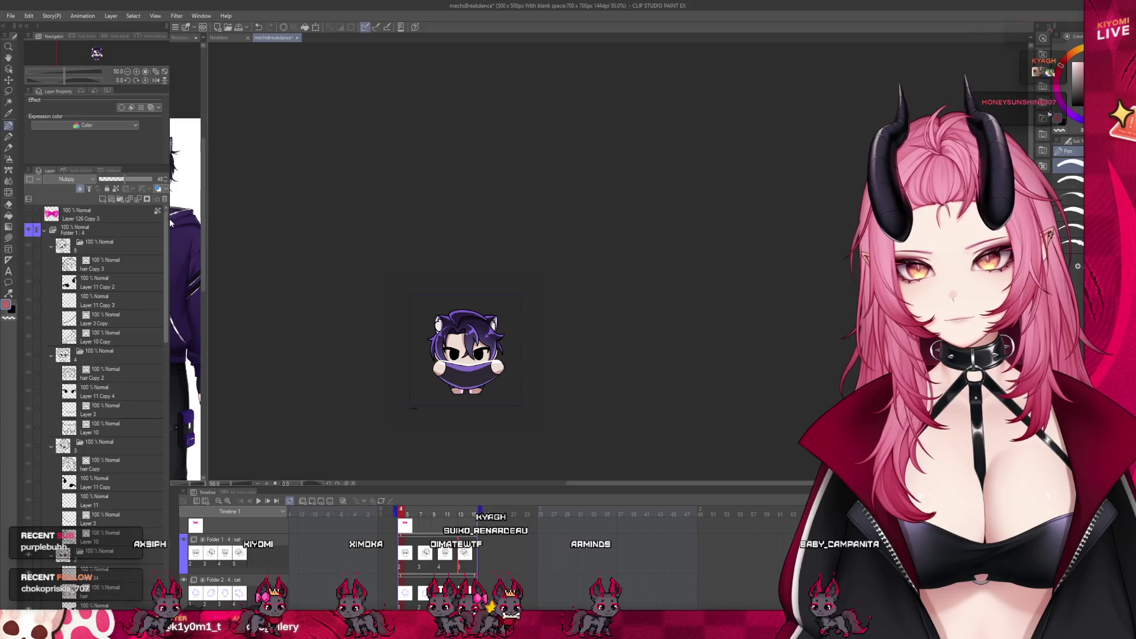
pyautogui.scroll(-2, 163, 294)
pyautogui.scroll(-2, 163, 294)
pyautogui.scroll(-2, 72, 351)
pyautogui.click(90, 337)
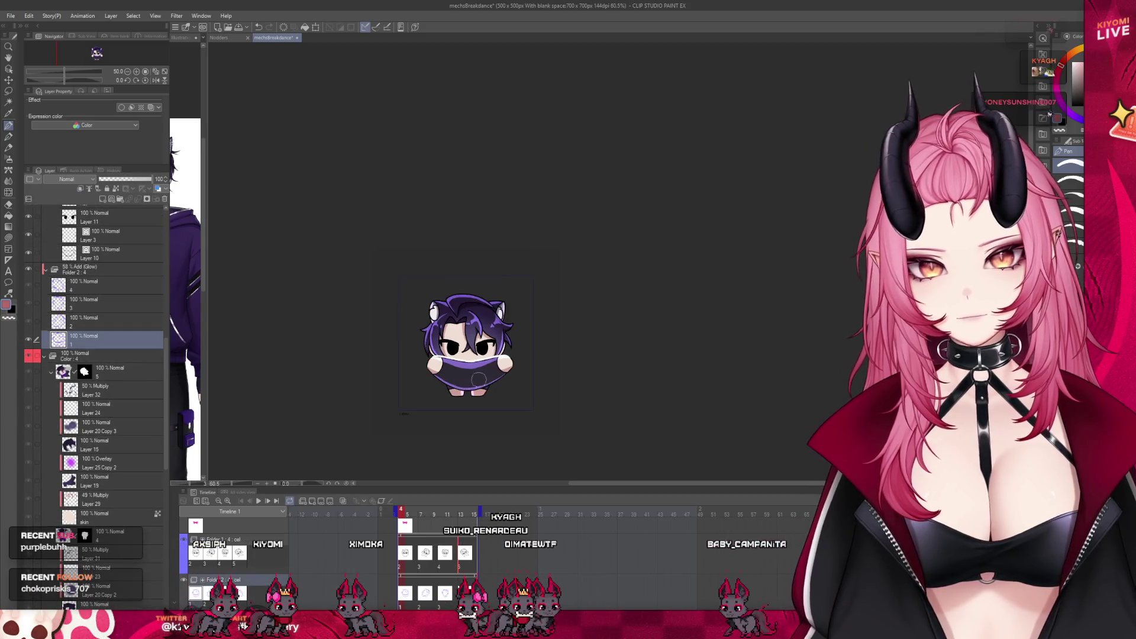
pyautogui.scroll(2, 471, 355)
pyautogui.scroll(3, 479, 372)
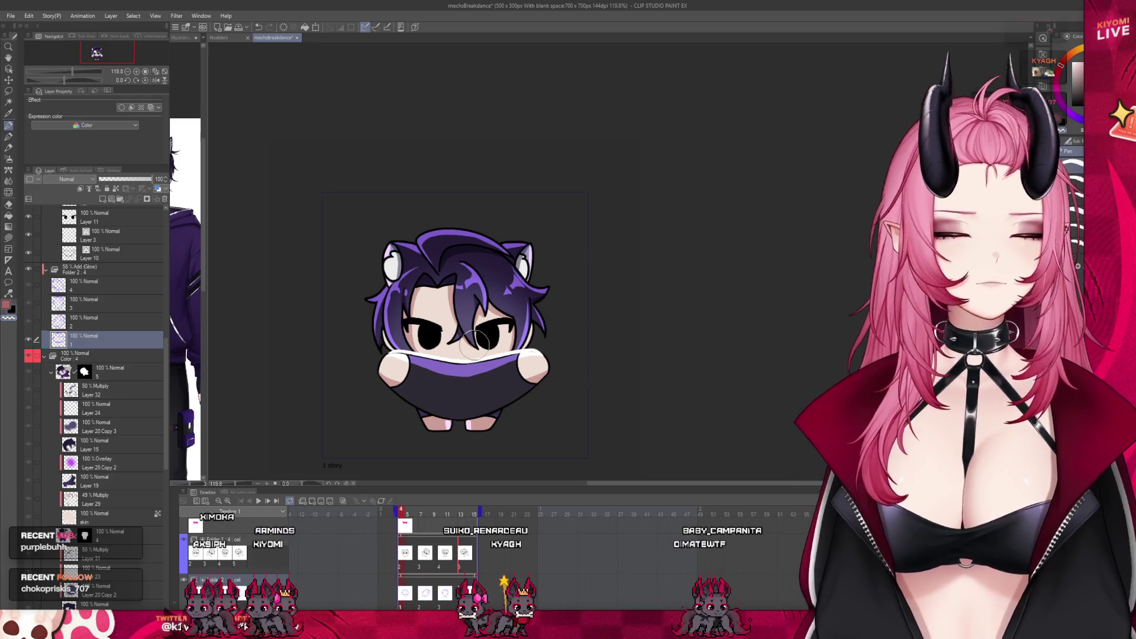
pyautogui.scroll(-3, 532, 365)
pyautogui.scroll(-2, 518, 375)
pyautogui.scroll(-1, 509, 366)
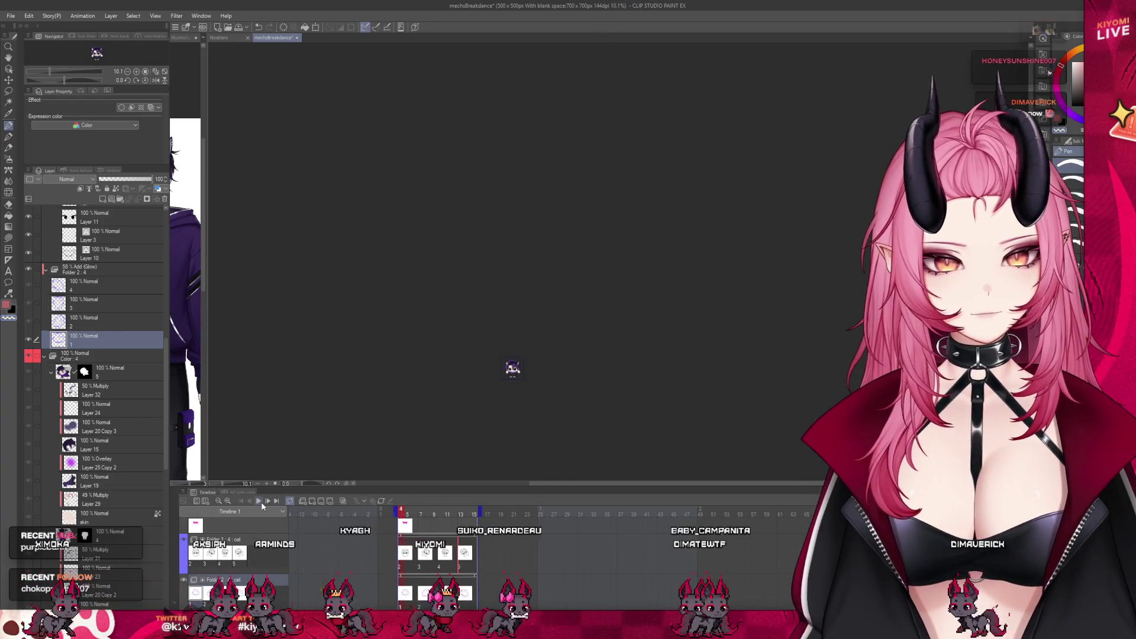
pyautogui.click(258, 501)
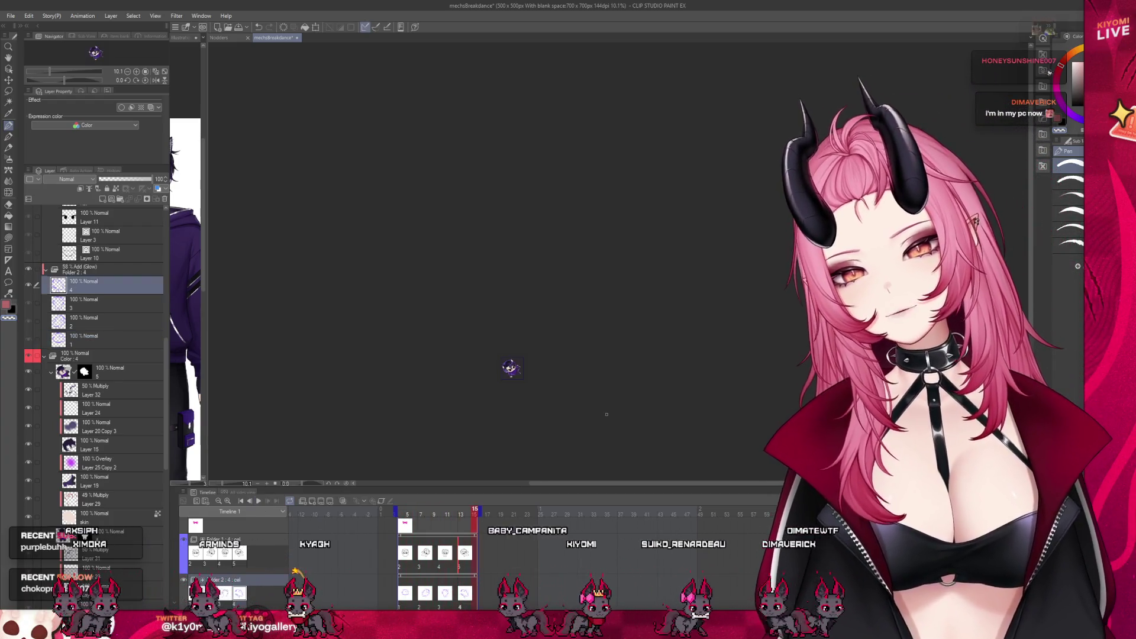
pyautogui.scroll(2, 526, 383)
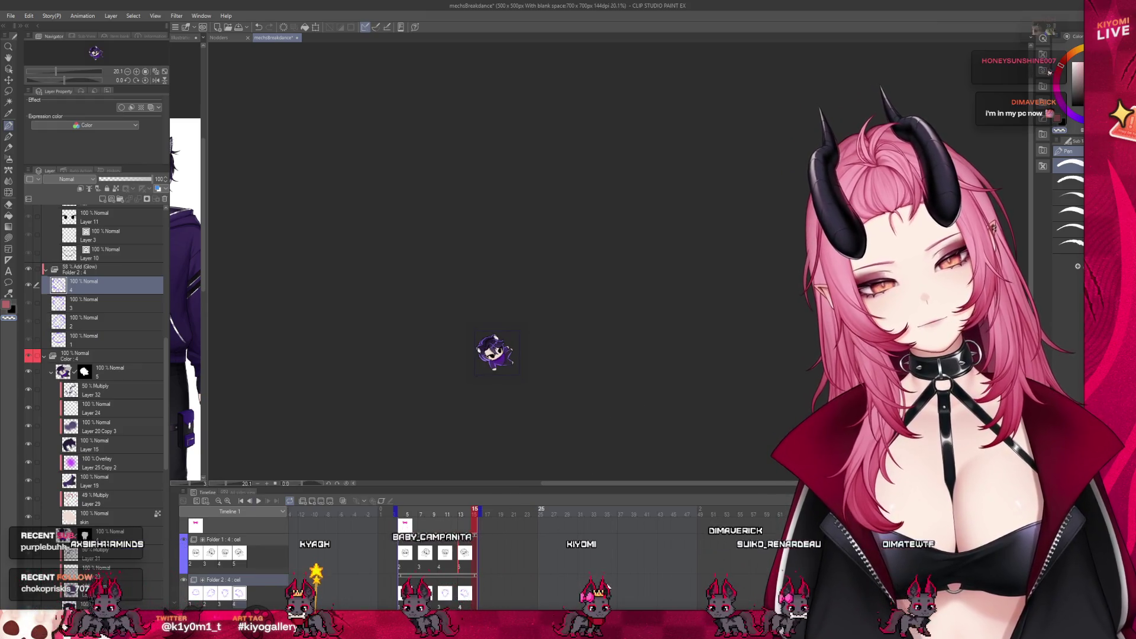
pyautogui.scroll(-2, 169, 558)
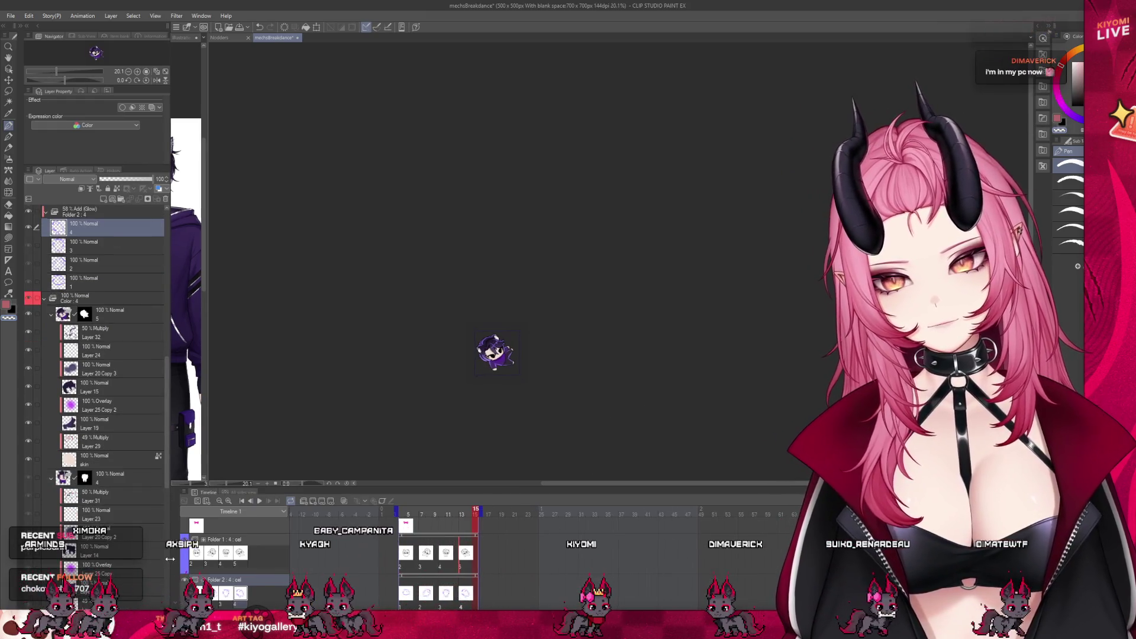
pyautogui.moveTo(169, 558); pyautogui.dragTo(158, 483)
pyautogui.scroll(-2, 158, 477)
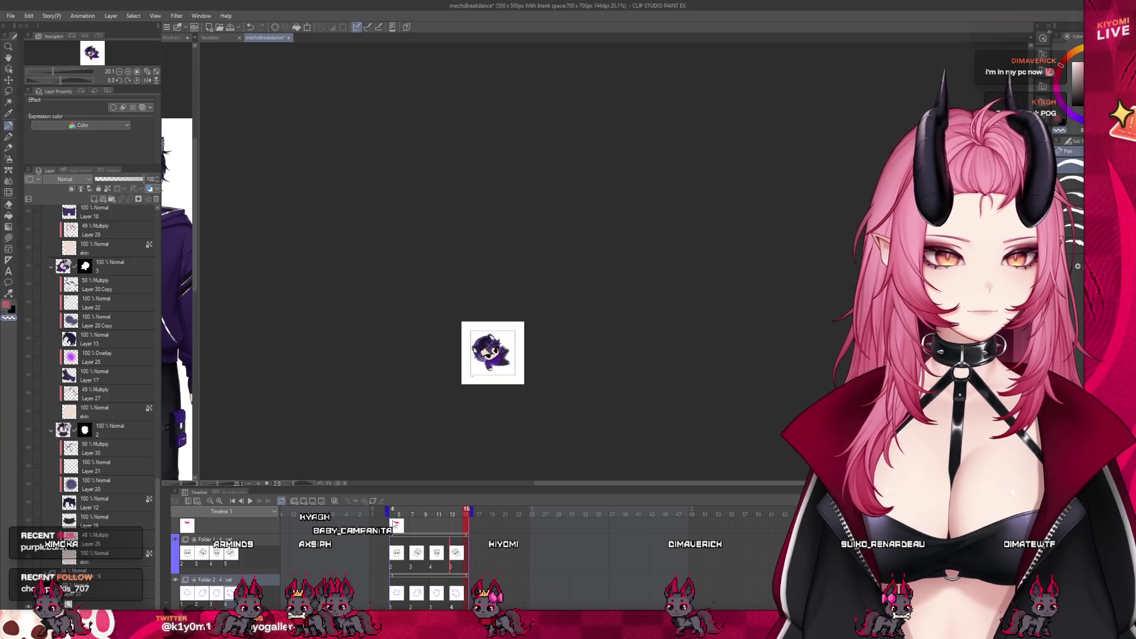
# Stop playback, move the playhead to frame 4, and hide the white Paper layer.
pyautogui.click(392, 523)
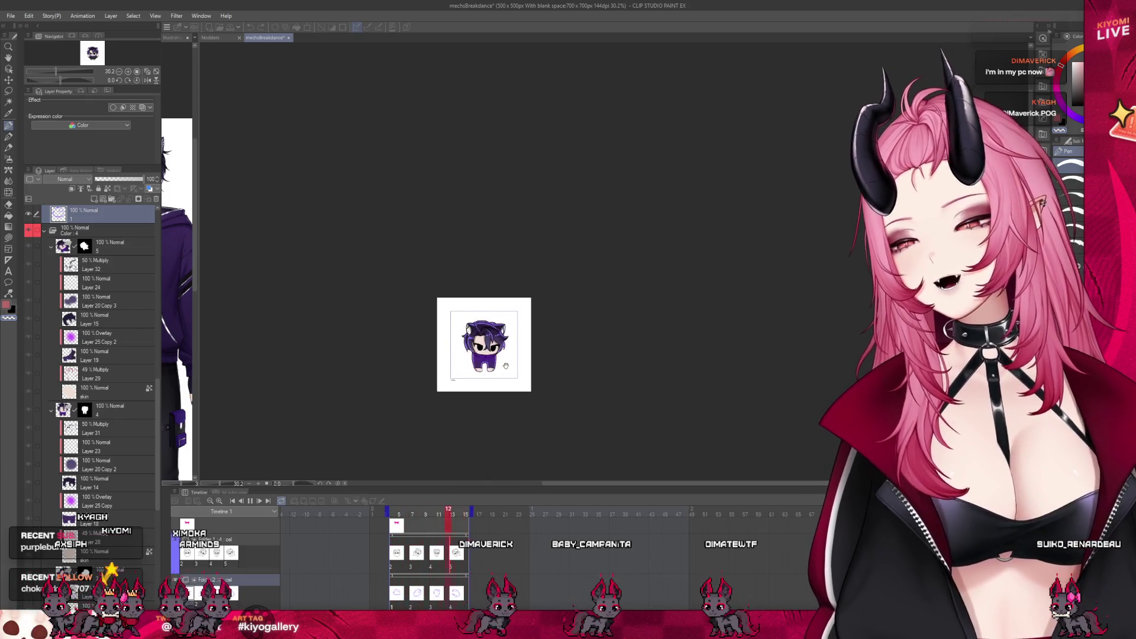
pyautogui.click(251, 502)
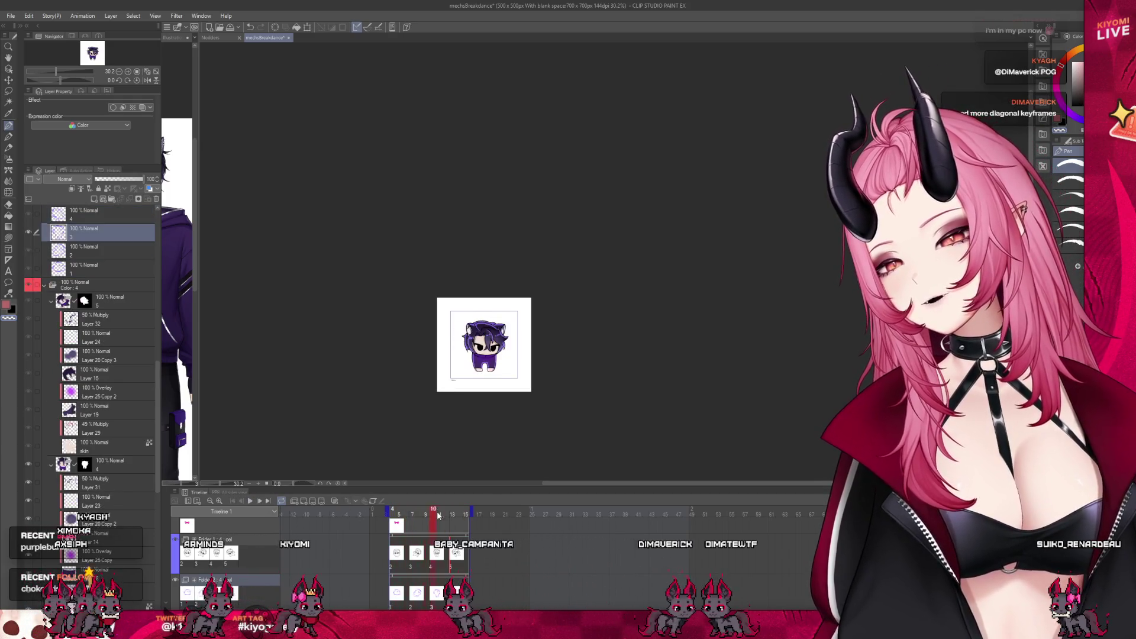
pyautogui.moveTo(438, 516); pyautogui.dragTo(470, 517)
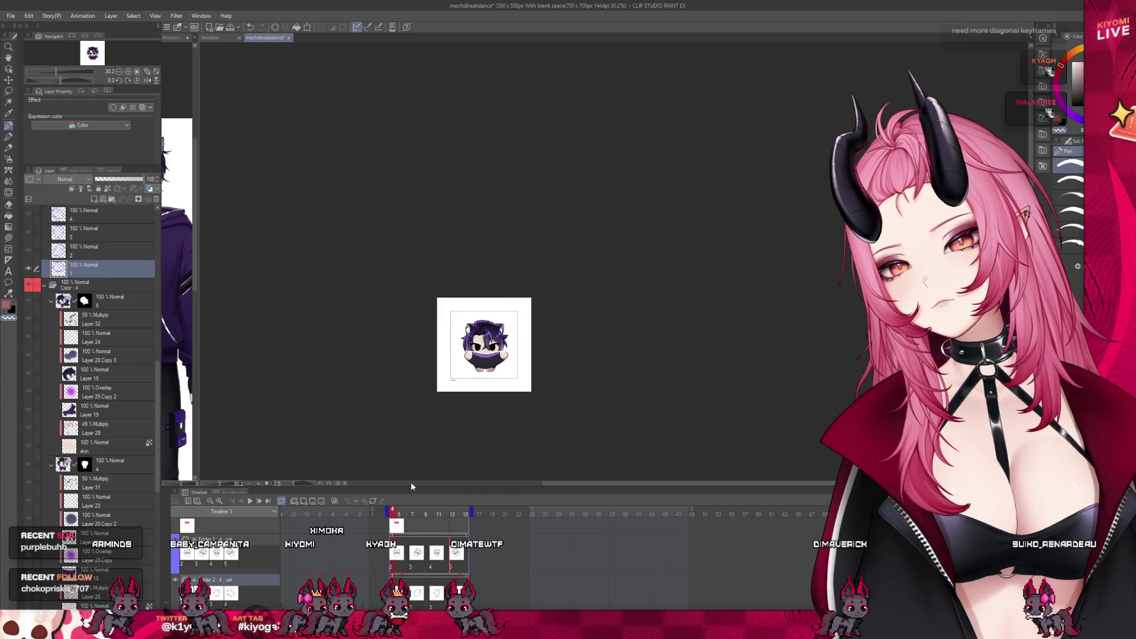
pyautogui.scroll(2, 516, 380)
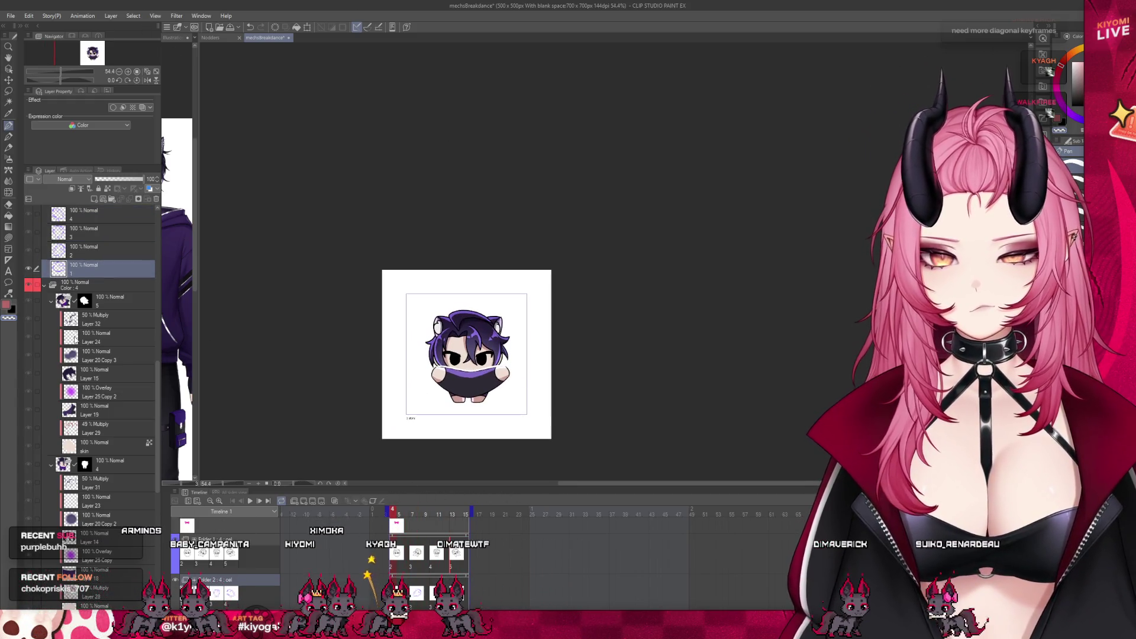
pyautogui.scroll(5, 44, 290)
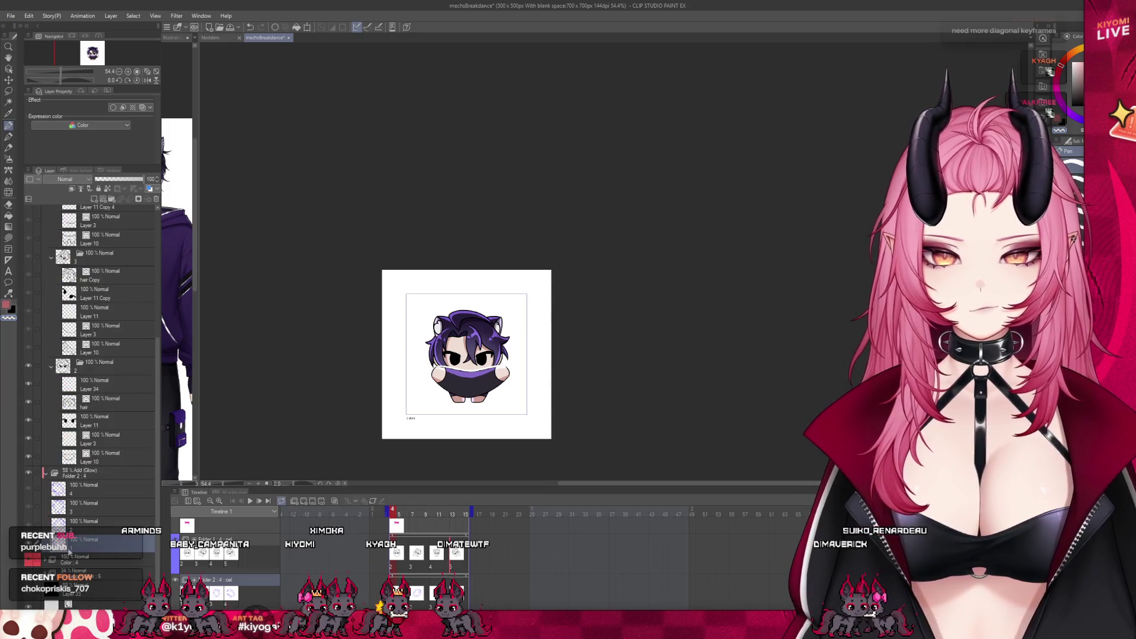
pyautogui.click(71, 549)
pyautogui.click(149, 188)
pyautogui.scroll(2, 497, 376)
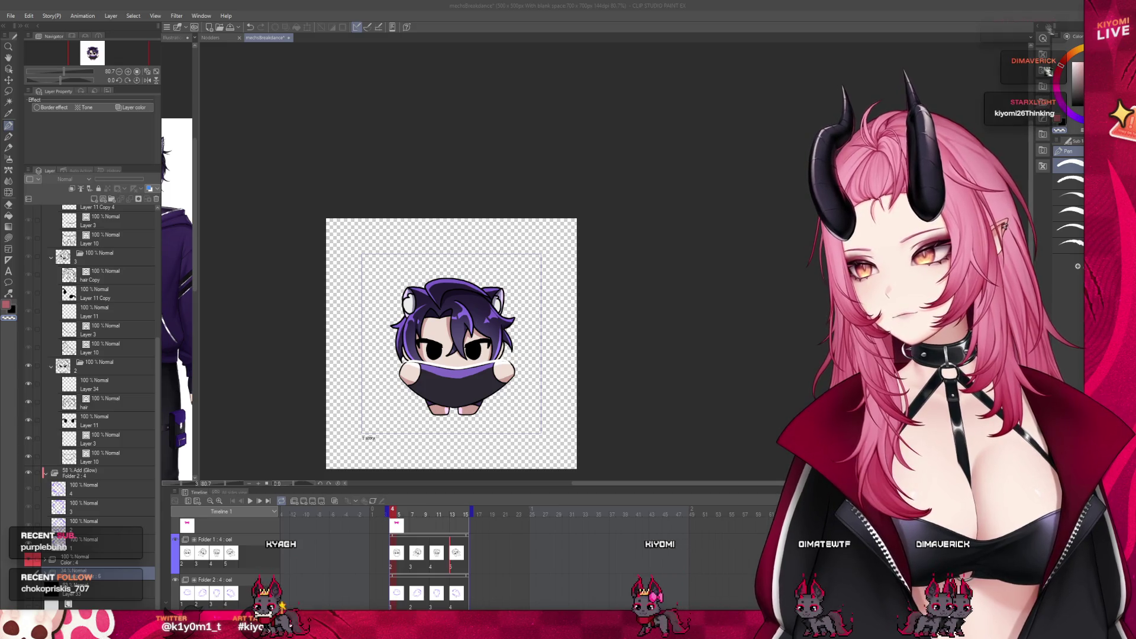
# Switch over to the emote tester page in the browser.
pyautogui.hotkey('alt', 'Tab')
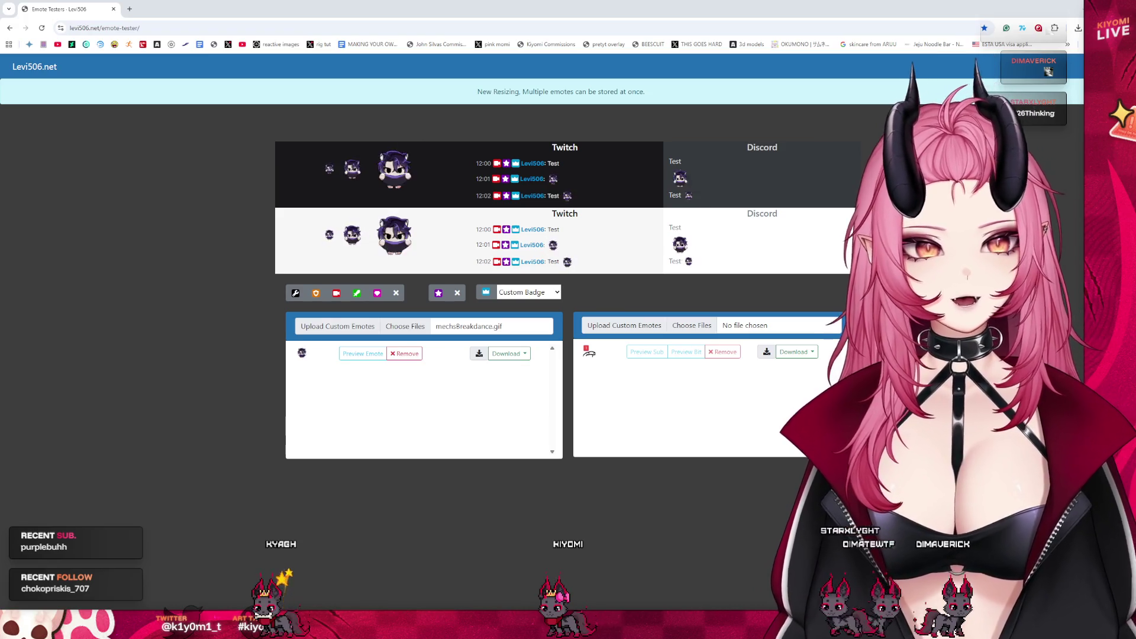
# Preview mechsBreakdance.gif in the Twitch and Discord mockups at larger page zoom, then return to Clip Studio Paint.
pyautogui.click(362, 354)
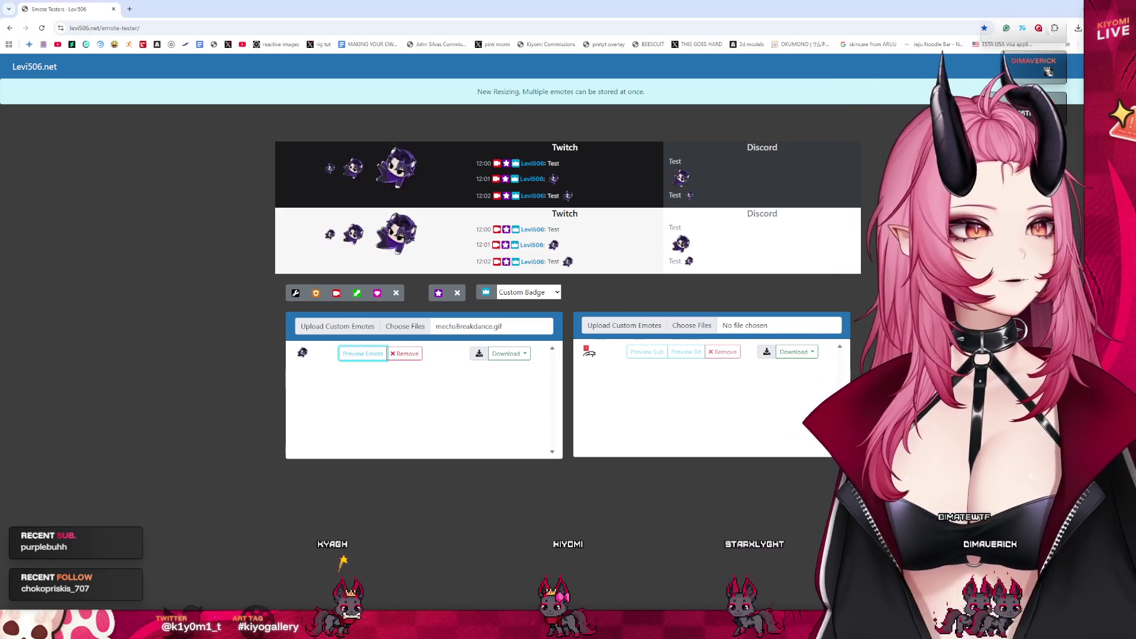
pyautogui.hotkey('ctrl', '+')
pyautogui.hotkey('ctrl', '+')
pyautogui.hotkey('ctrl', '+')
pyautogui.hotkey('ctrl', '+')
pyautogui.hotkey('ctrl', '+')
pyautogui.hotkey('ctrl', '+')
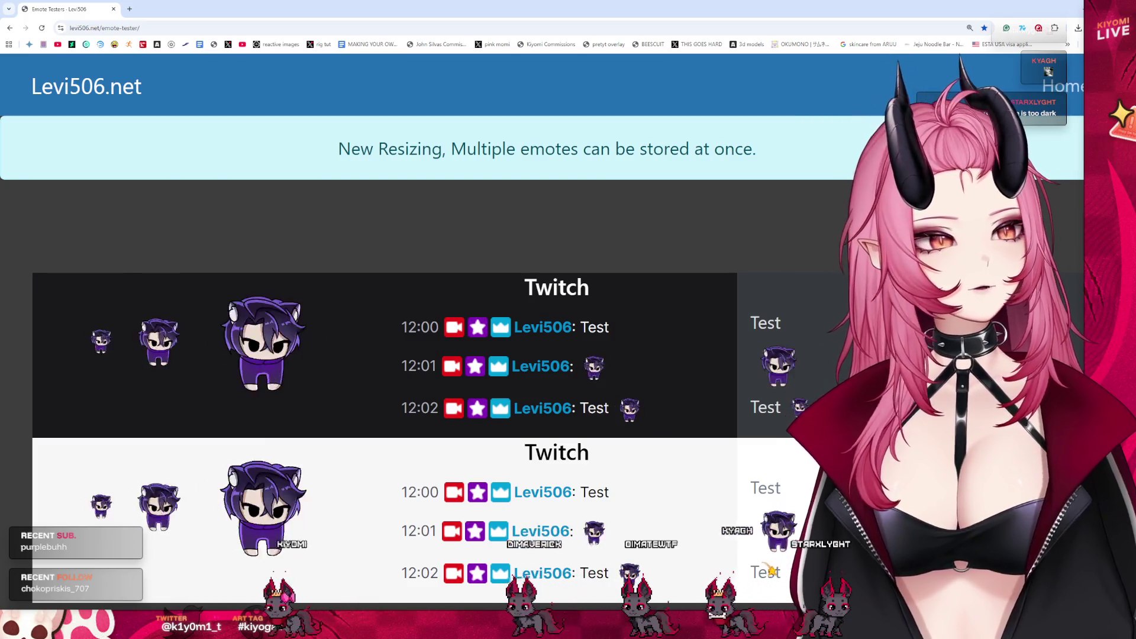
pyautogui.hotkey('ctrl', '-')
pyautogui.hotkey('ctrl', '-')
pyautogui.hotkey('ctrl', '-')
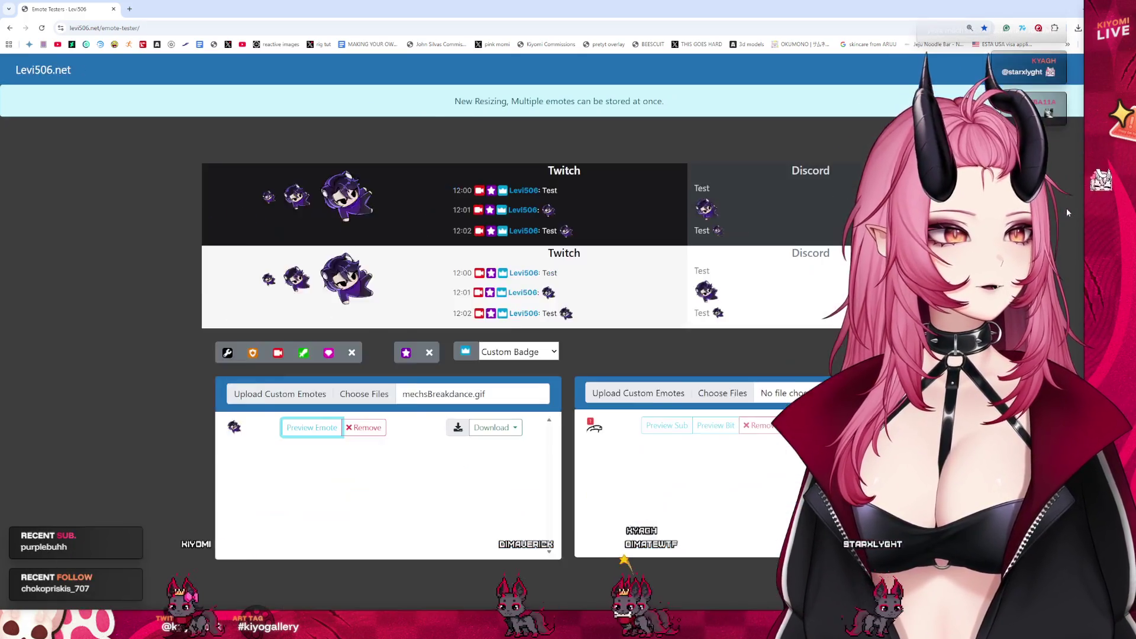
pyautogui.hotkey('ctrl', '-')
pyautogui.moveTo(502, 244); pyautogui.dragTo(406, 114)
pyautogui.hotkey('alt', 'Tab')
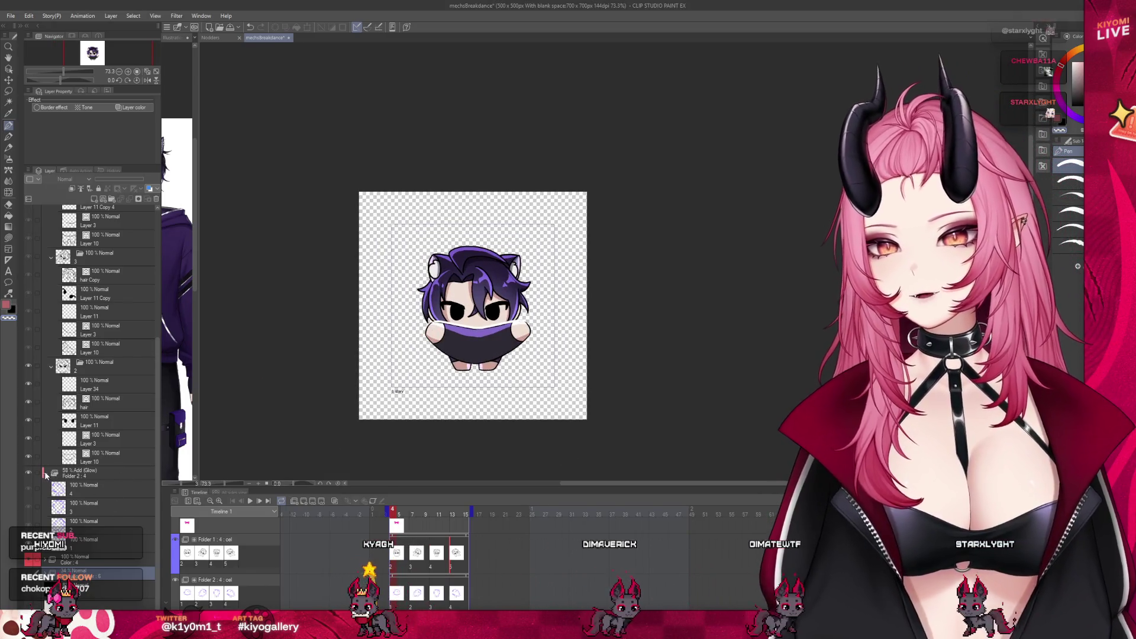
pyautogui.scroll(2, 58, 378)
# Collapse the art sub-folders and group Folder 1, Folder 2 and Color into one parent folder.
pyautogui.click(47, 348)
pyautogui.click(49, 293)
pyautogui.click(48, 246)
pyautogui.click(47, 230)
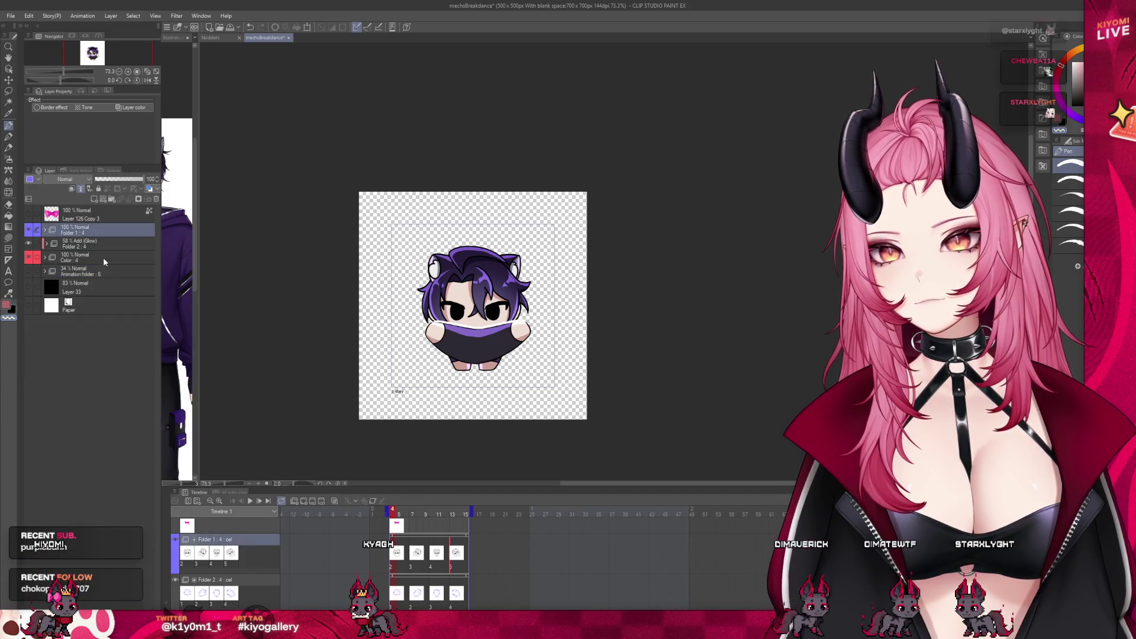
pyautogui.keyDown('shift'); pyautogui.click(81, 231); pyautogui.keyUp('shift')
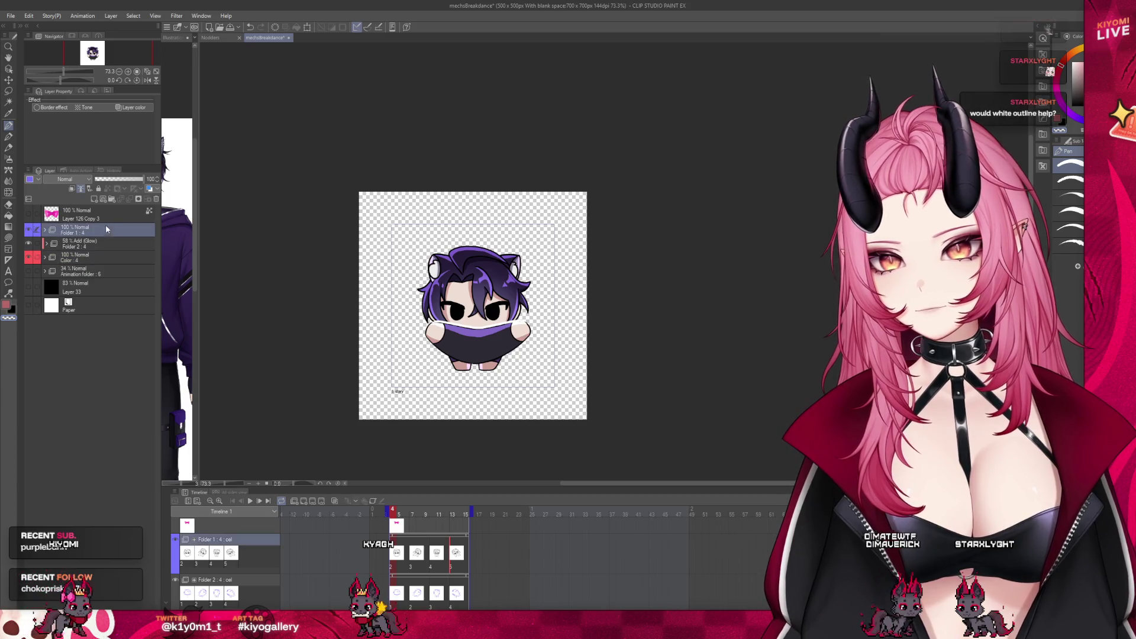
pyautogui.hotkey('ctrl', 'g')
pyautogui.click(83, 241)
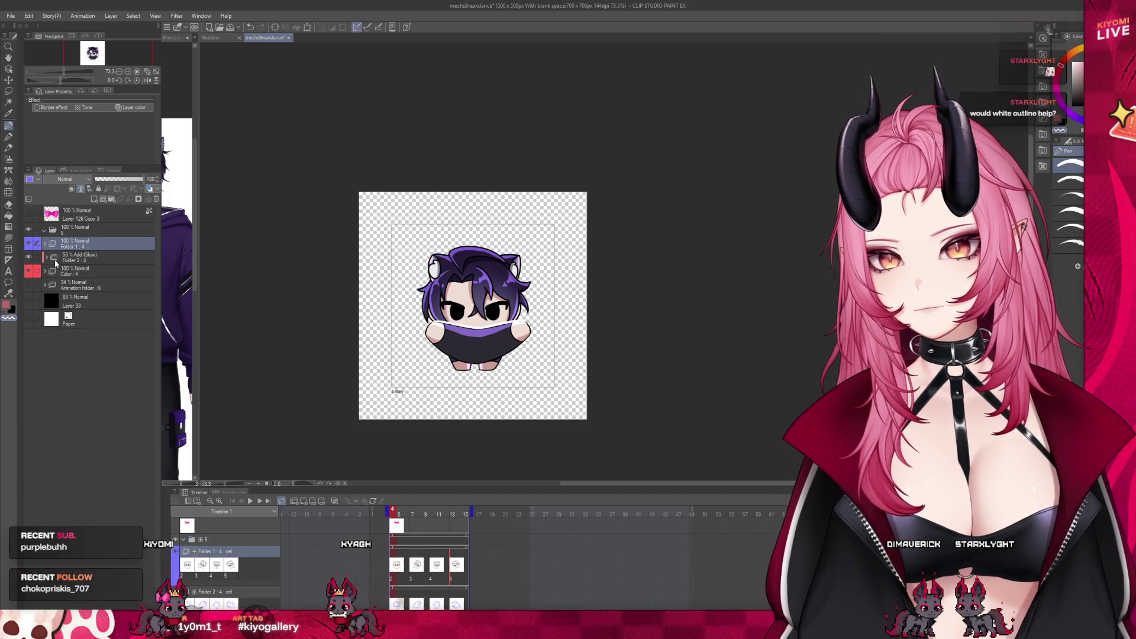
pyautogui.click(46, 230)
pyautogui.click(84, 230)
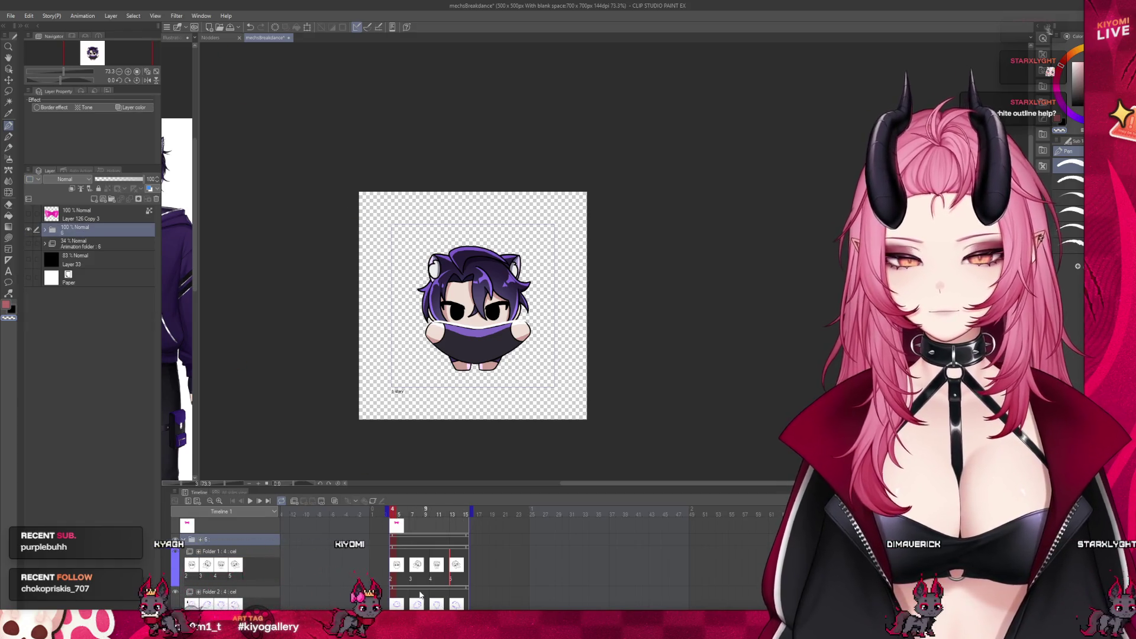
# Create animation Folder 3 with a single blank cel and enlarge the timeline.
pyautogui.hotkey('alt', '[')
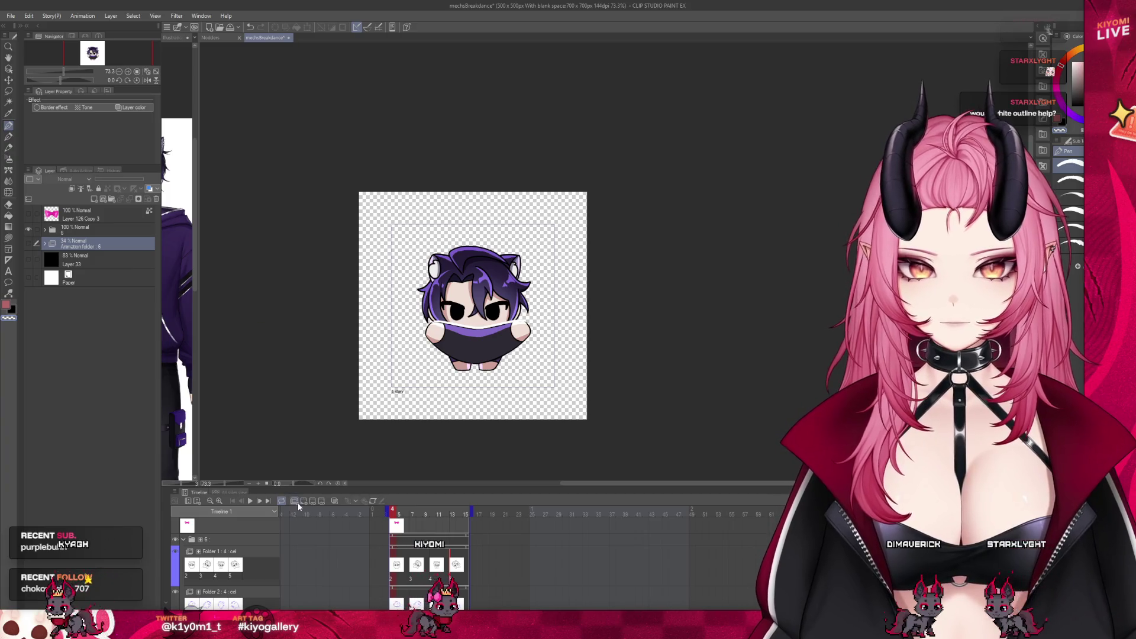
pyautogui.click(301, 501)
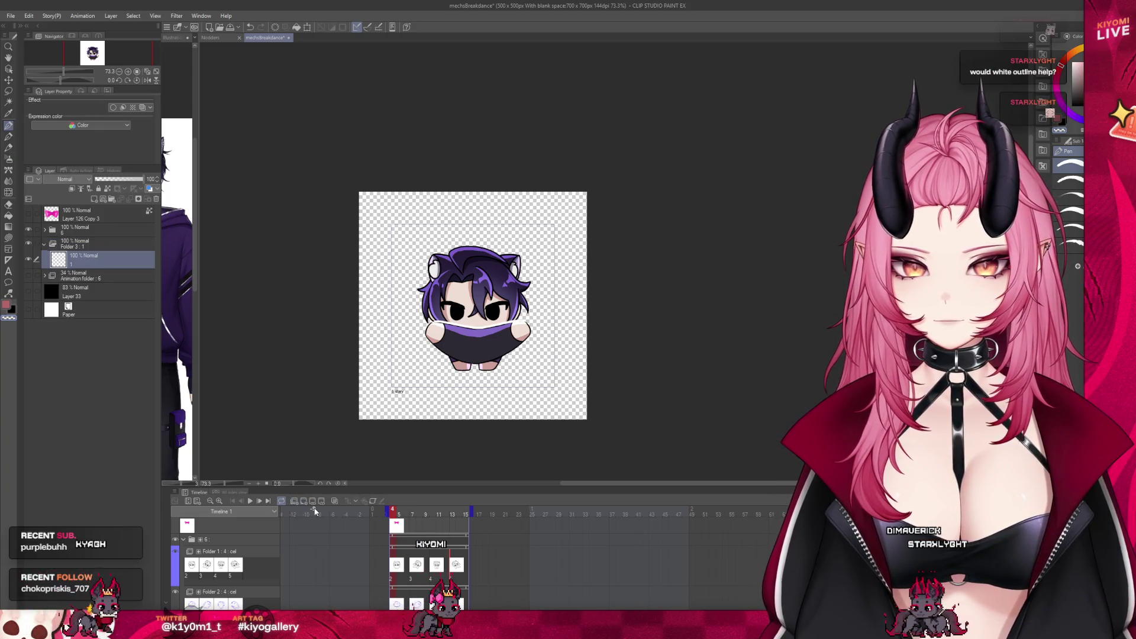
pyautogui.hotkey('ctrl', 'z')
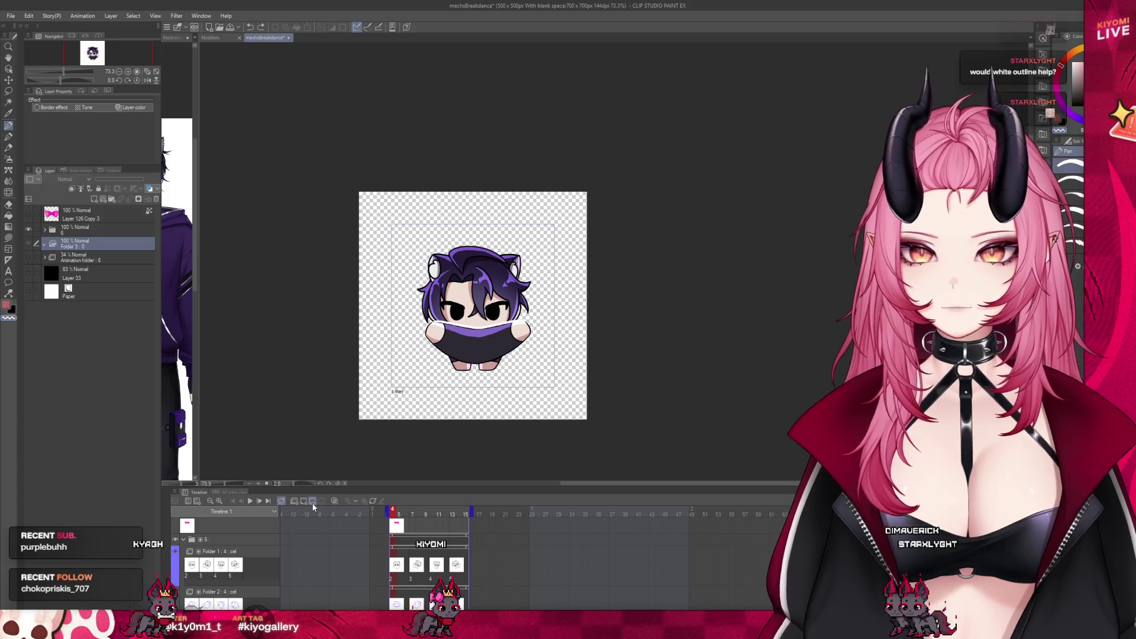
pyautogui.click(303, 502)
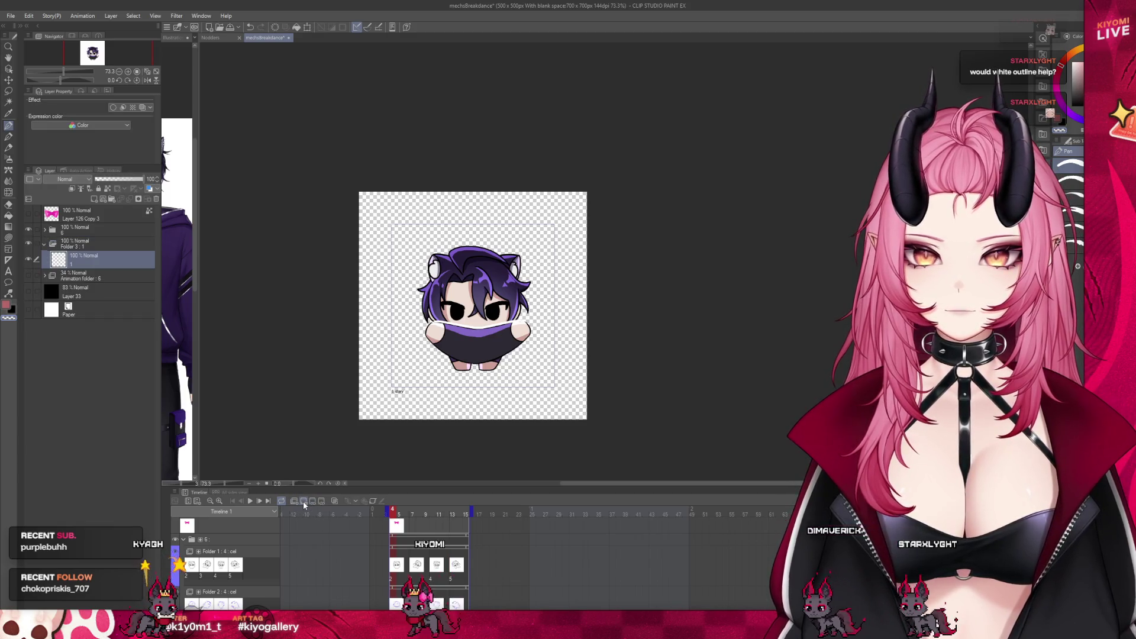
pyautogui.moveTo(409, 483); pyautogui.dragTo(408, 451)
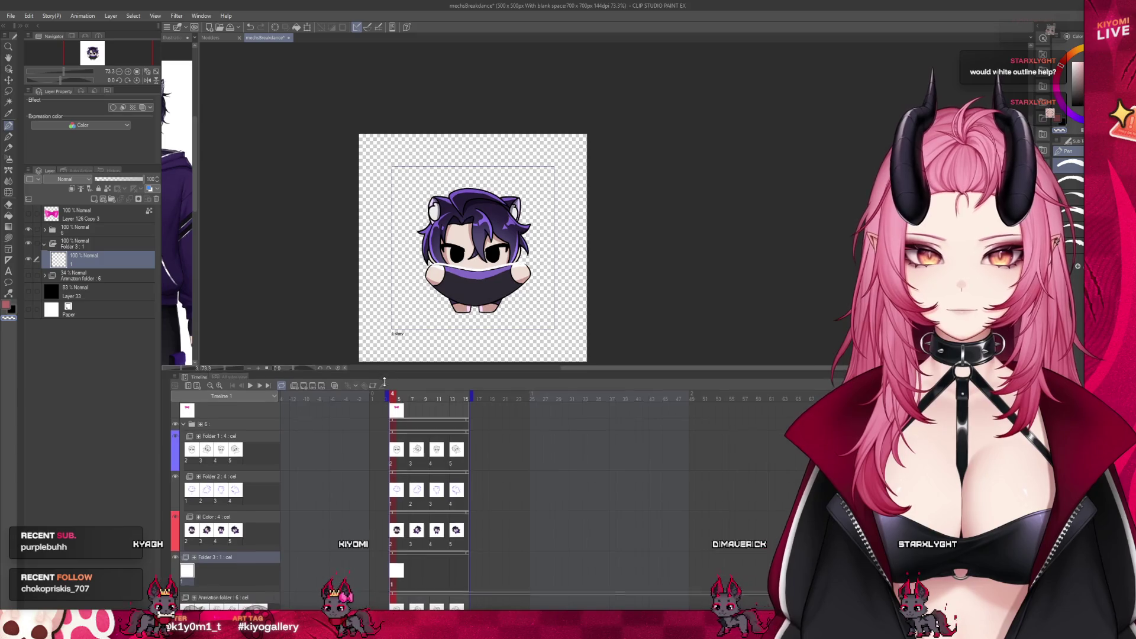
pyautogui.scroll(-2, 404, 548)
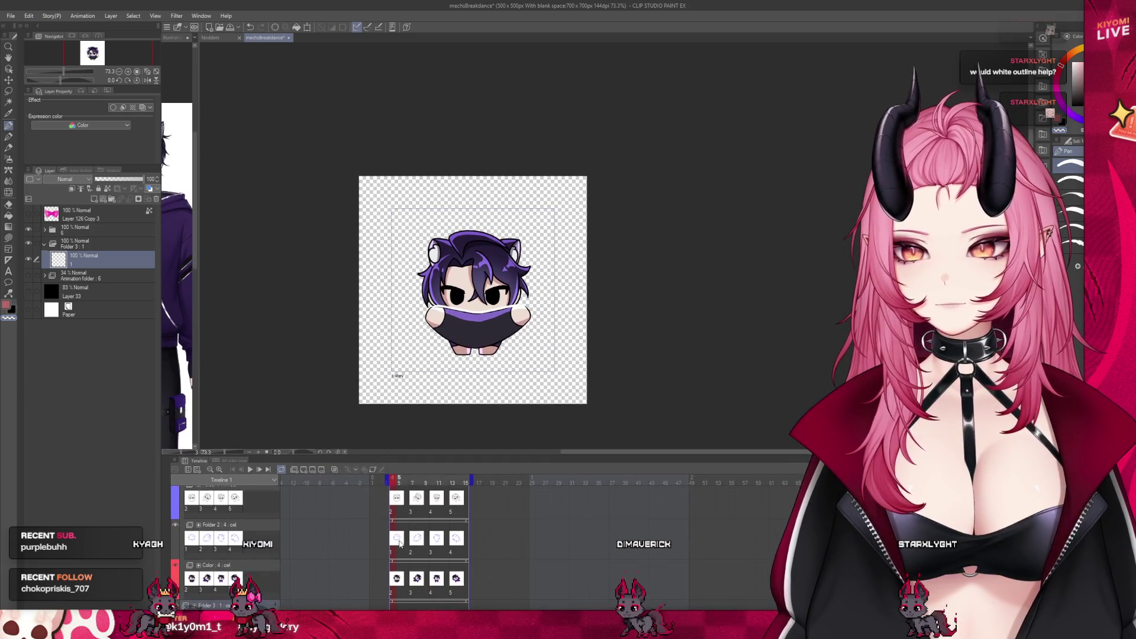
pyautogui.scroll(-1, 404, 548)
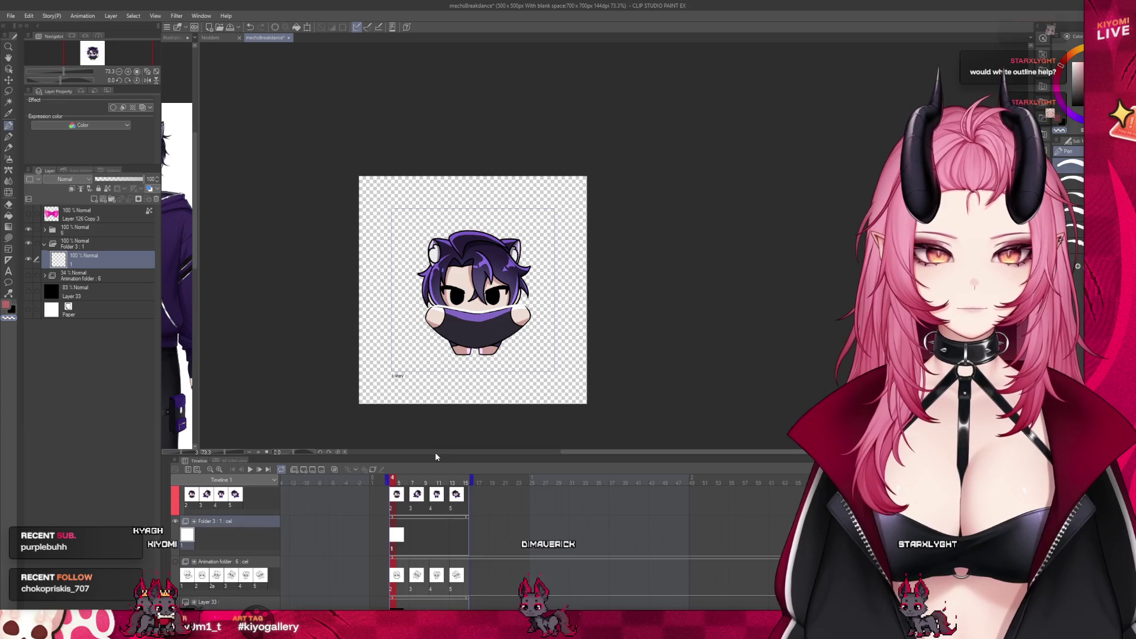
# Select the character's area from the art folder and fill it white on Folder 3's first cel as an outline.
pyautogui.moveTo(435, 455); pyautogui.dragTo(435, 519)
pyautogui.click(80, 229)
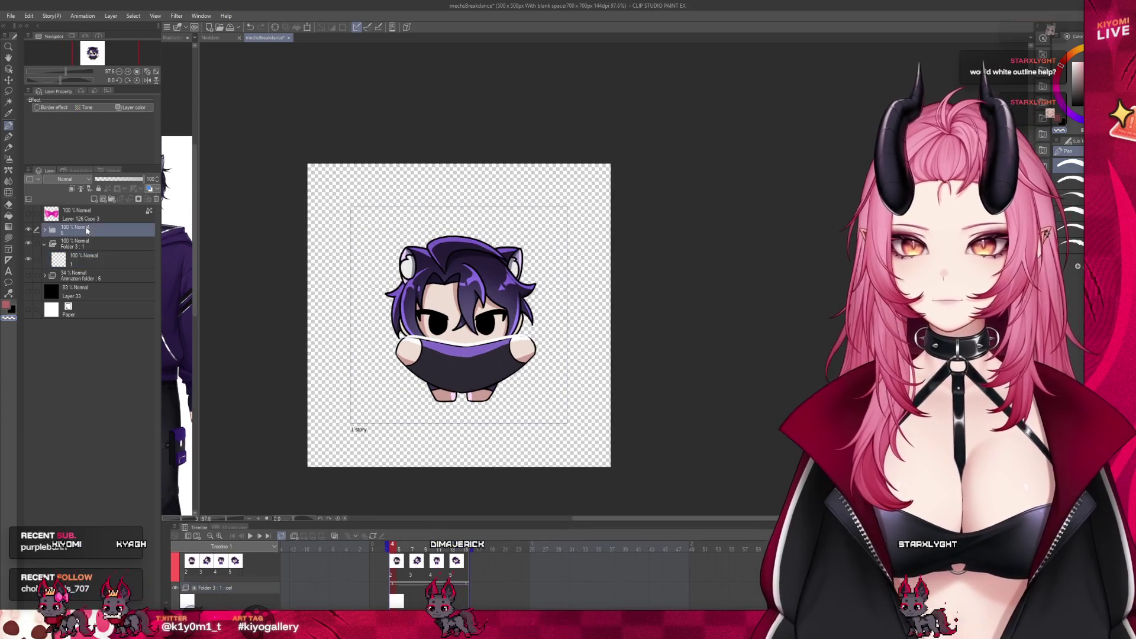
pyautogui.click(111, 15)
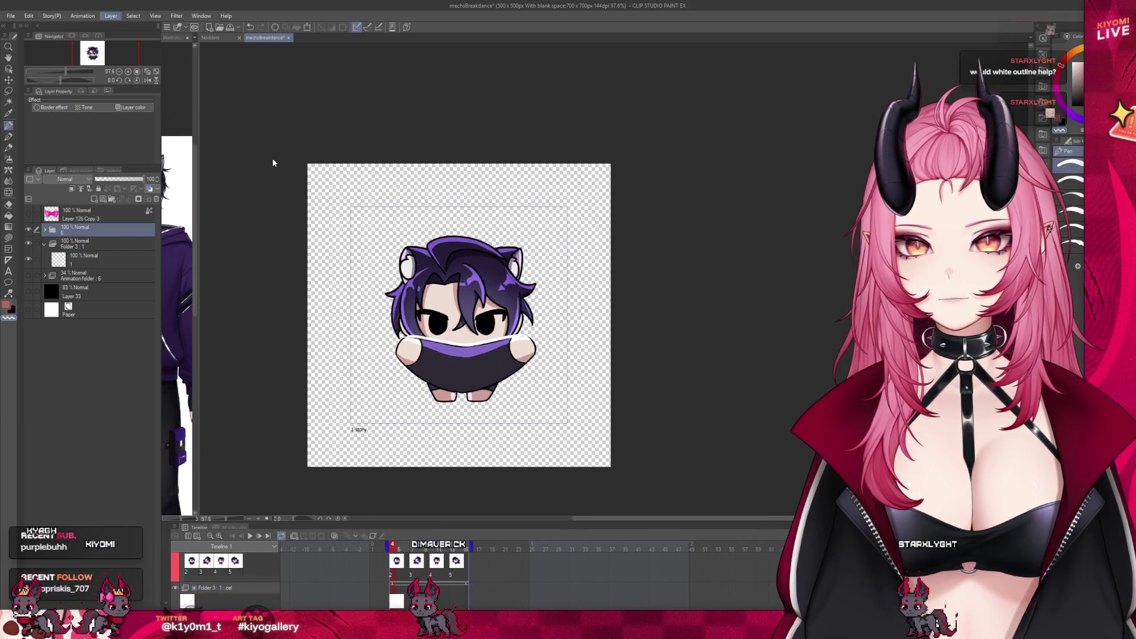
pyautogui.click(273, 163)
pyautogui.scroll(3, 418, 429)
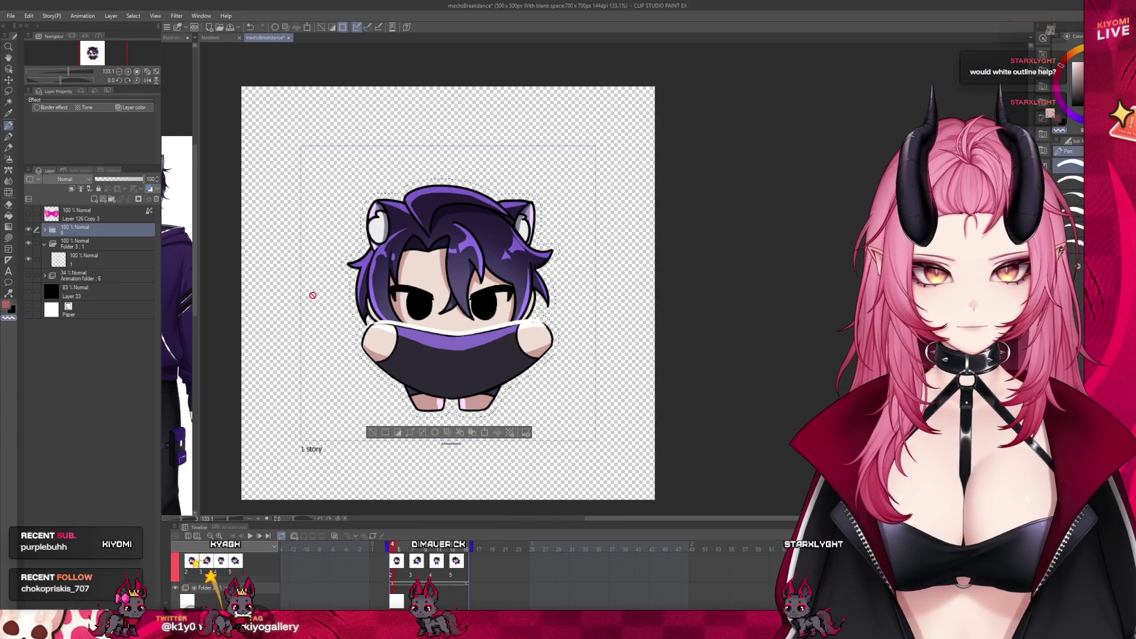
pyautogui.click(98, 257)
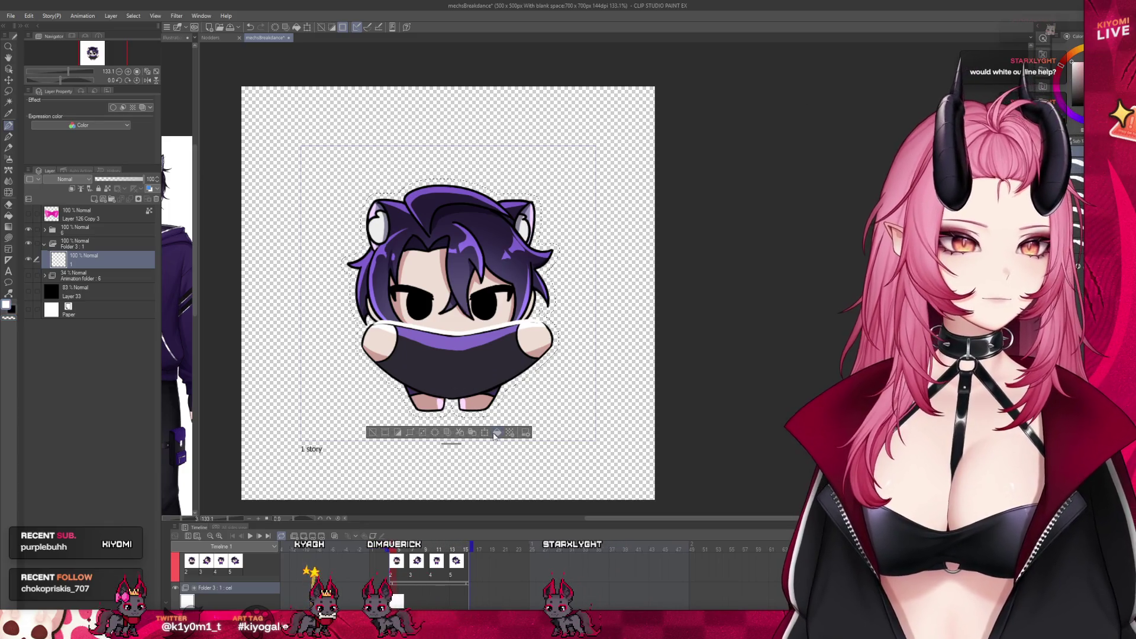
pyautogui.press('x')
pyautogui.hotkey('alt', 'Delete')
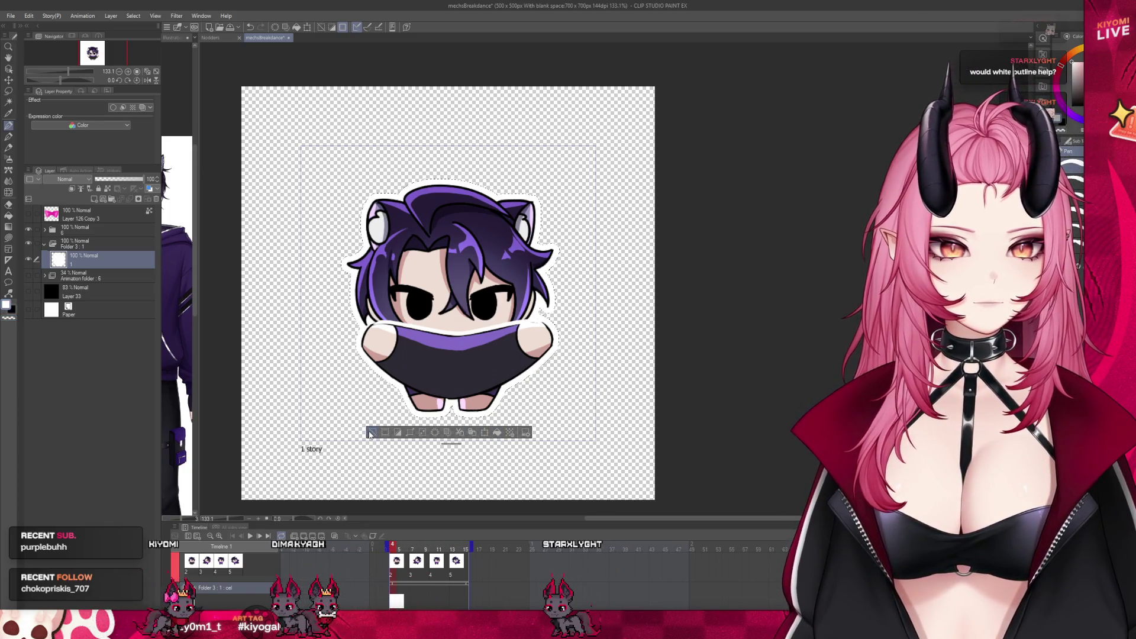
pyautogui.scroll(-4, 444, 408)
pyautogui.scroll(1, 492, 385)
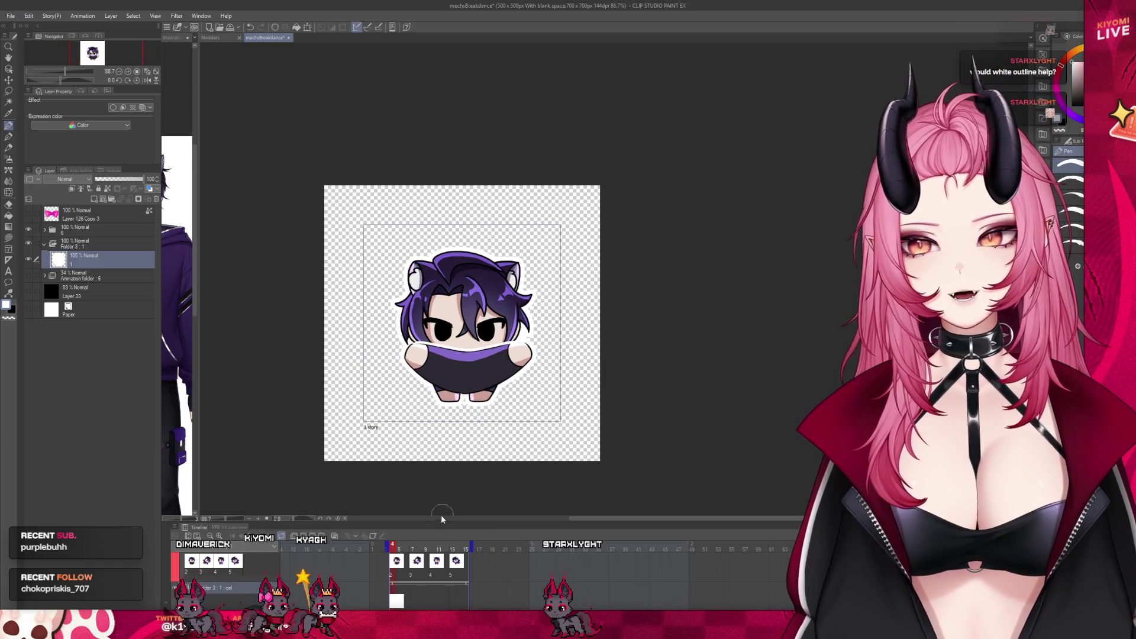
# Add blank outline cels in Folder 3 for the remaining three frames.
pyautogui.click(410, 595)
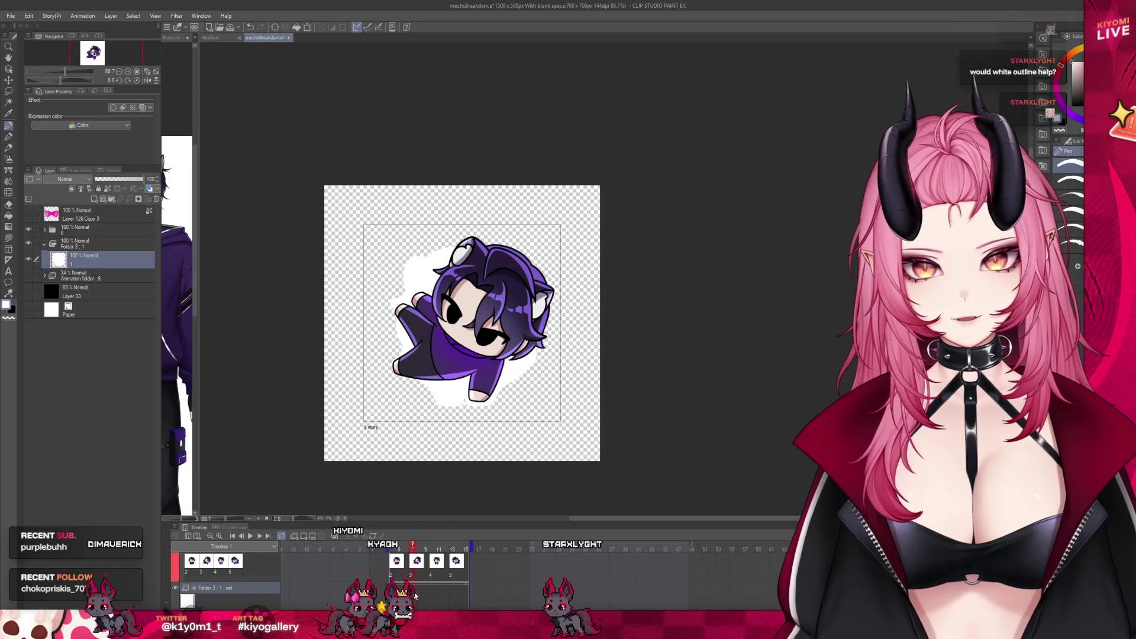
pyautogui.click(300, 536)
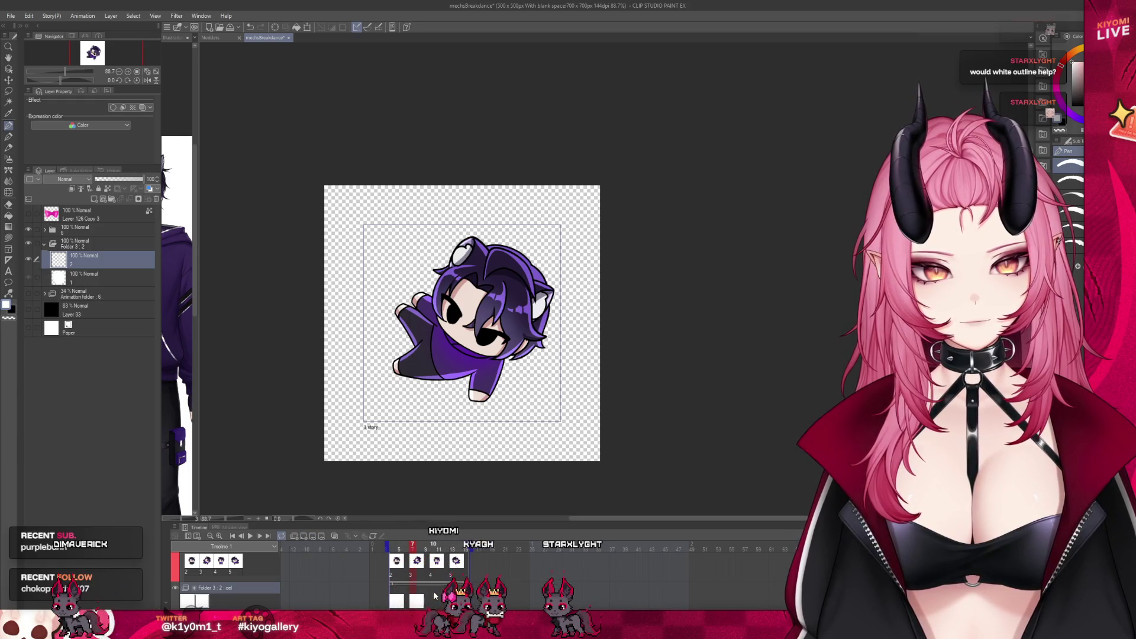
pyautogui.click(433, 546)
pyautogui.click(303, 536)
pyautogui.click(451, 593)
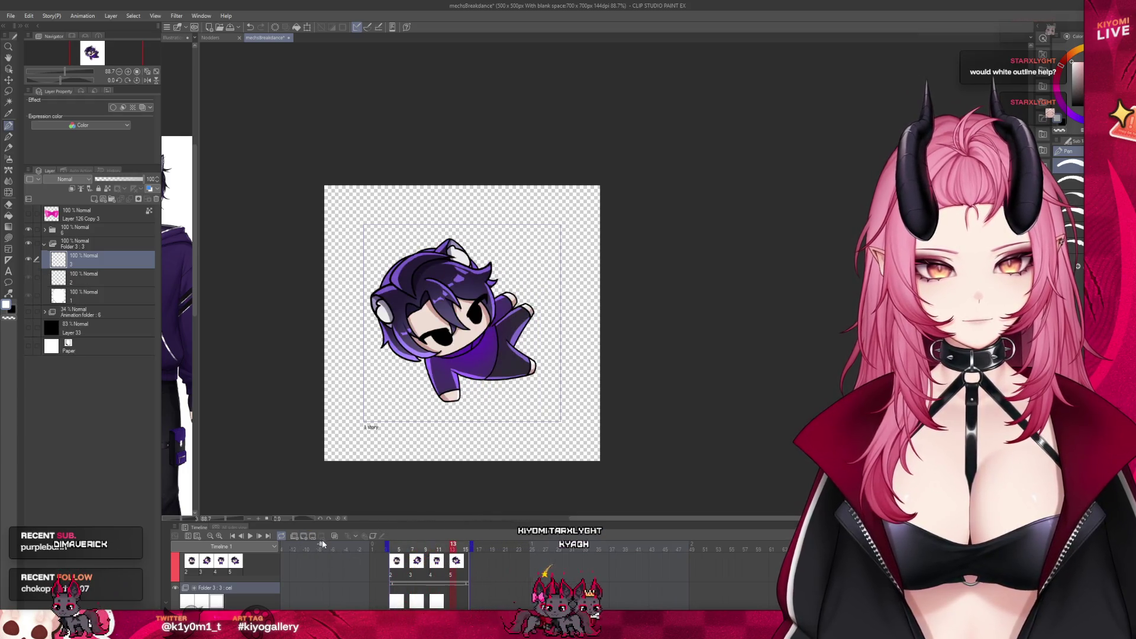
pyautogui.click(410, 568)
pyautogui.scroll(2, 462, 320)
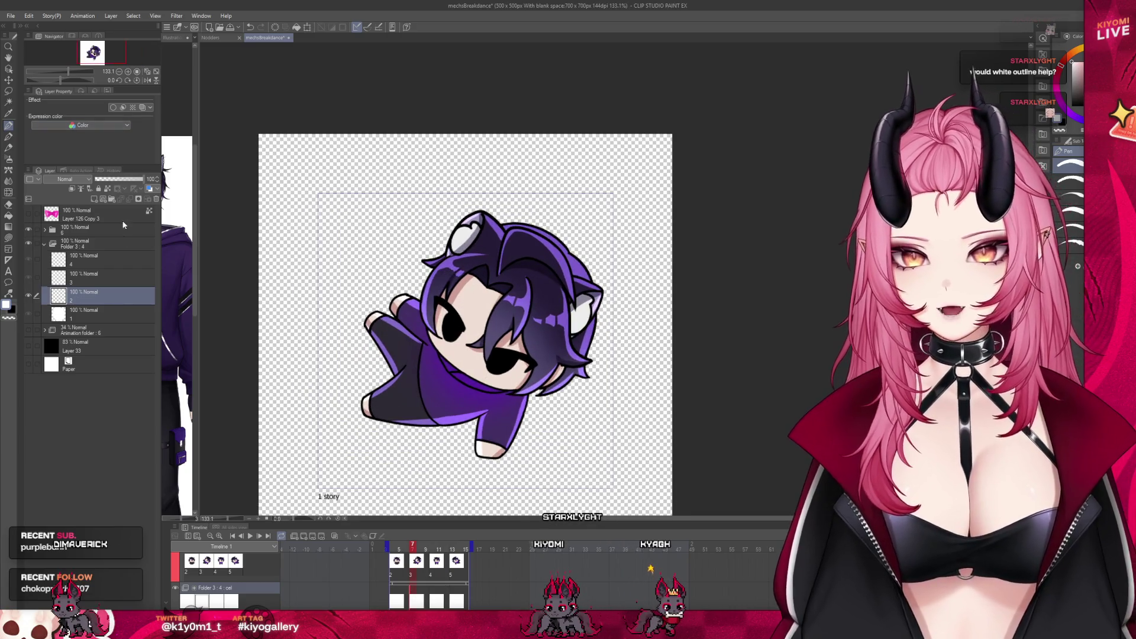
# Fill the white outline on the second frame's cel and advance to the next frame.
pyautogui.click(80, 230)
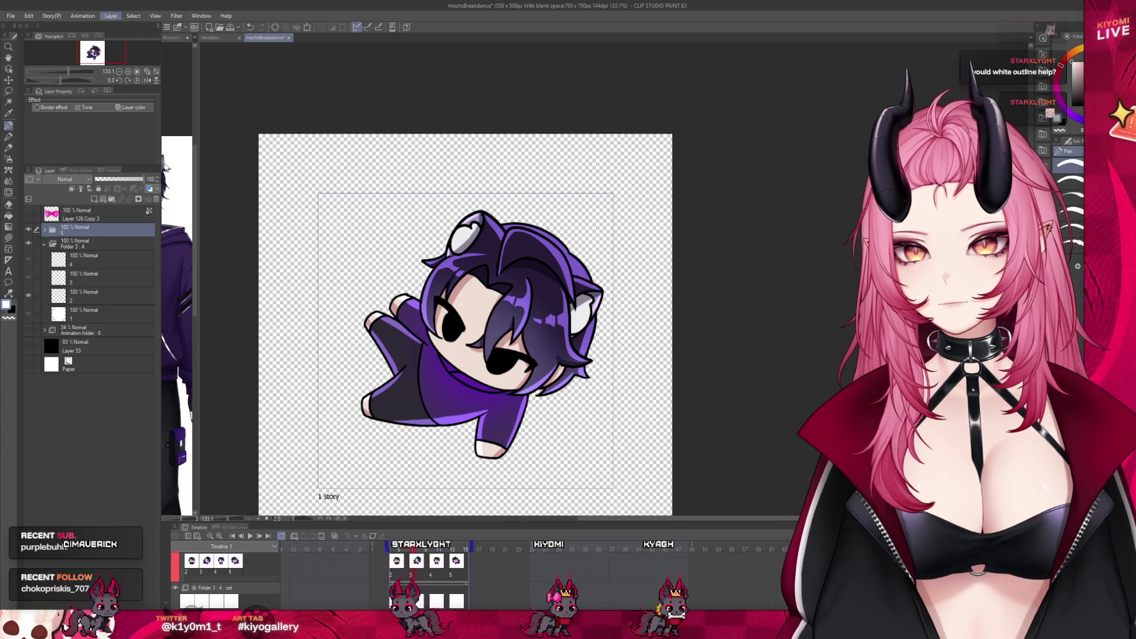
pyautogui.click(449, 475)
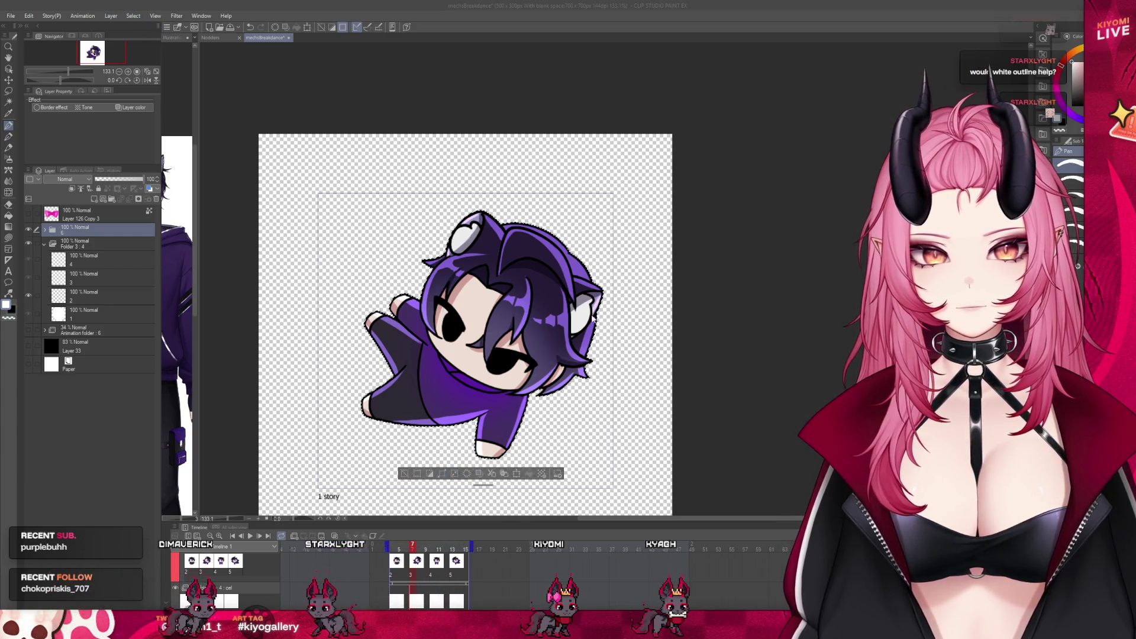
pyautogui.keyDown('ctrl'); pyautogui.click(487, 400); pyautogui.keyUp('ctrl')
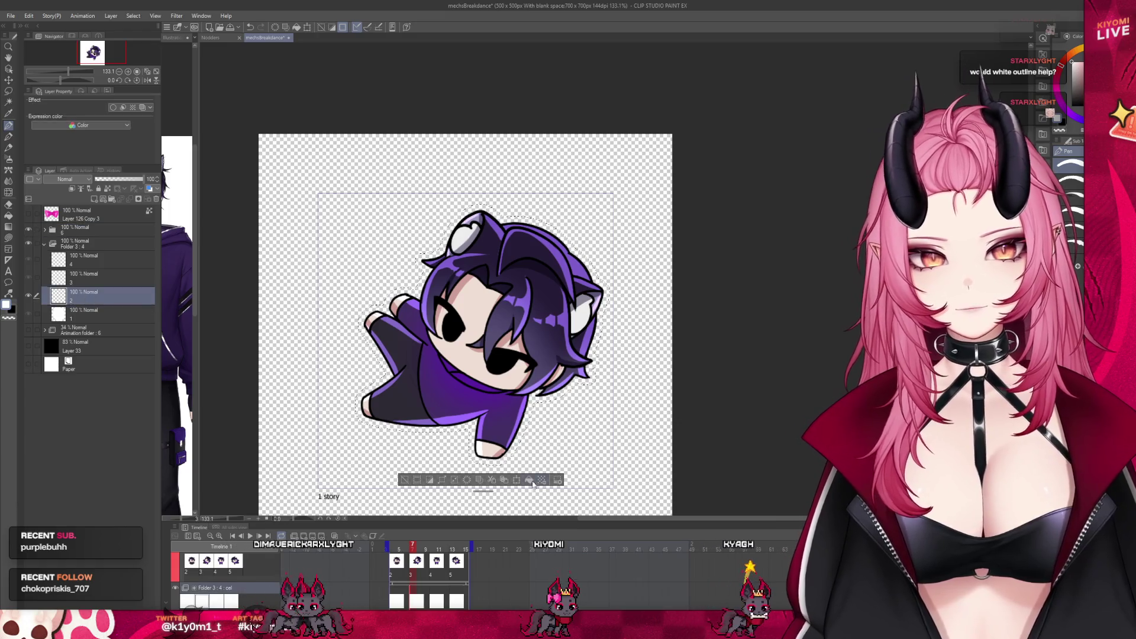
pyautogui.click(531, 480)
pyautogui.click(431, 589)
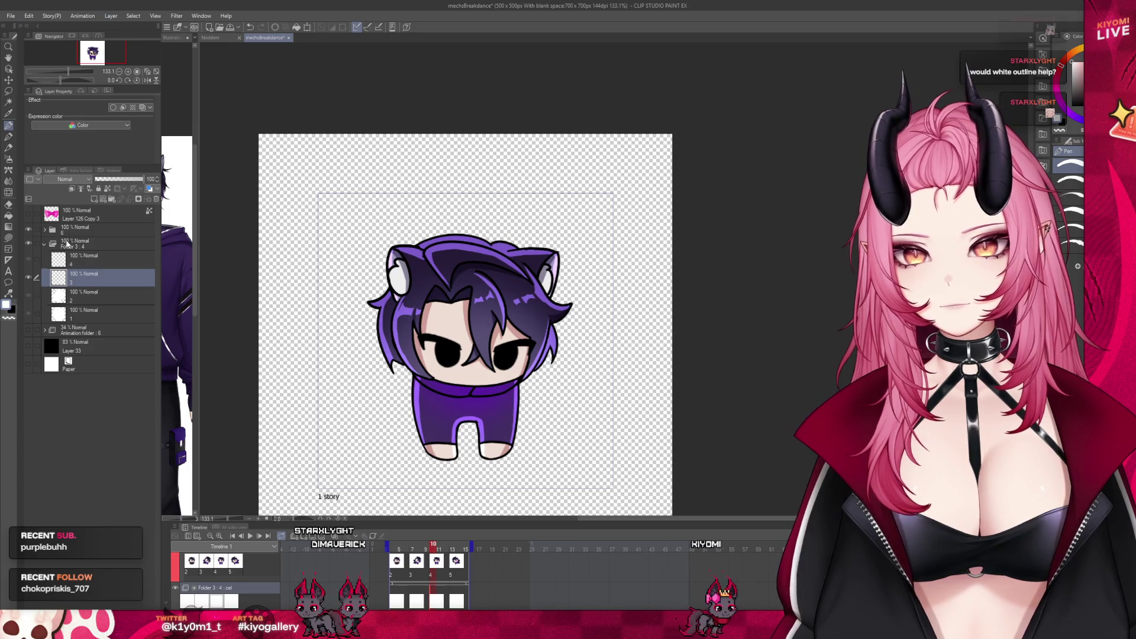
# Fill white outlines on the third and fourth frames' cels from the character's selection.
pyautogui.click(69, 229)
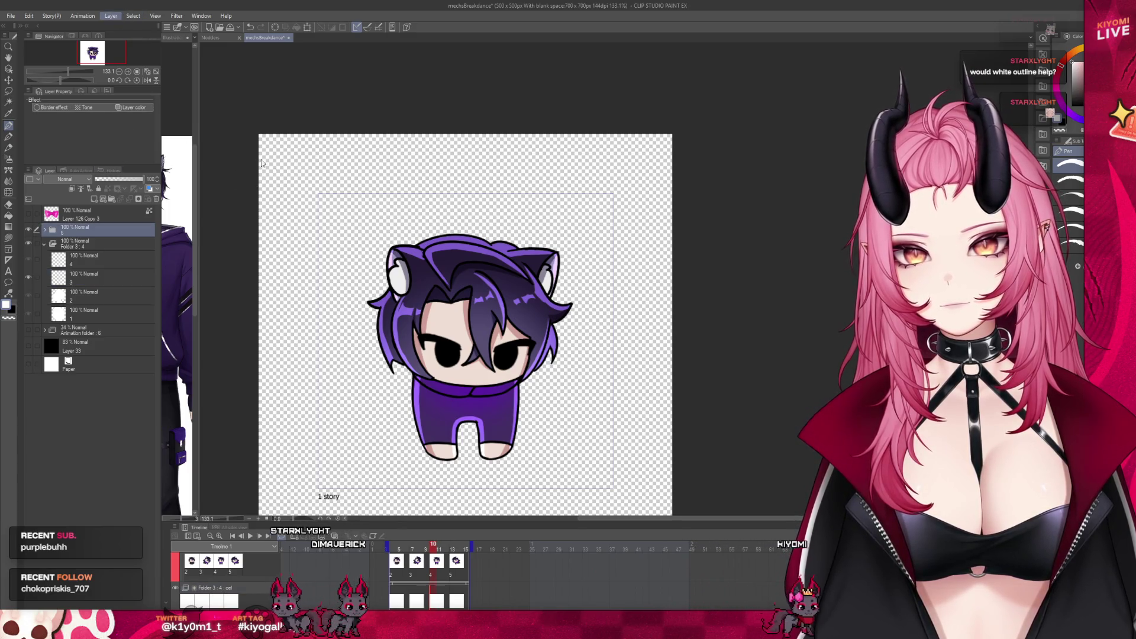
pyautogui.hotkey('ctrl', 'shift', 'a')
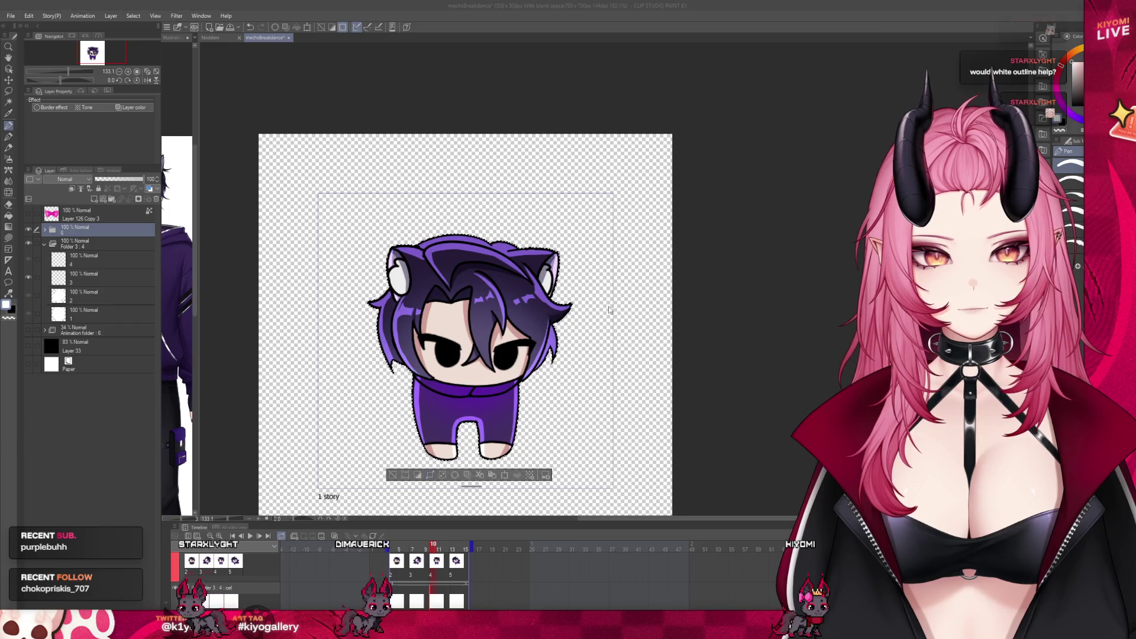
pyautogui.click(104, 280)
pyautogui.hotkey('alt', 'BackSpace')
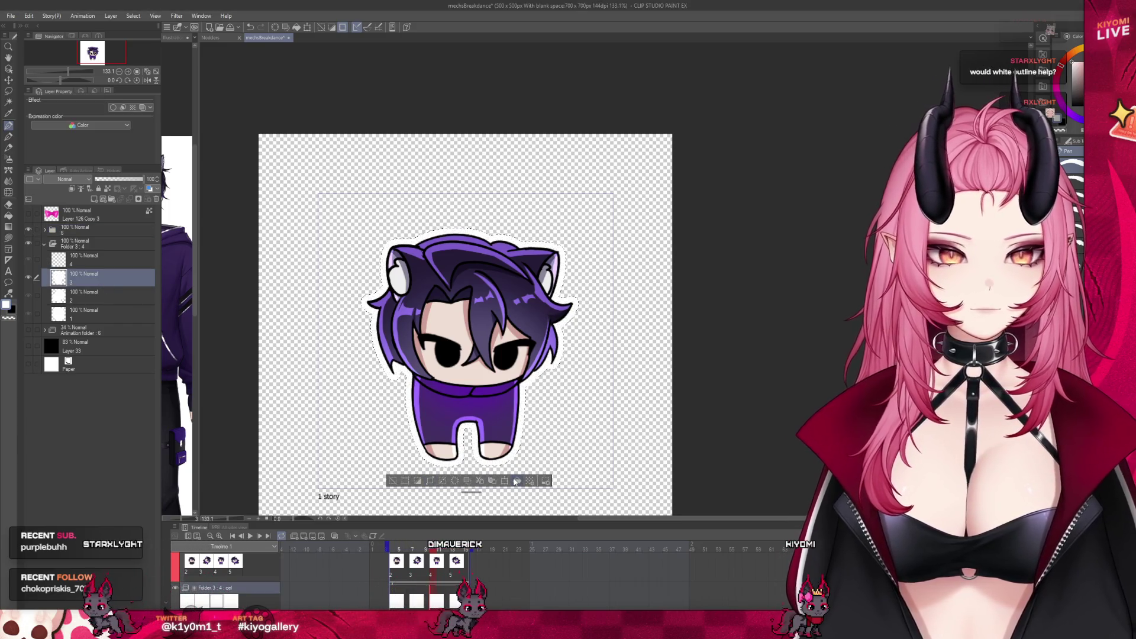
pyautogui.hotkey('ctrl', 'd')
pyautogui.press('Right')
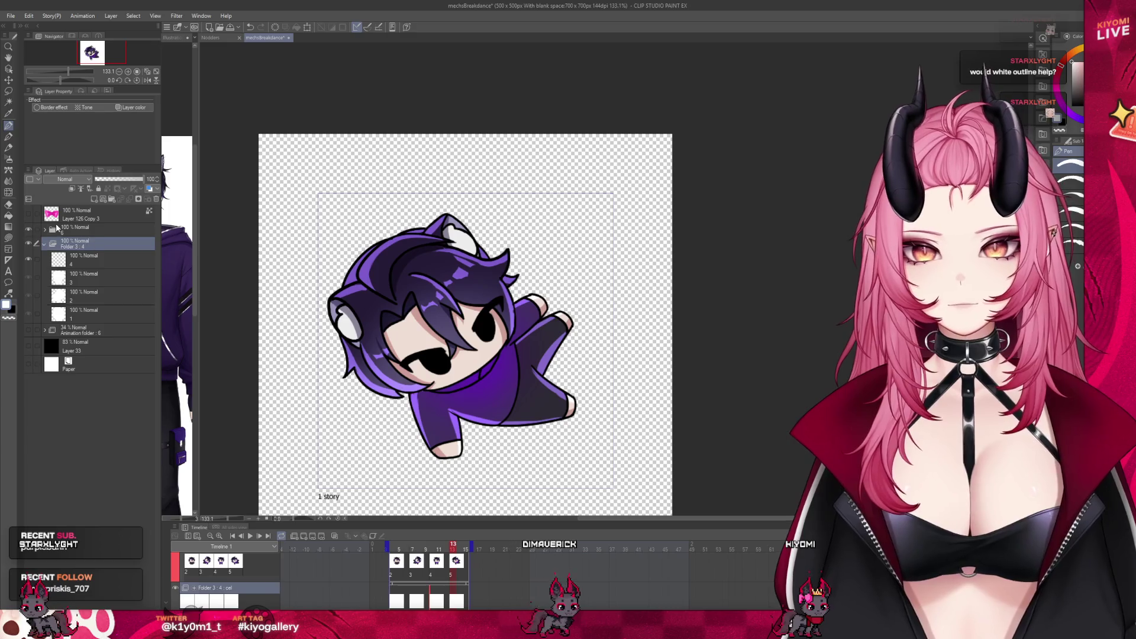
pyautogui.click(85, 229)
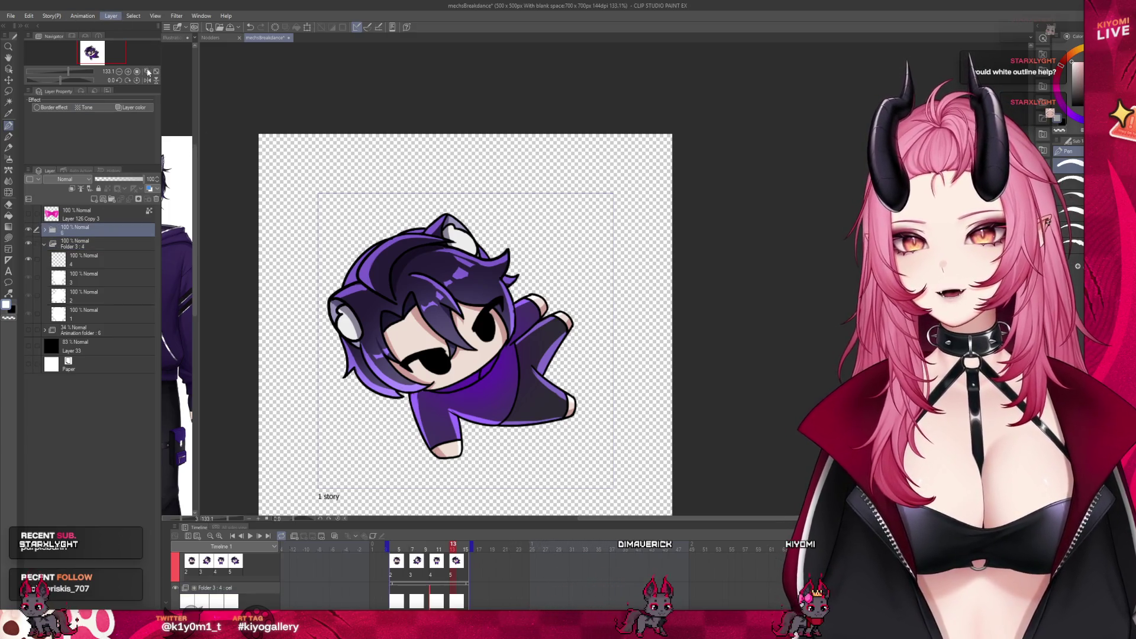
pyautogui.click(484, 483)
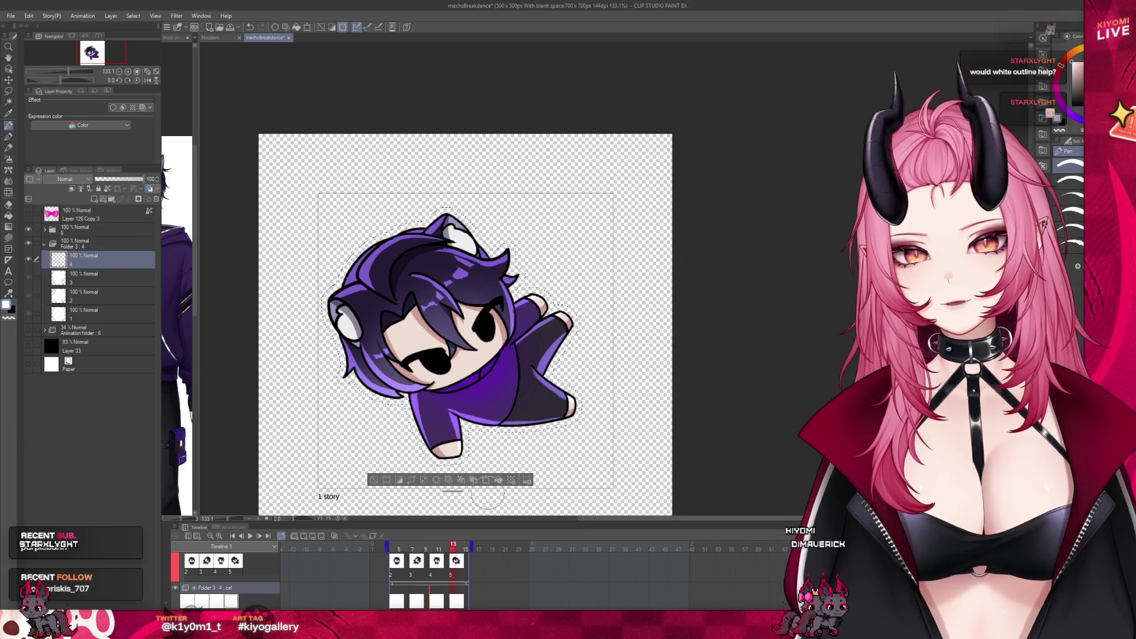
pyautogui.click(498, 481)
pyautogui.scroll(-4, 462, 398)
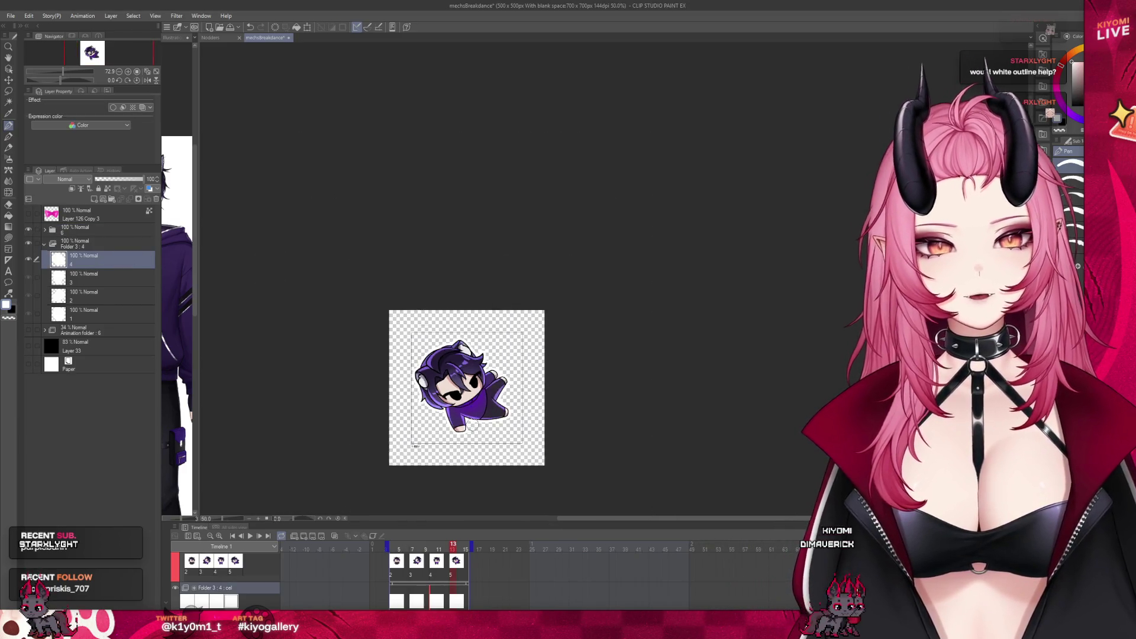
pyautogui.scroll(-3, 495, 401)
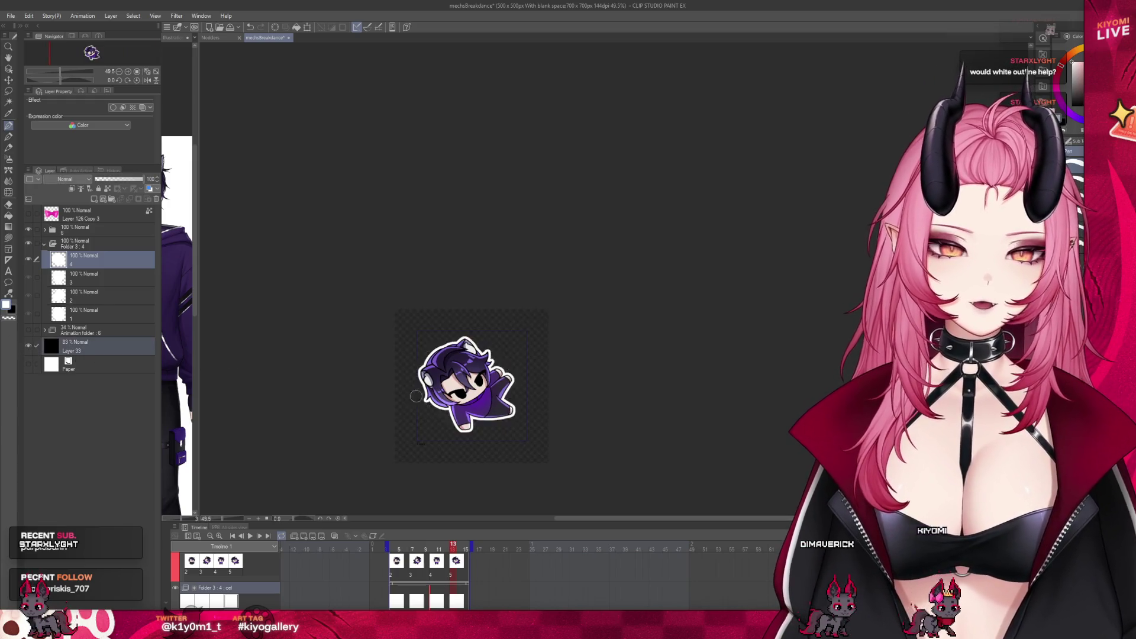
pyautogui.scroll(-3, 495, 400)
pyautogui.scroll(-3, 495, 399)
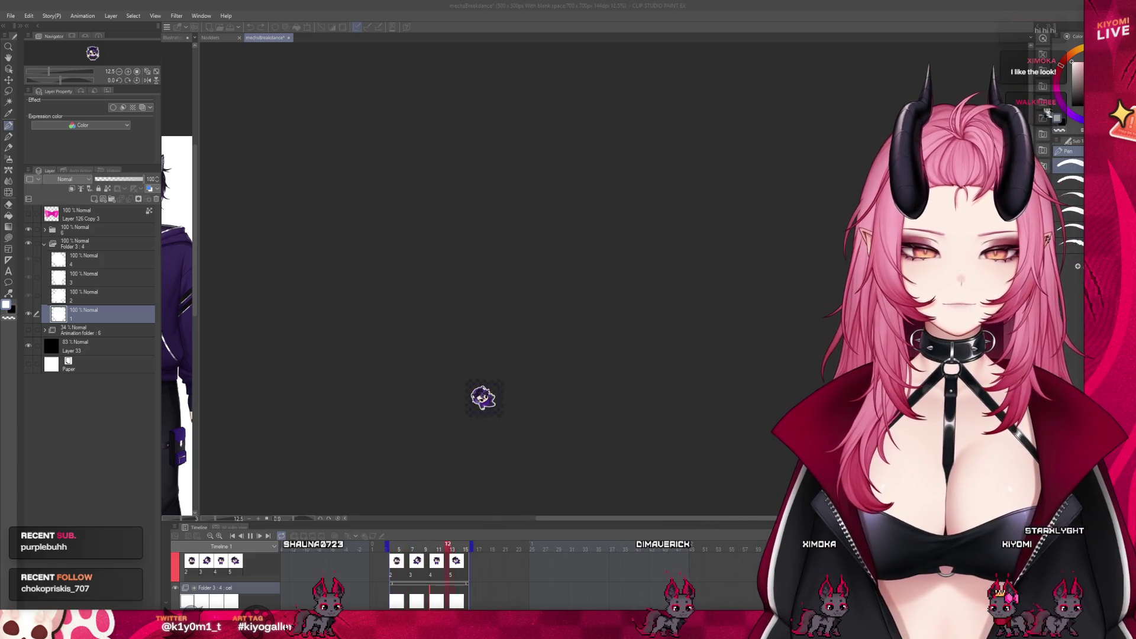
pyautogui.scroll(2, 502, 406)
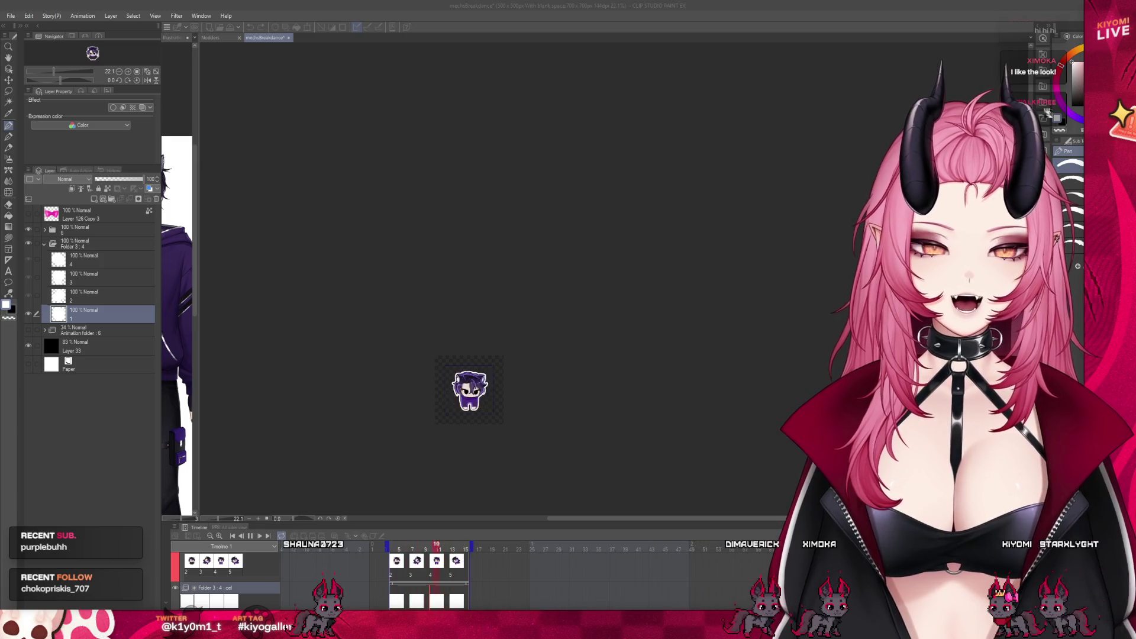
# View the second outline cel at emote size, then bring up the emote tester in the browser.
pyautogui.click(90, 292)
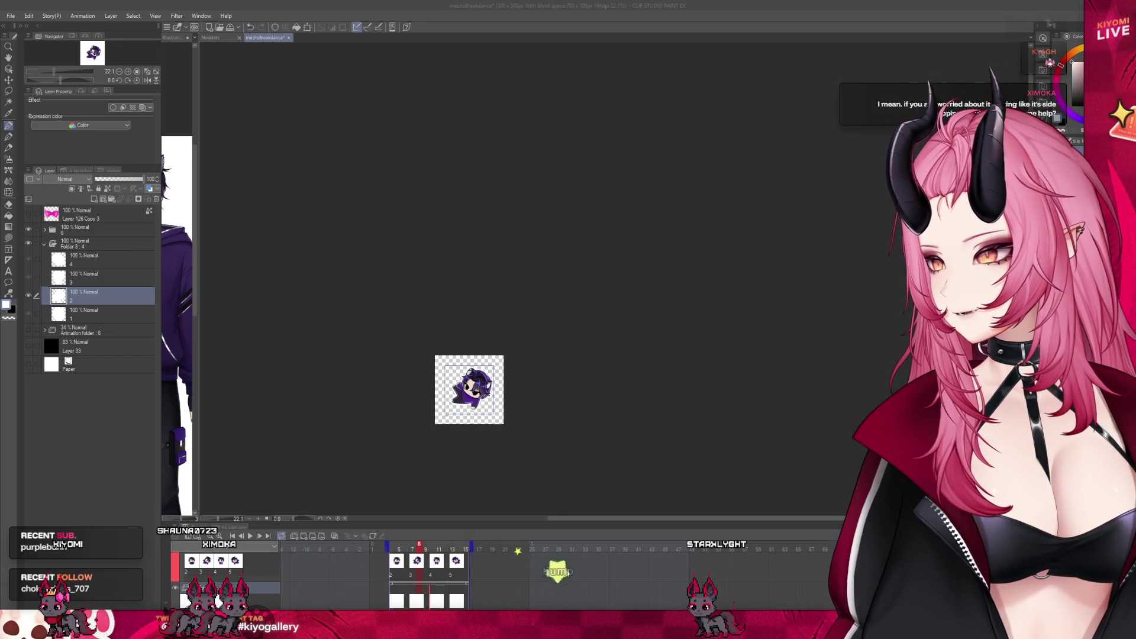
pyautogui.hotkey('alt', 'Tab')
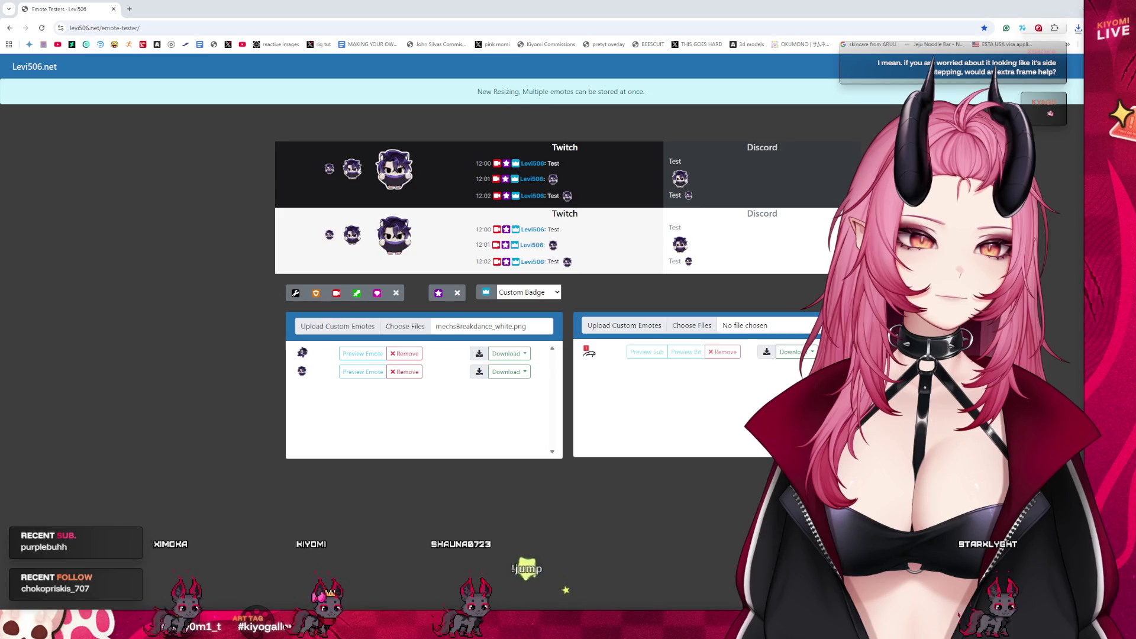
# Preview the white-outlined emote in the Twitch and Discord mockups zoomed in, then return to Clip Studio Paint.
pyautogui.click(362, 372)
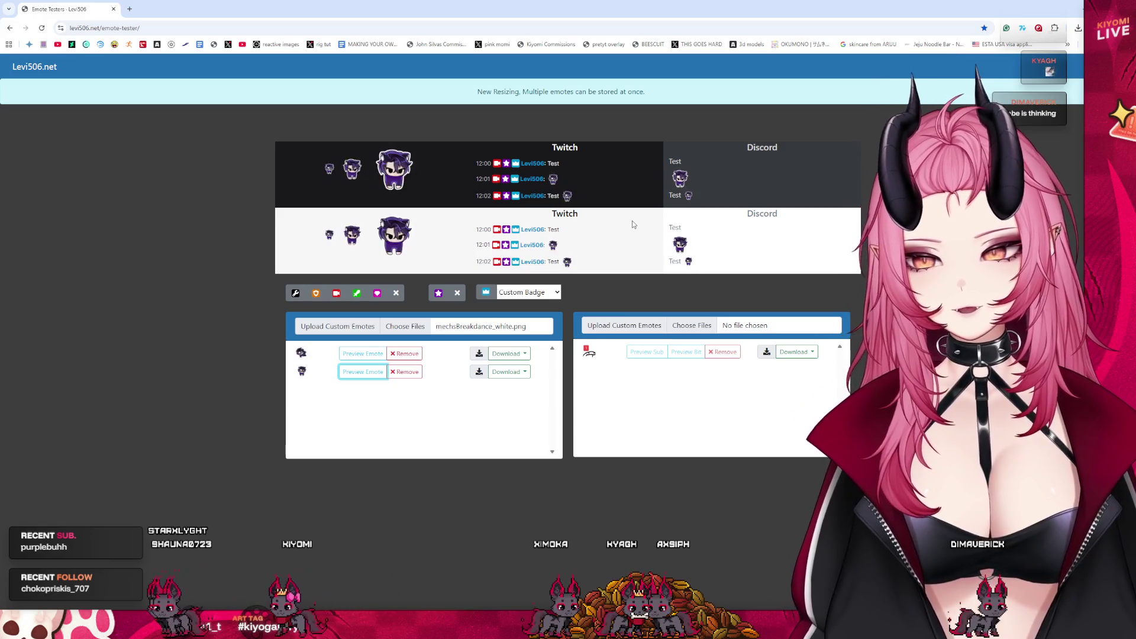
pyautogui.hotkey('ctrl', '+')
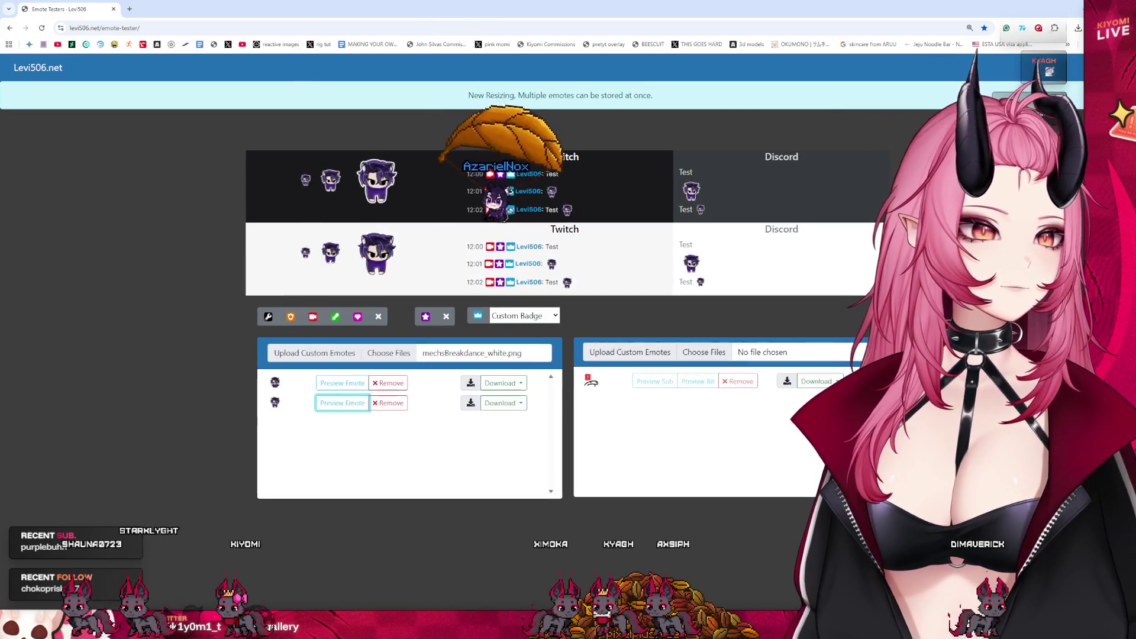
pyautogui.hotkey('ctrl', '+')
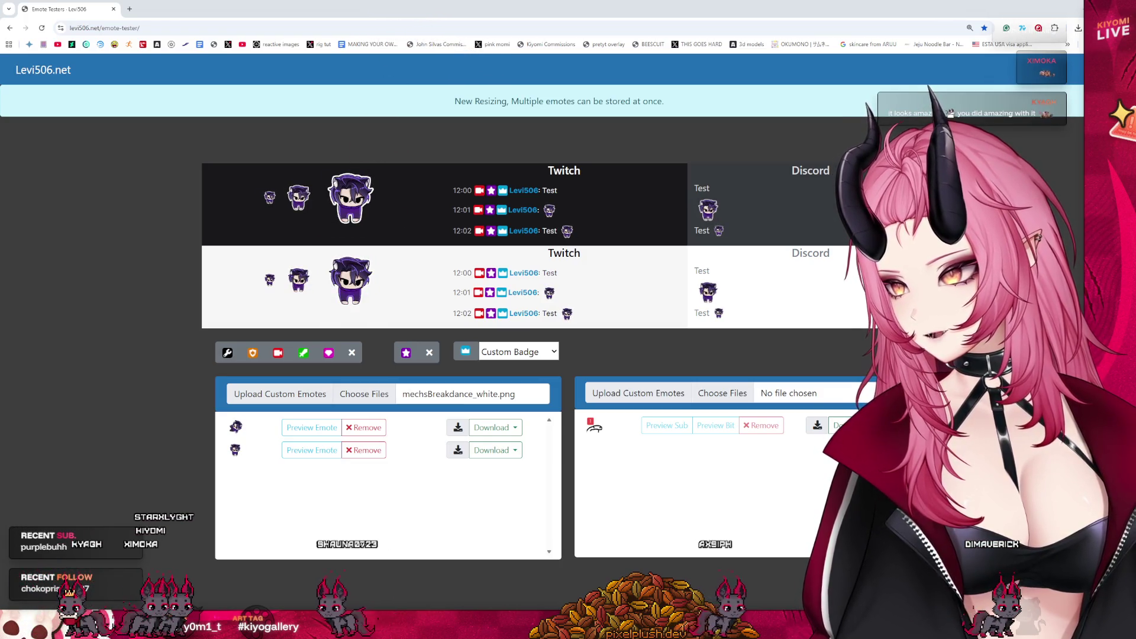
pyautogui.hotkey('alt', 'Tab')
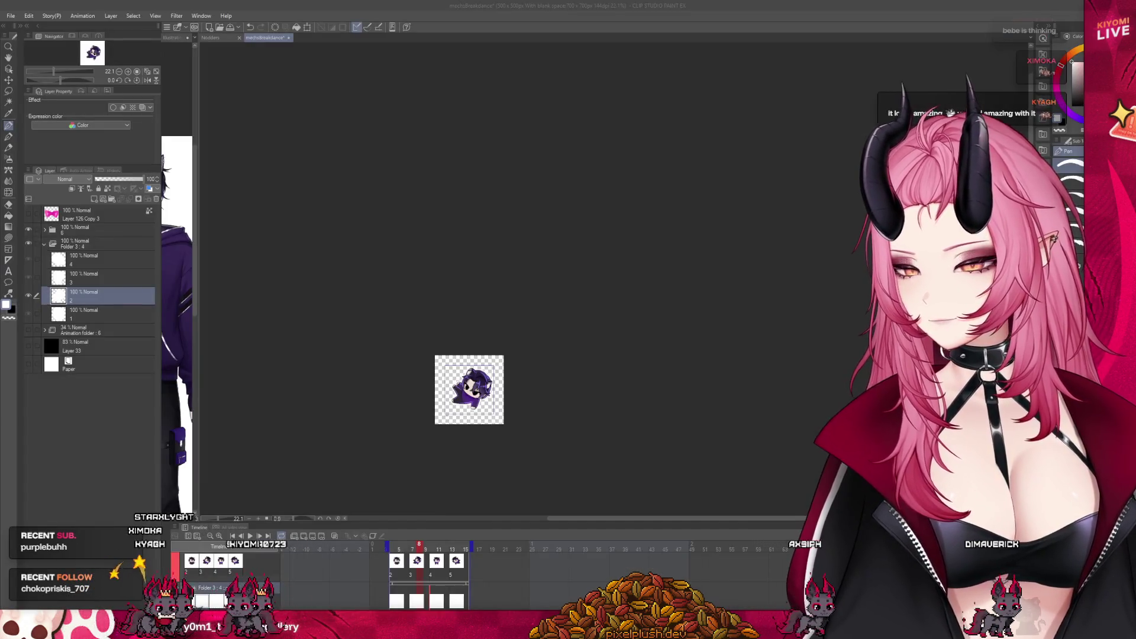
pyautogui.scroll(1, 459, 456)
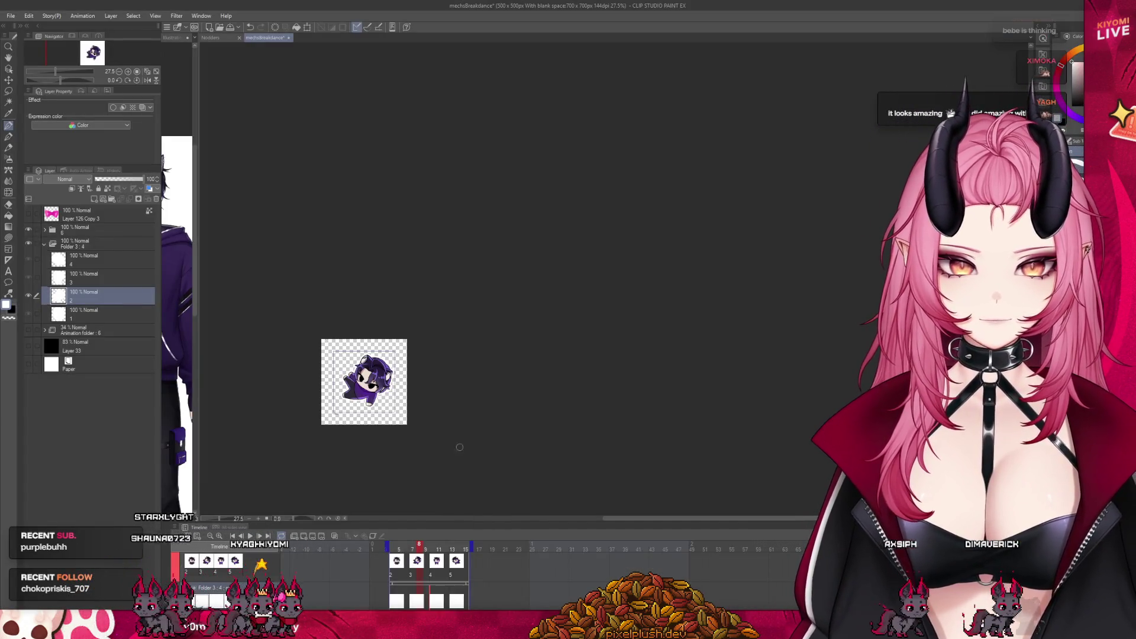
# Extend the animation's end to frame 29 and select the Folder 2 and Folder 1 frame ranges, landing on frame 14.
pyautogui.moveTo(450, 530); pyautogui.dragTo(457, 427)
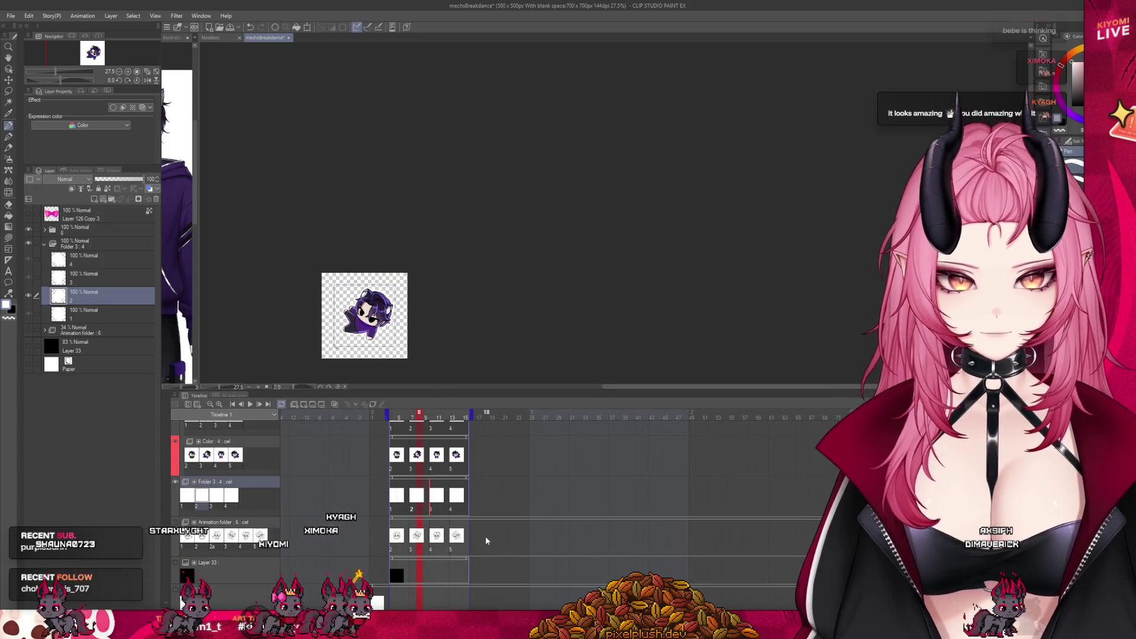
pyautogui.scroll(3, 485, 532)
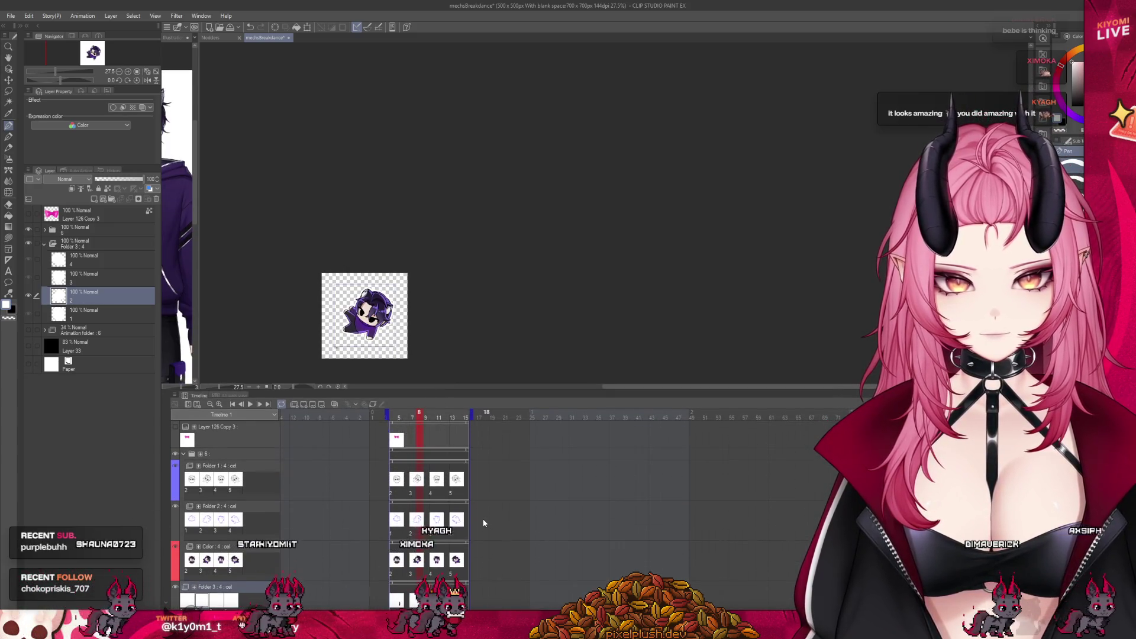
pyautogui.scroll(-1, 482, 524)
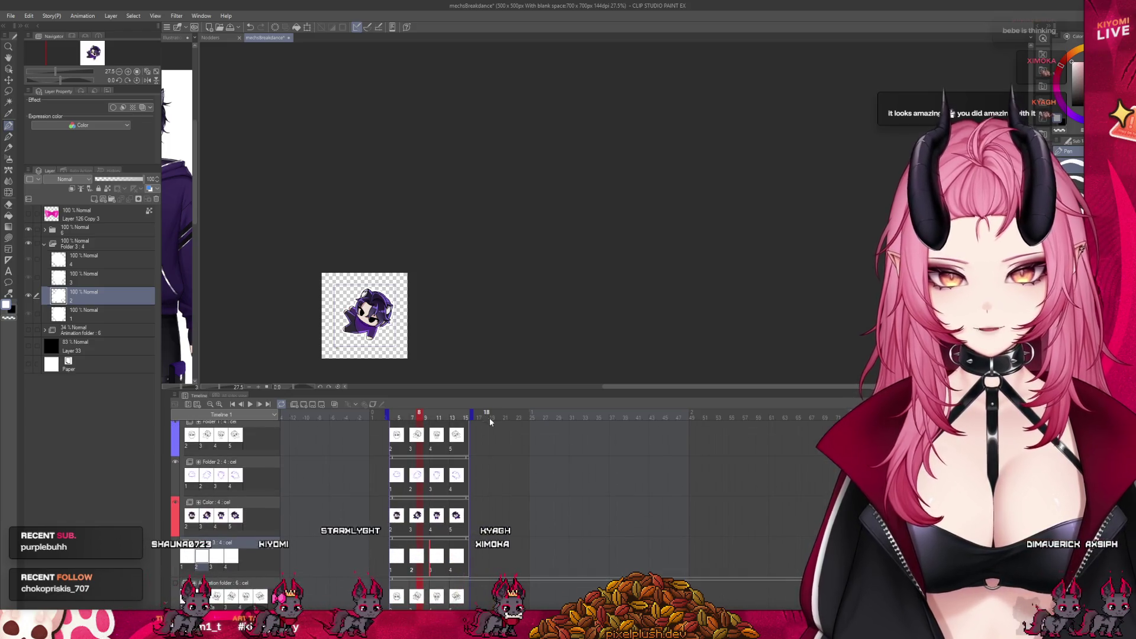
pyautogui.moveTo(555, 424); pyautogui.dragTo(557, 417)
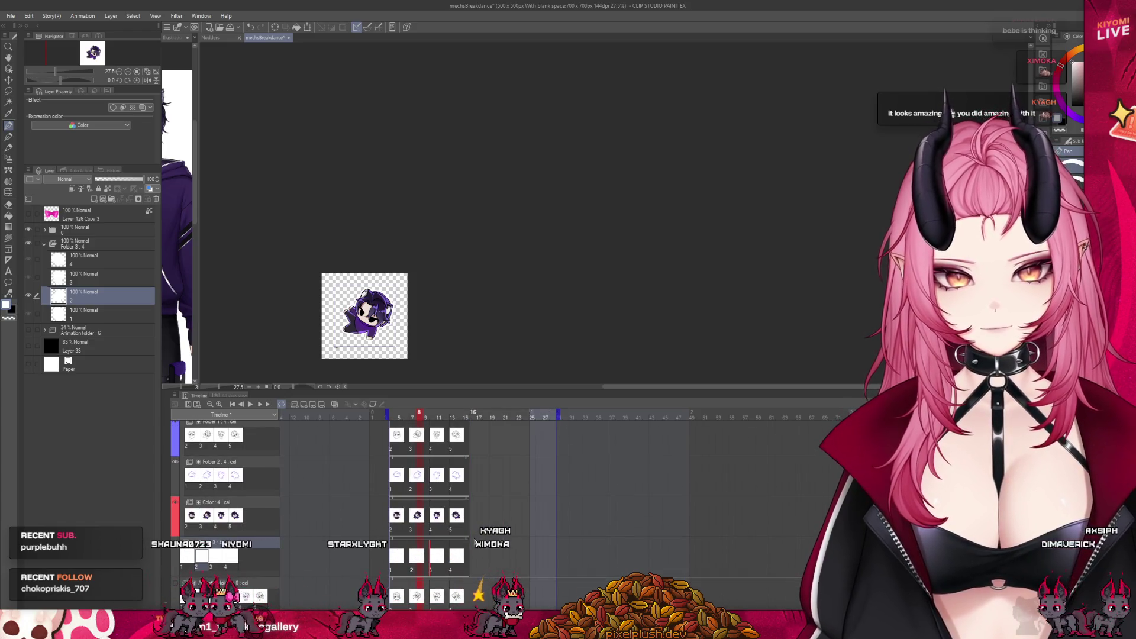
pyautogui.click(468, 538)
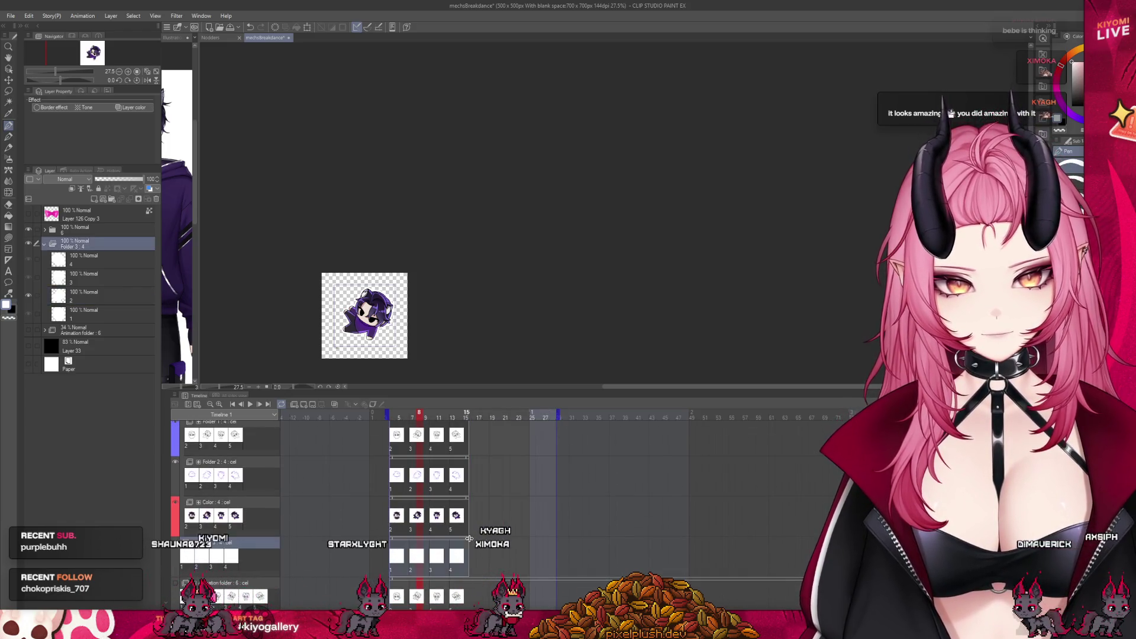
pyautogui.click(471, 501)
pyautogui.moveTo(467, 459); pyautogui.dragTo(547, 465)
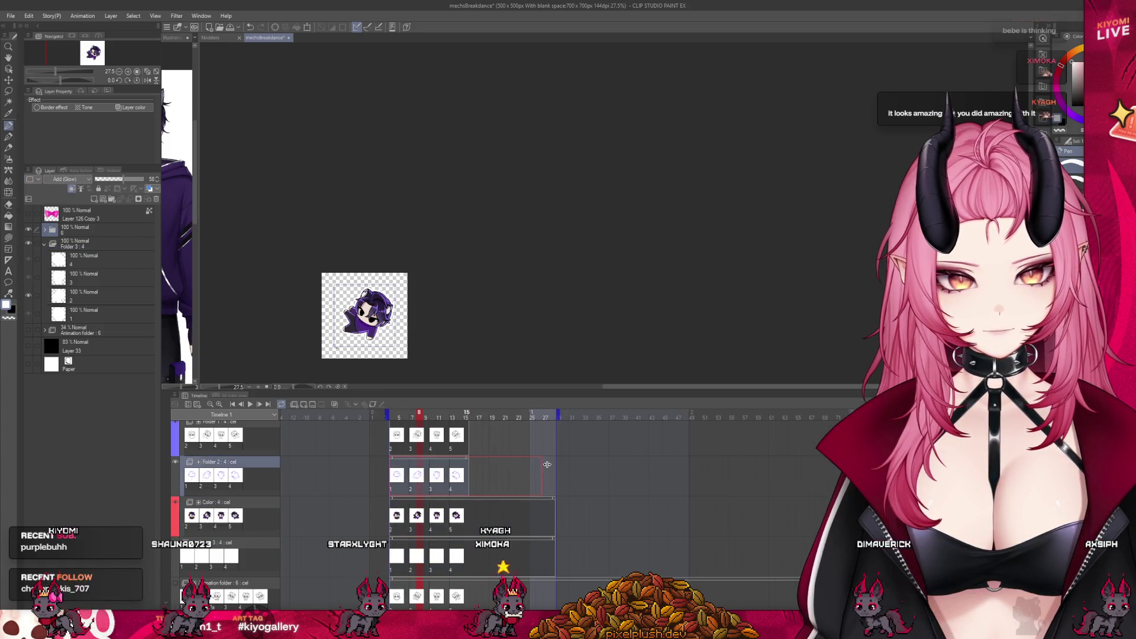
pyautogui.scroll(1, 475, 428)
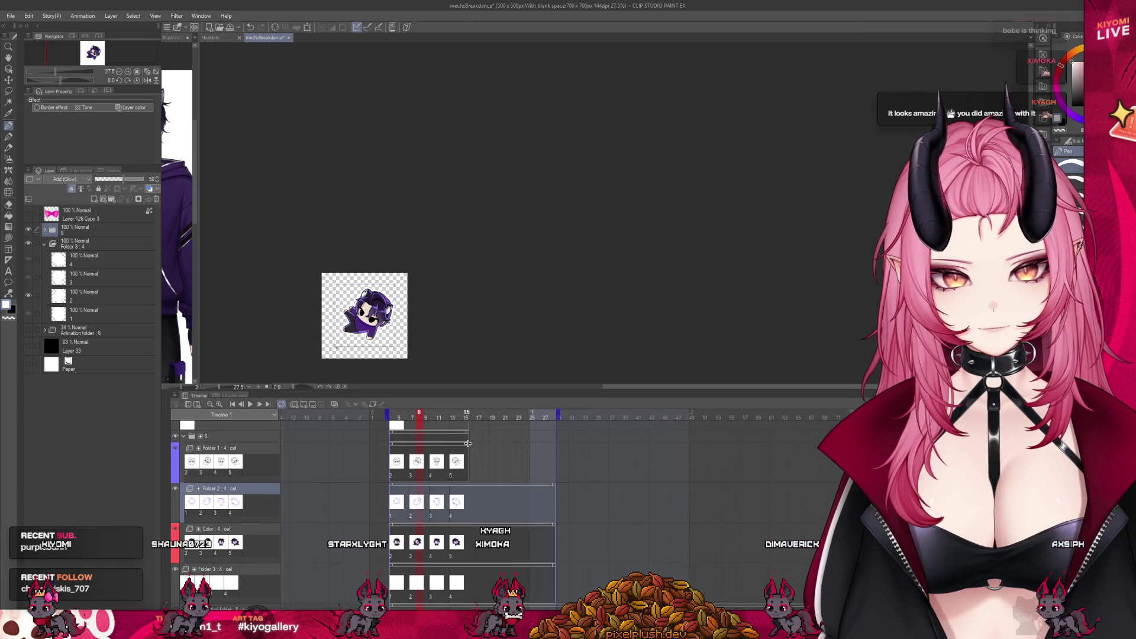
pyautogui.moveTo(467, 442); pyautogui.dragTo(559, 452)
pyautogui.scroll(-1, 543, 472)
pyautogui.scroll(-1, 537, 480)
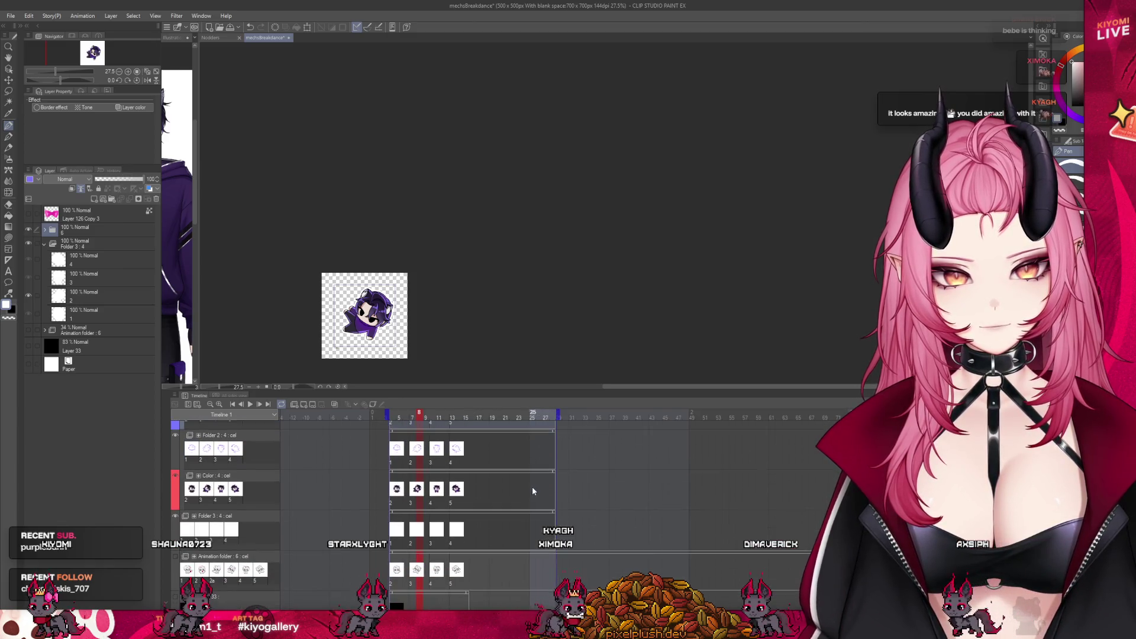
pyautogui.scroll(-1, 520, 497)
pyautogui.scroll(1, 512, 523)
pyautogui.scroll(1, 493, 523)
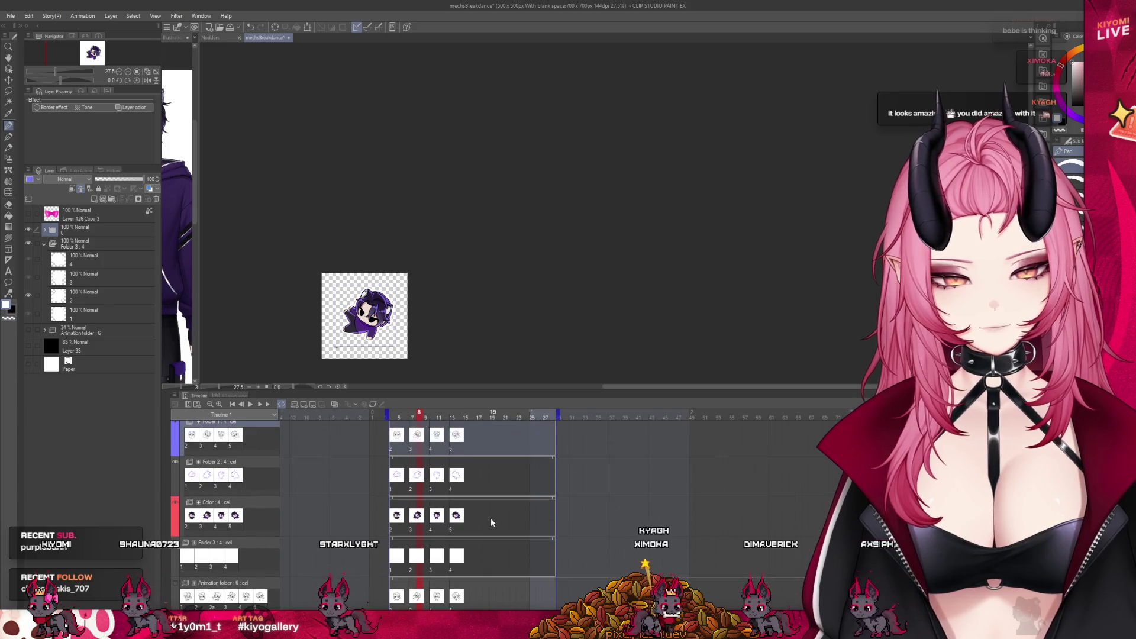
pyautogui.scroll(1, 491, 519)
pyautogui.scroll(-1, 488, 513)
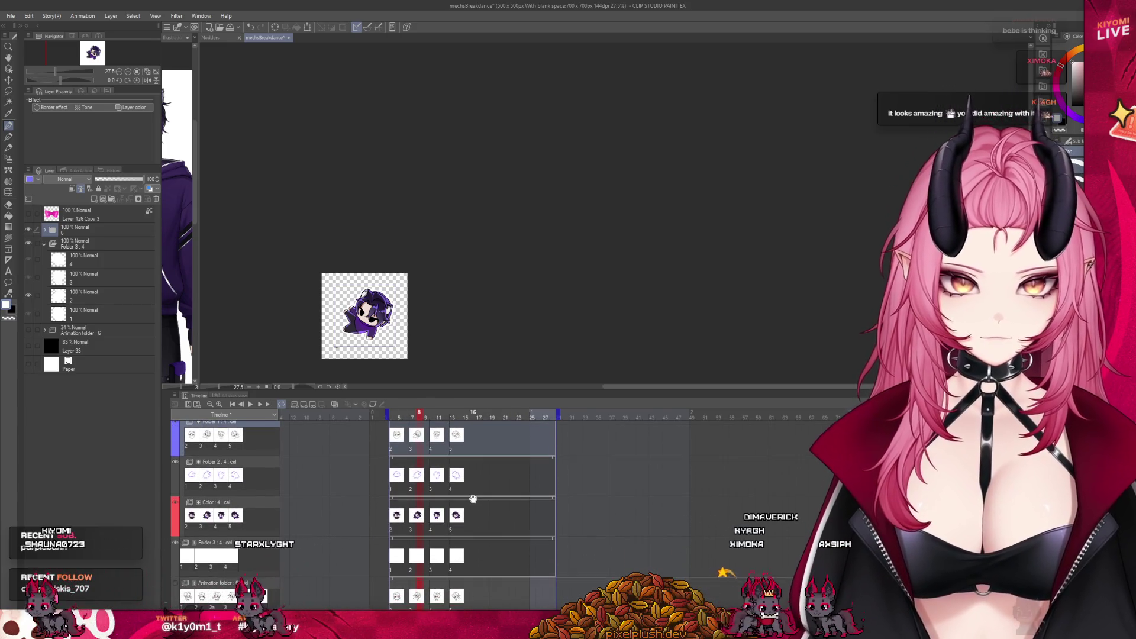
pyautogui.click(458, 456)
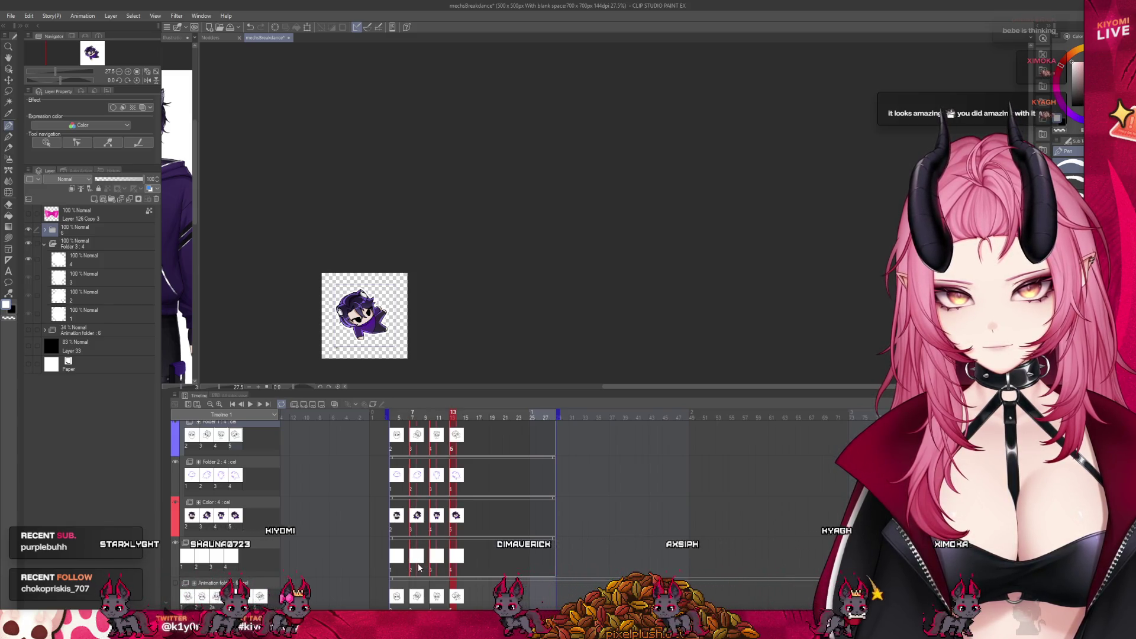
# Space the poses further apart so the loop ends near frame 20, rewind to frame 1 and shrink the timeline.
pyautogui.click(441, 499)
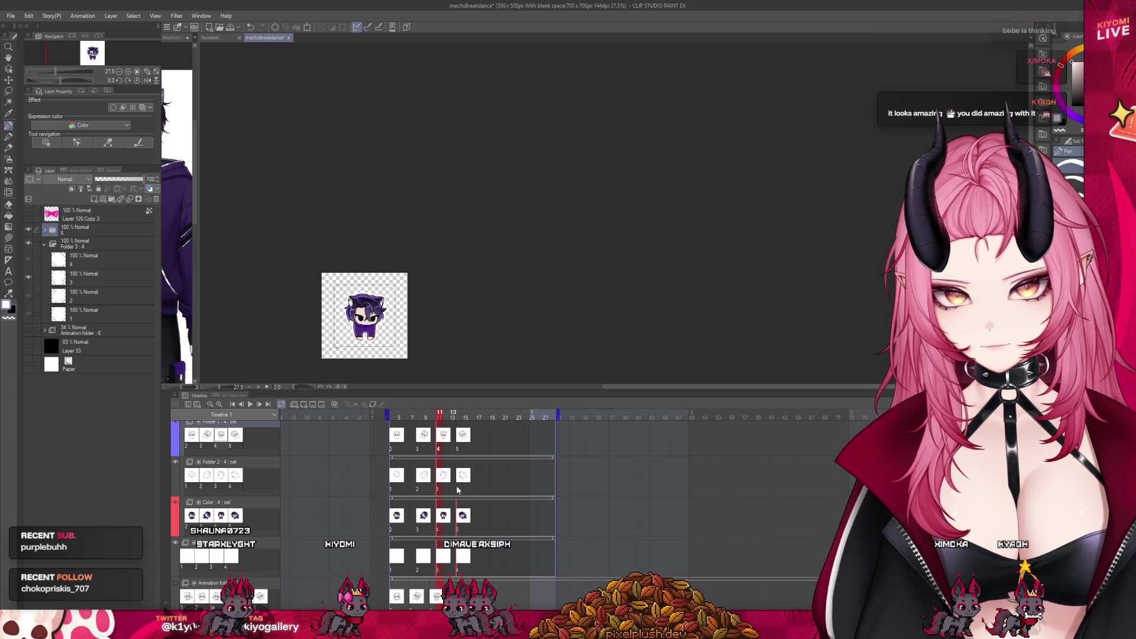
pyautogui.click(444, 454)
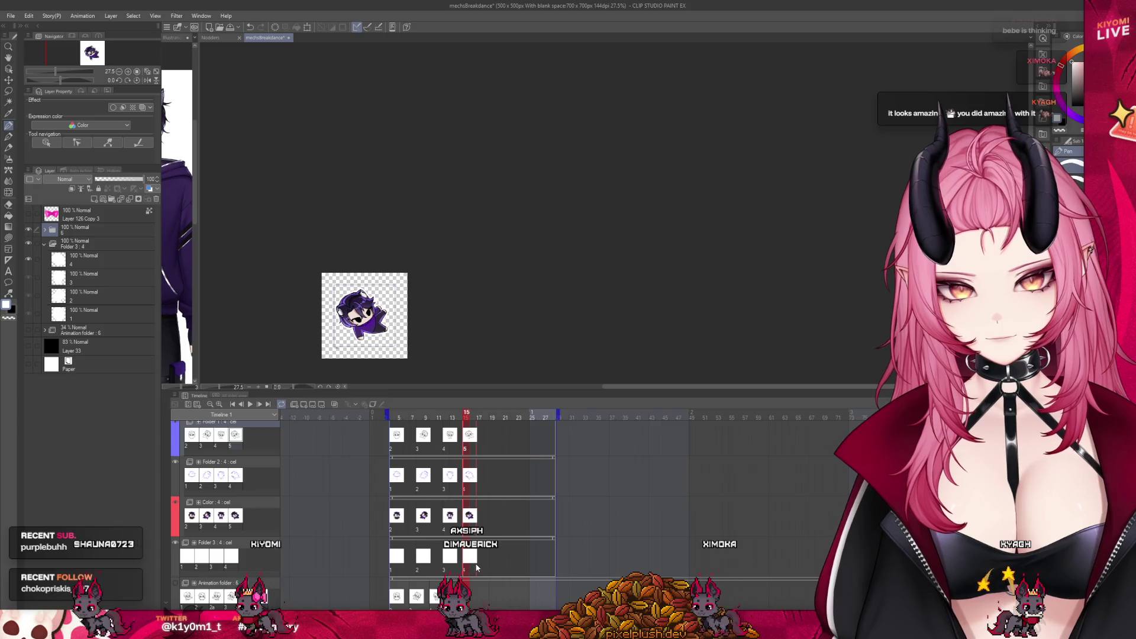
pyautogui.click(480, 475)
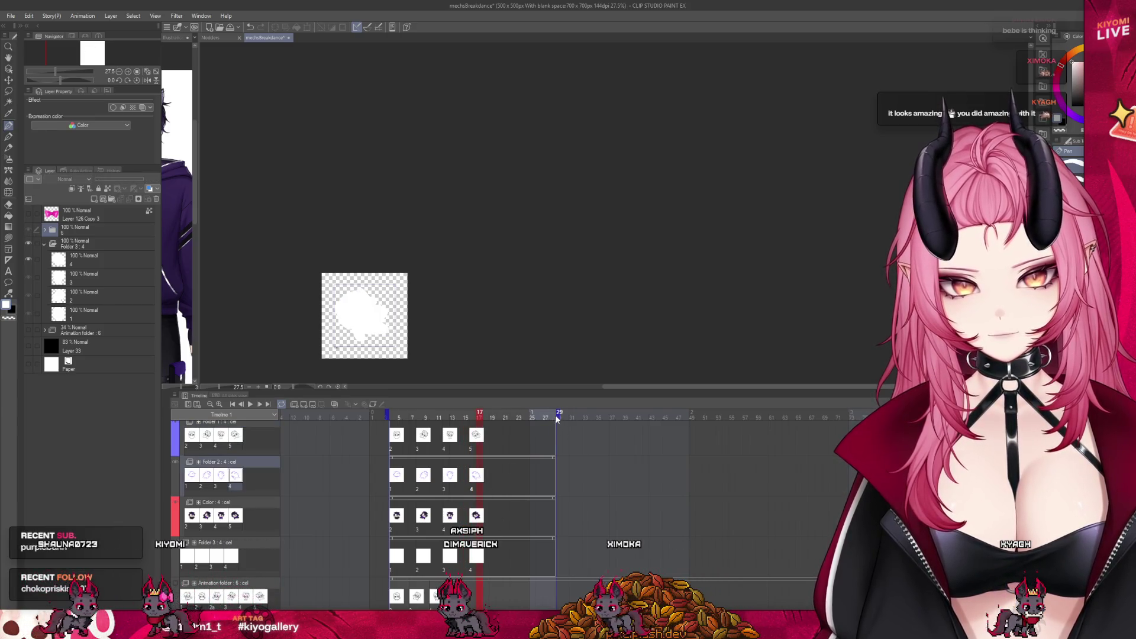
pyautogui.click(499, 421)
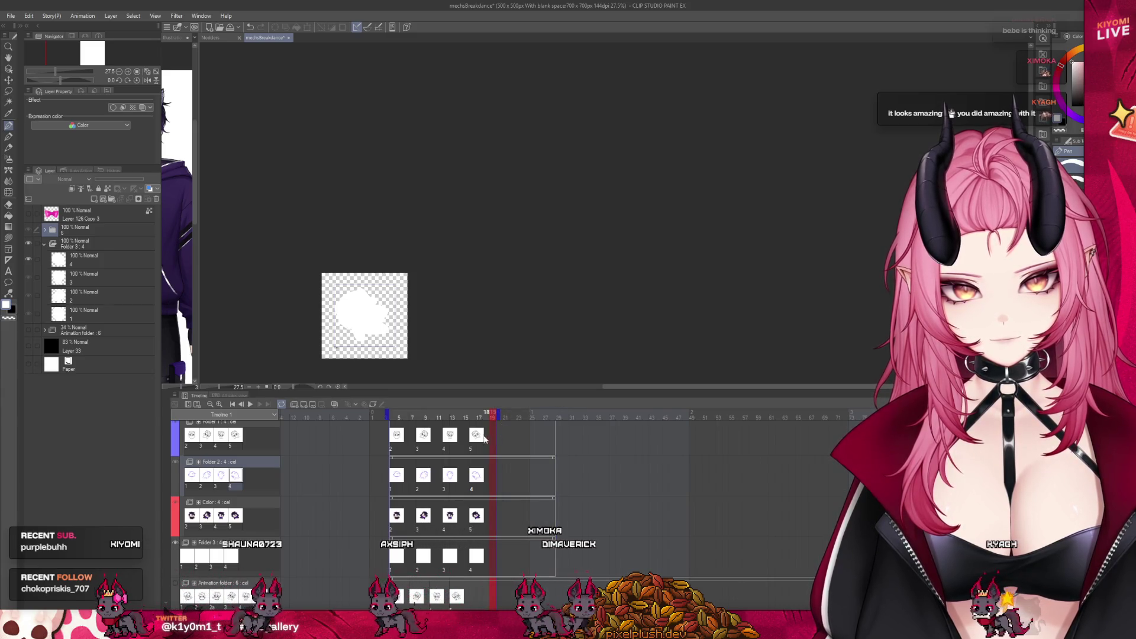
pyautogui.press('Home')
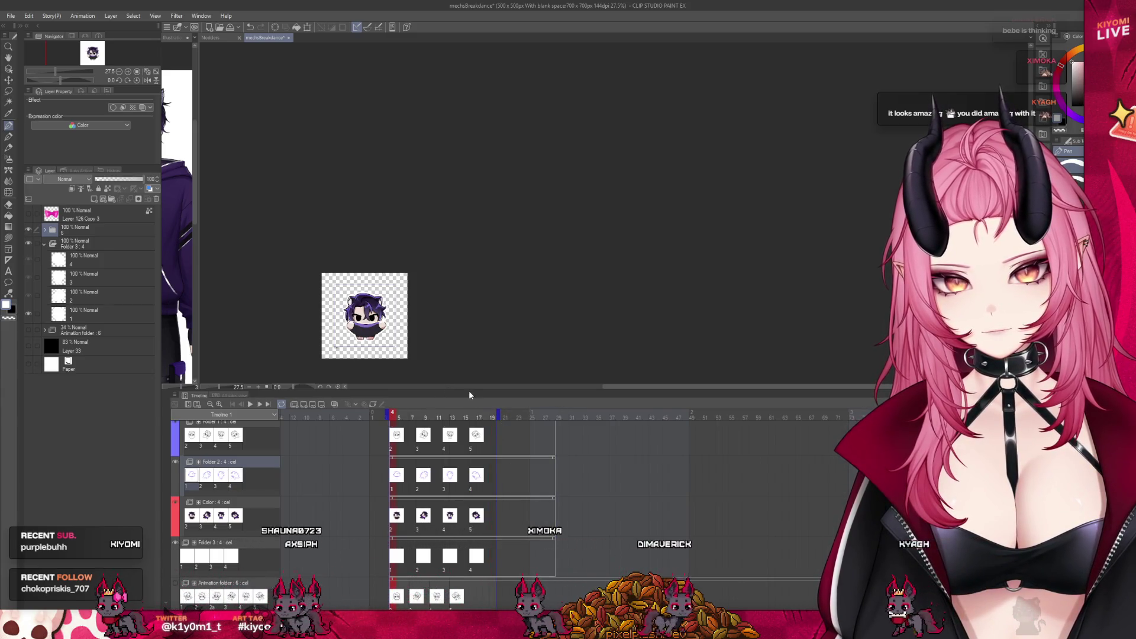
pyautogui.moveTo(469, 391); pyautogui.dragTo(462, 561)
pyautogui.scroll(2, 299, 424)
pyautogui.scroll(1, 338, 413)
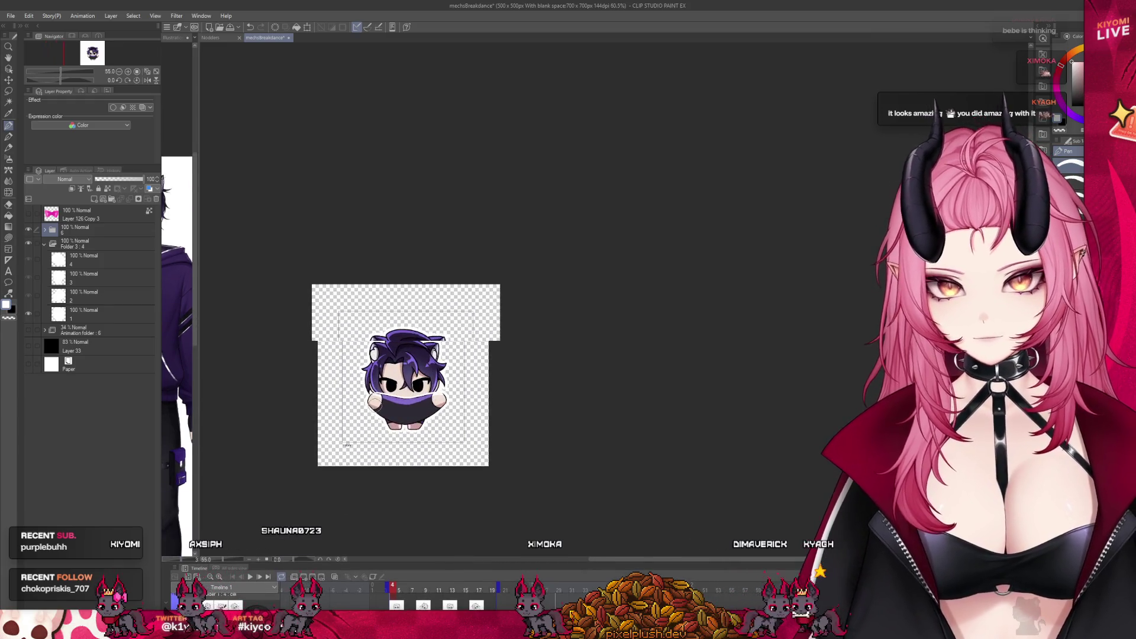